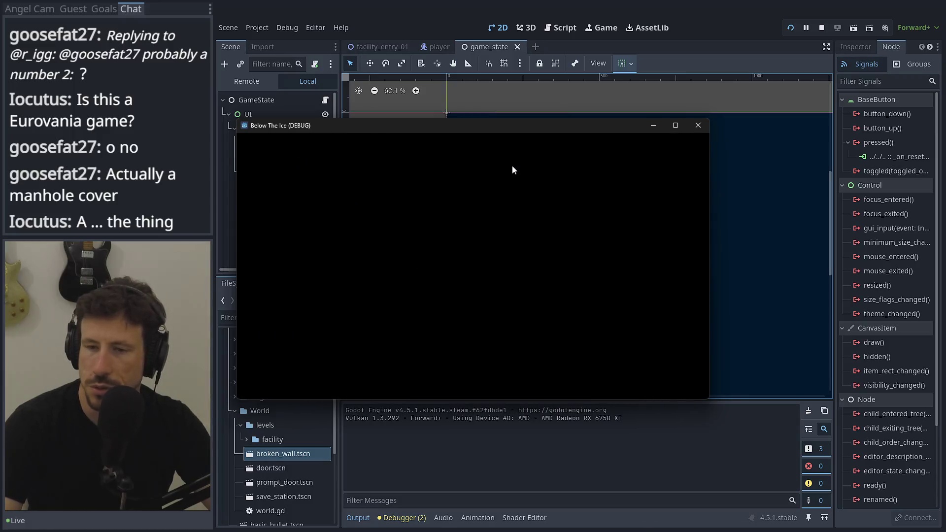
# Walk away from the regenerate station, jump onto the middle platform, and regenerate at the station.
pyautogui.press('Left')
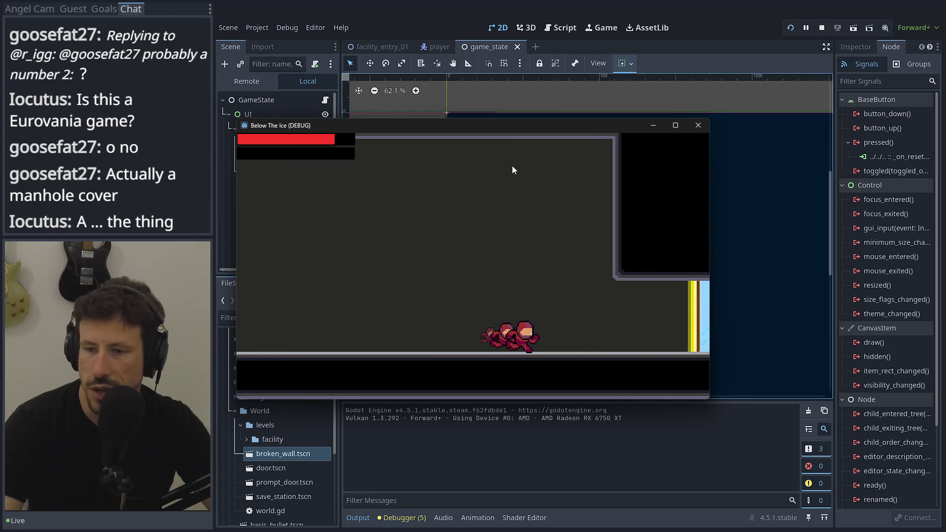
pyautogui.press('Right')
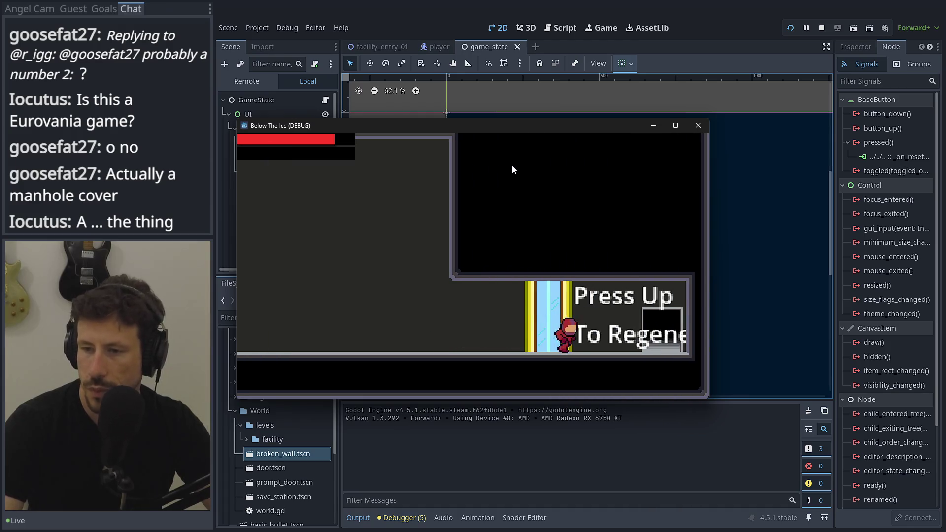
pyautogui.press('Up')
pyautogui.press('Right')
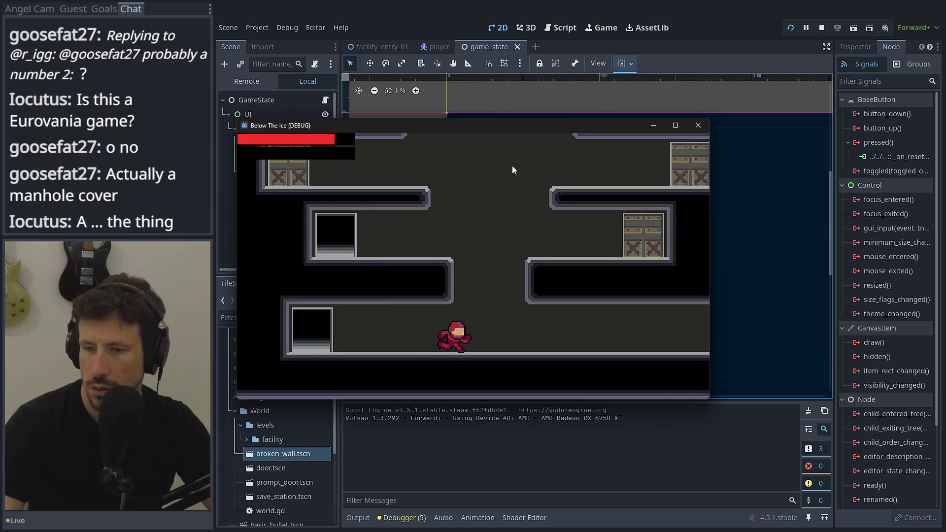
pyautogui.press('space')
pyautogui.press('Up')
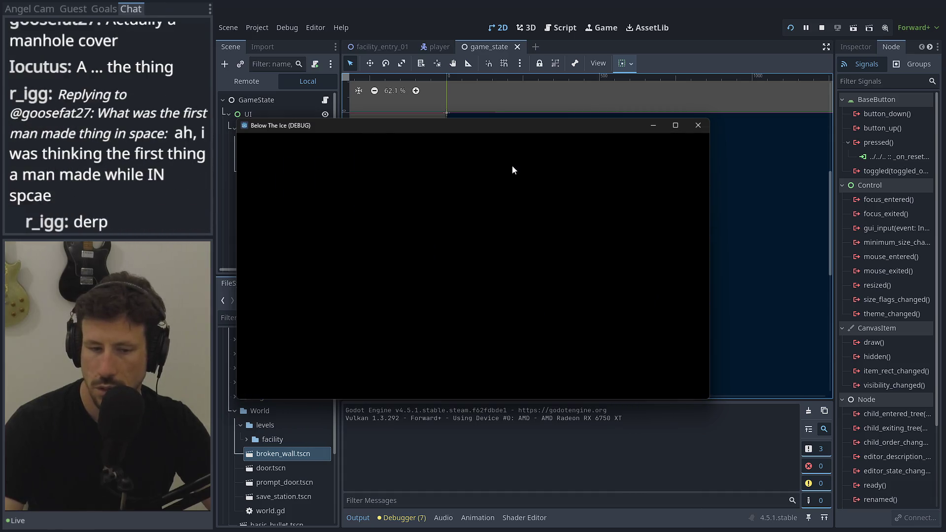
# Run right into the next room and choose Reset Encounters from the secret reset menu.
pyautogui.press('Left')
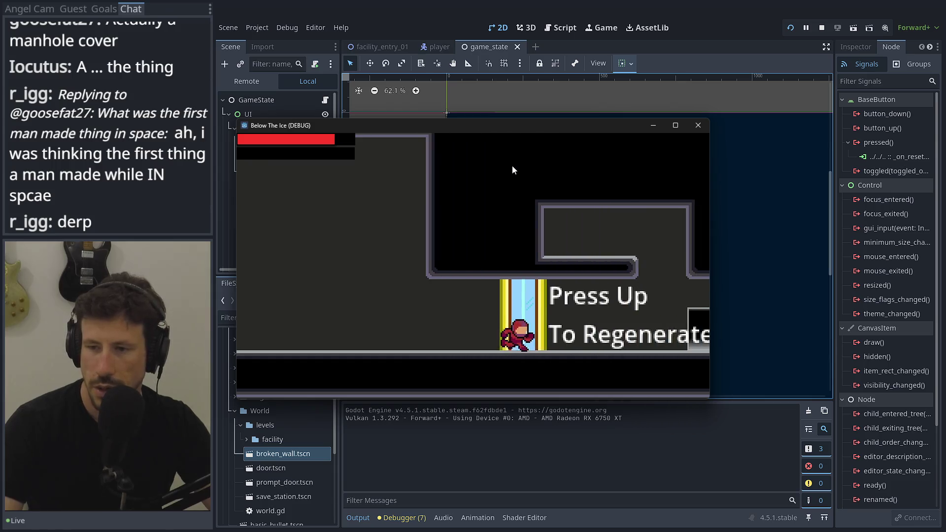
pyautogui.press('Right')
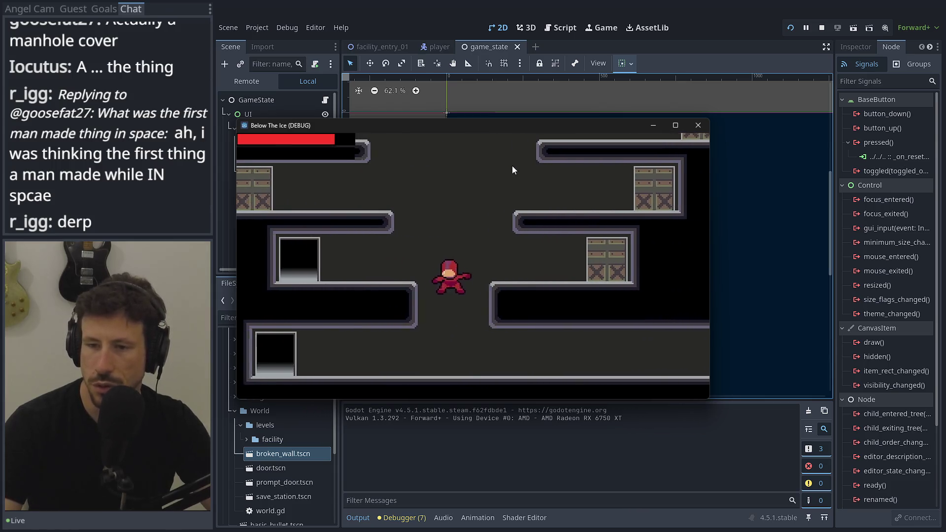
pyautogui.press('Escape')
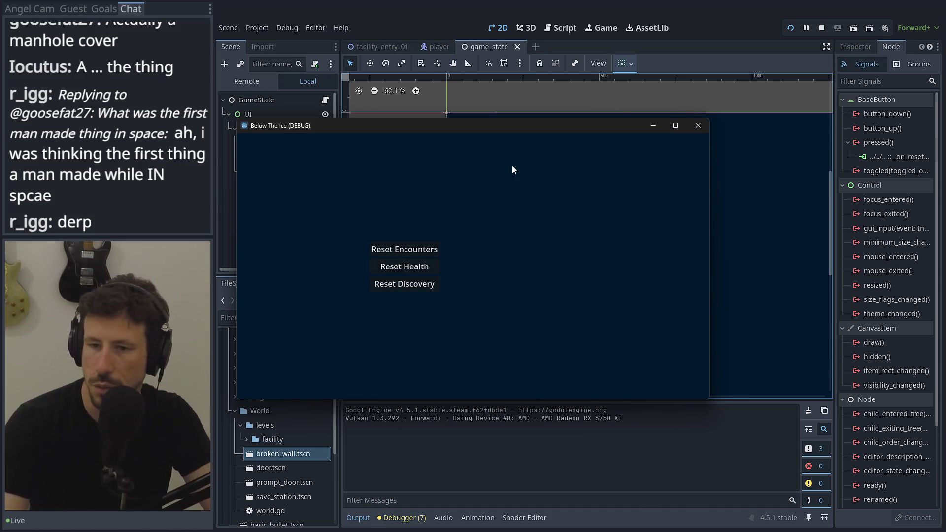
pyautogui.click(413, 249)
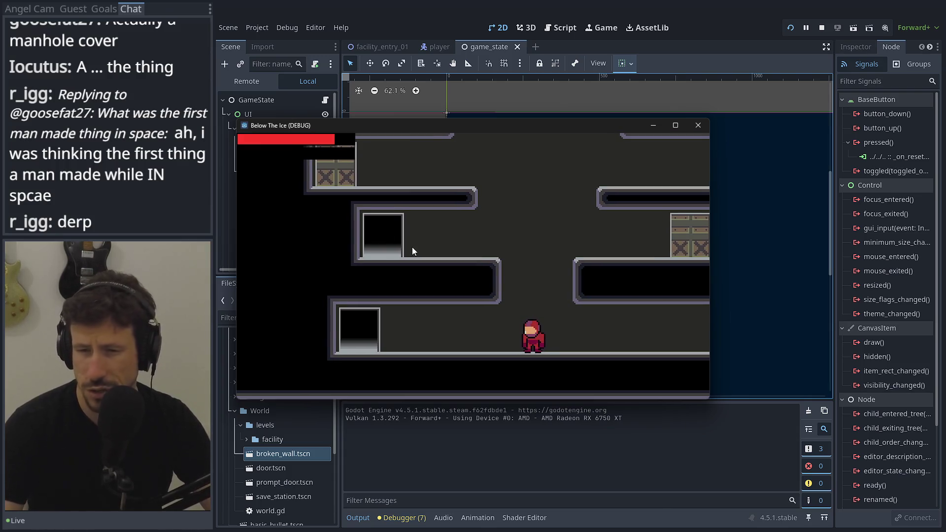
# Explore the red-tank room, the middle ledge and the station room, then drop to the lower floor.
pyautogui.press('Left')
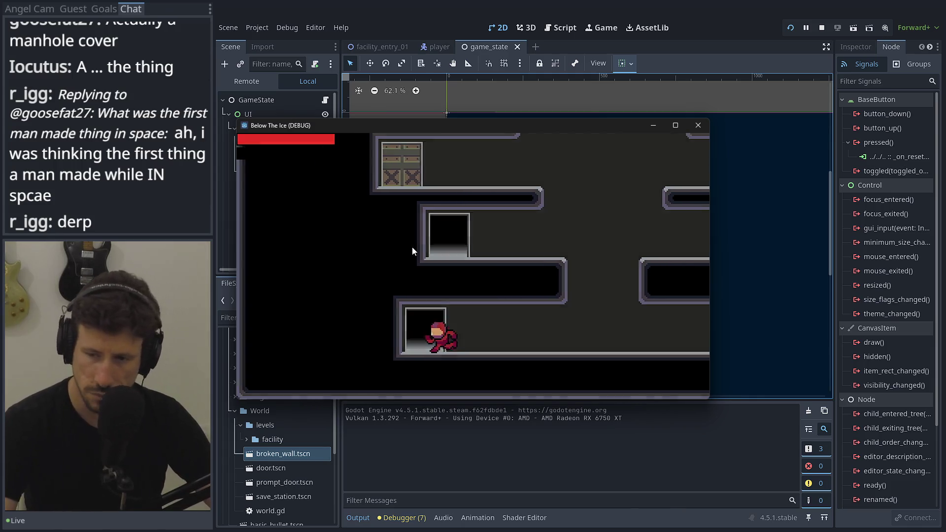
pyautogui.press('Left')
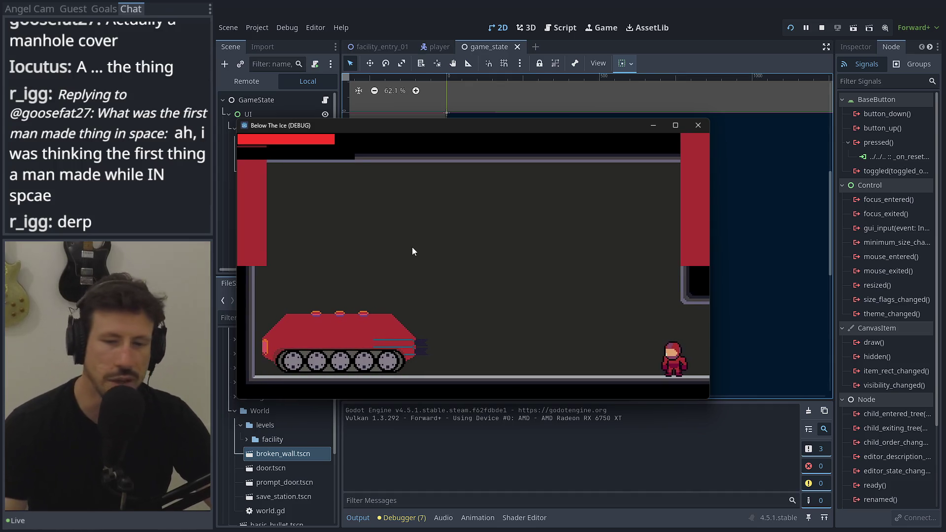
pyautogui.press('Right')
pyautogui.press('Right')
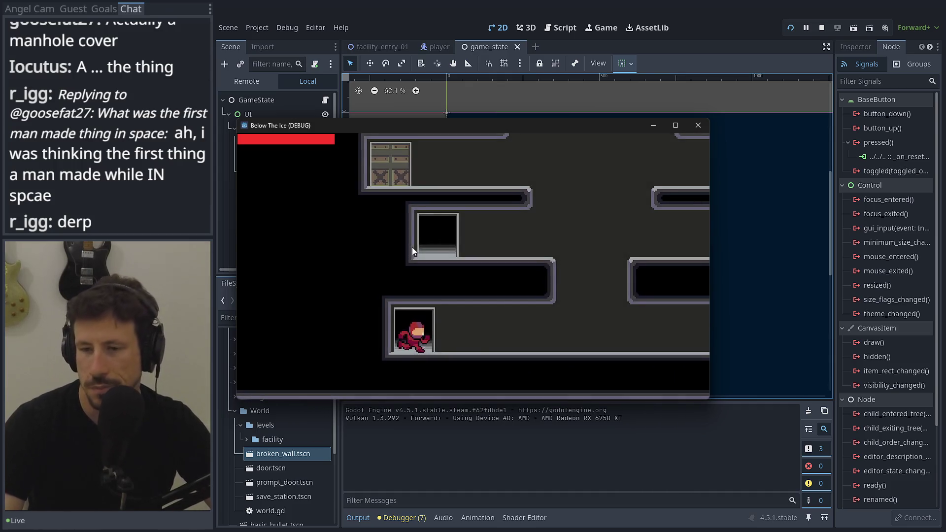
pyautogui.press('space')
pyautogui.press('Right')
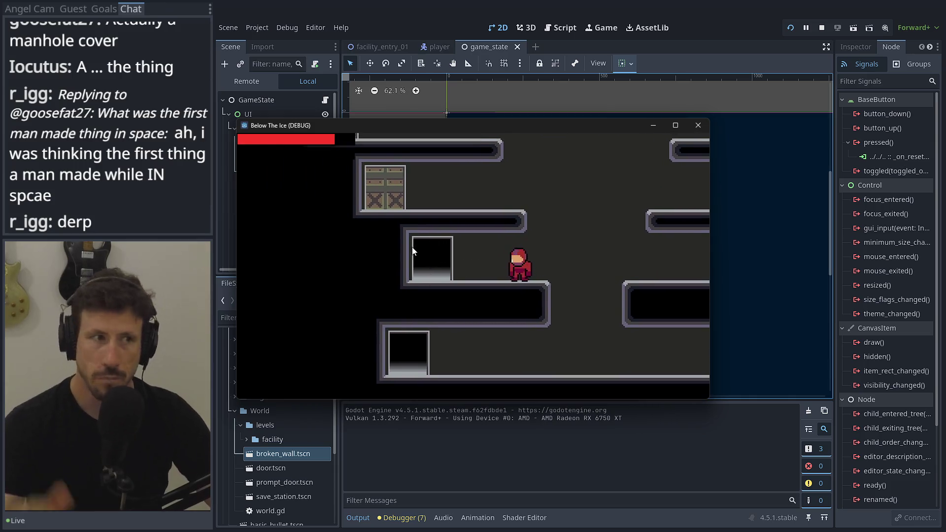
pyautogui.press('Left')
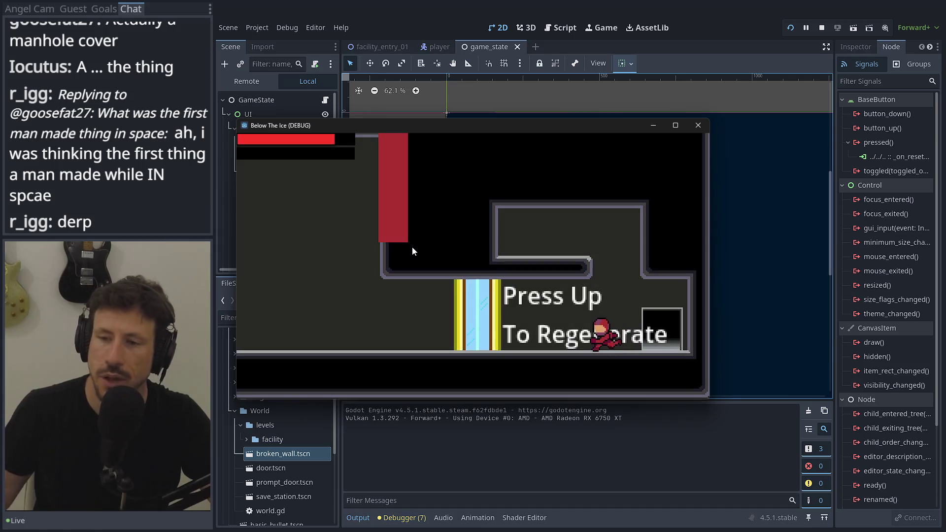
pyautogui.press('Left')
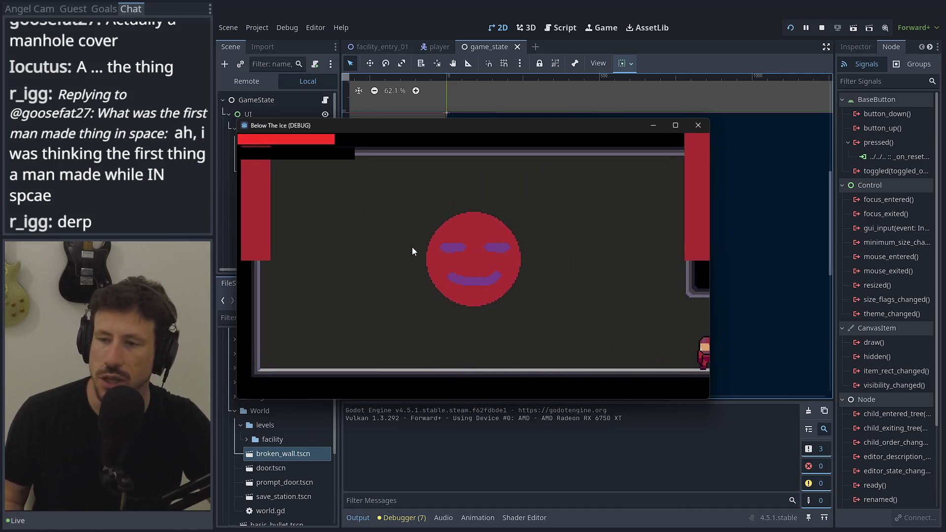
pyautogui.press('Right')
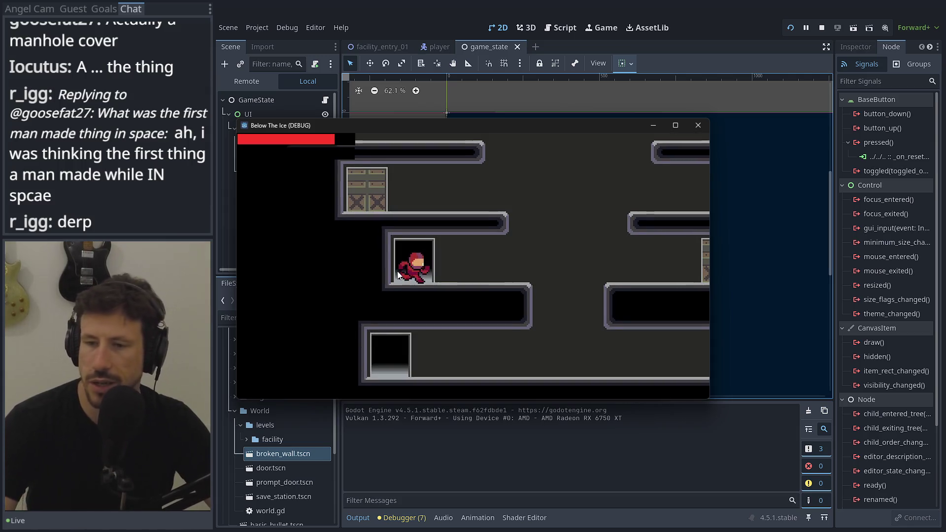
pyautogui.press('Right')
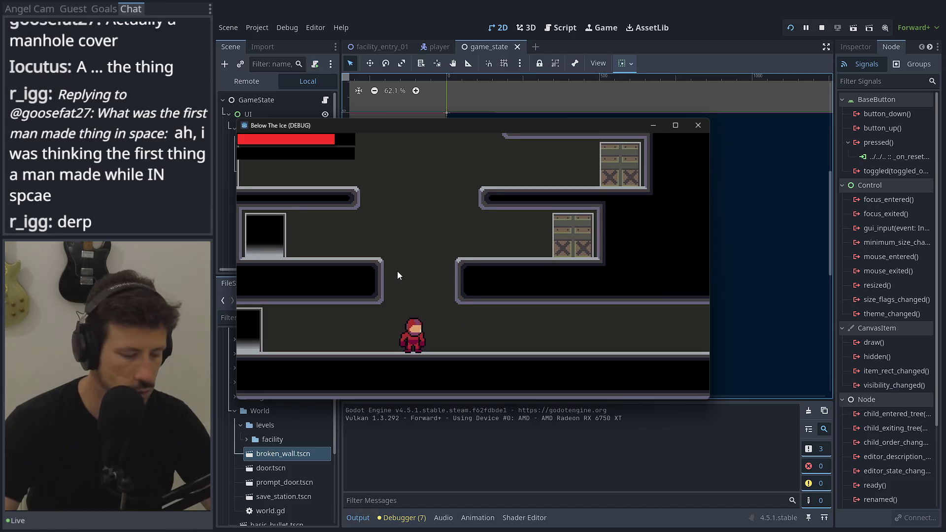
# Choose Reset Discovery from the secret menu, close it, and run toward the regenerate station.
pyautogui.press('Escape')
pyautogui.click(397, 283)
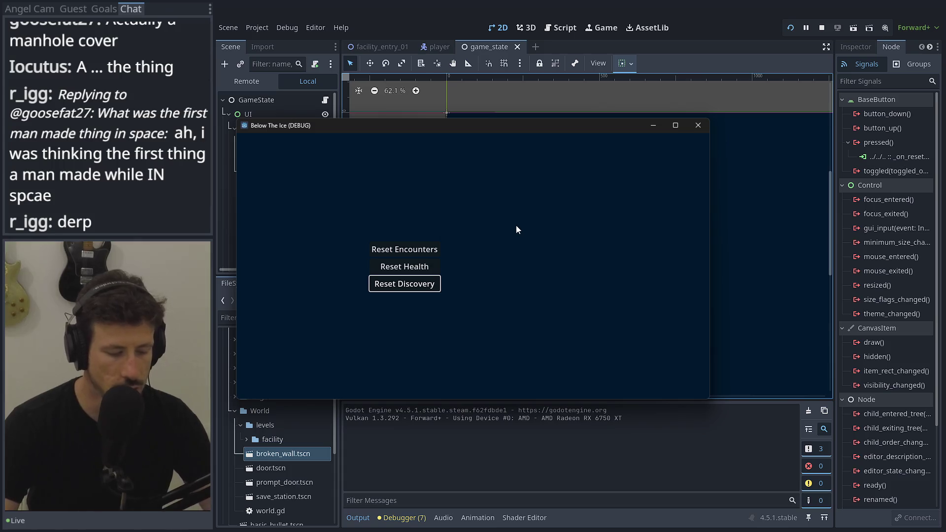
pyautogui.press('Escape')
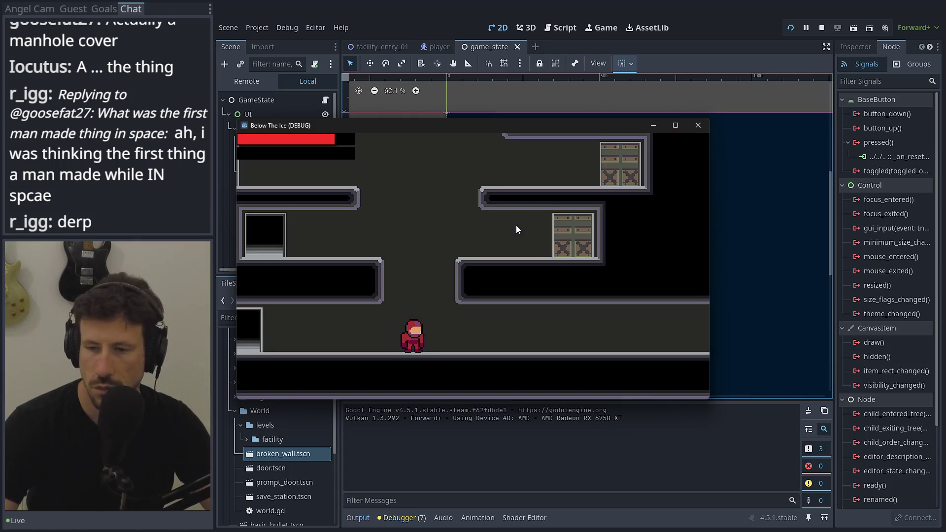
pyautogui.press('Right')
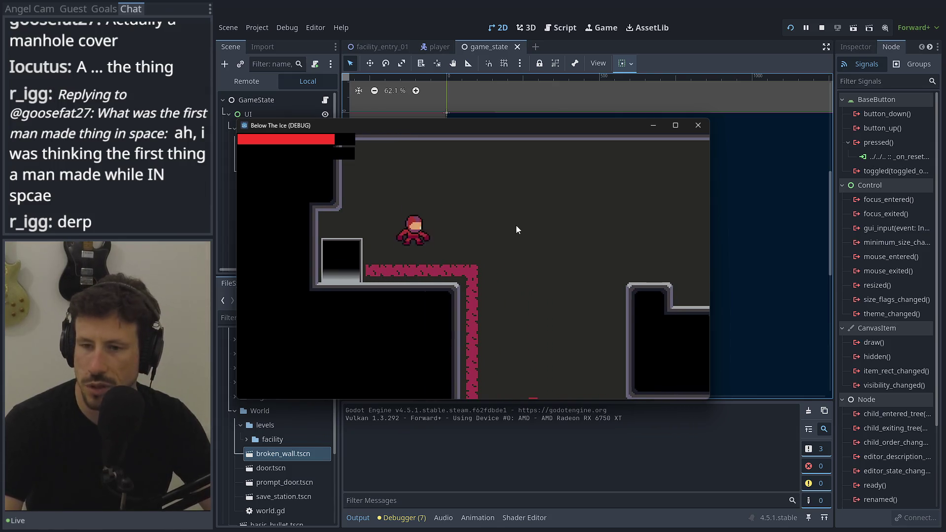
# Drop down the shaft to the lower area and shoot the red enemy from the ledge.
pyautogui.press('Escape')
pyautogui.press('Escape')
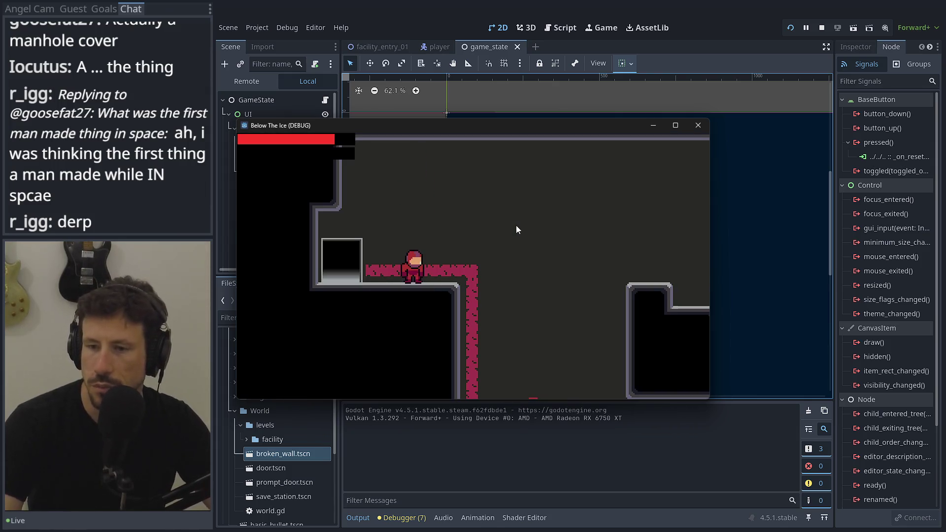
pyautogui.press('Right')
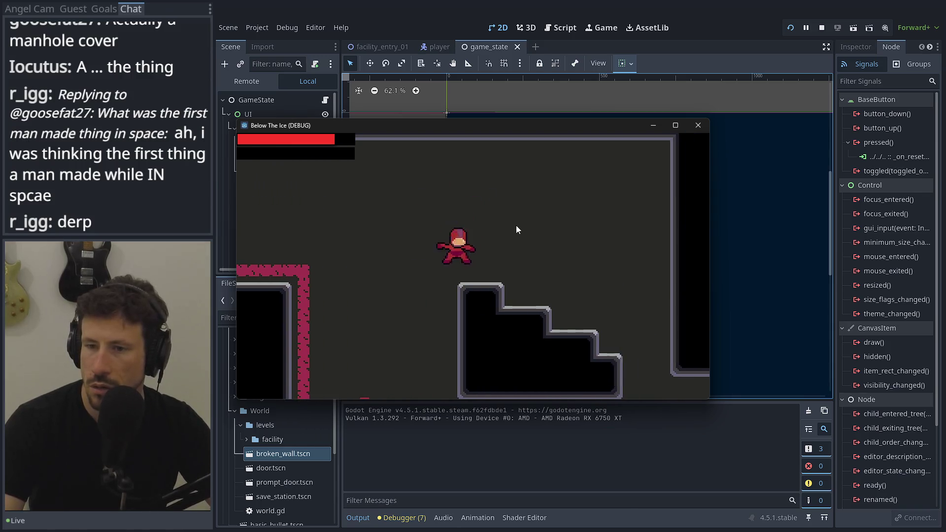
pyautogui.press('Right')
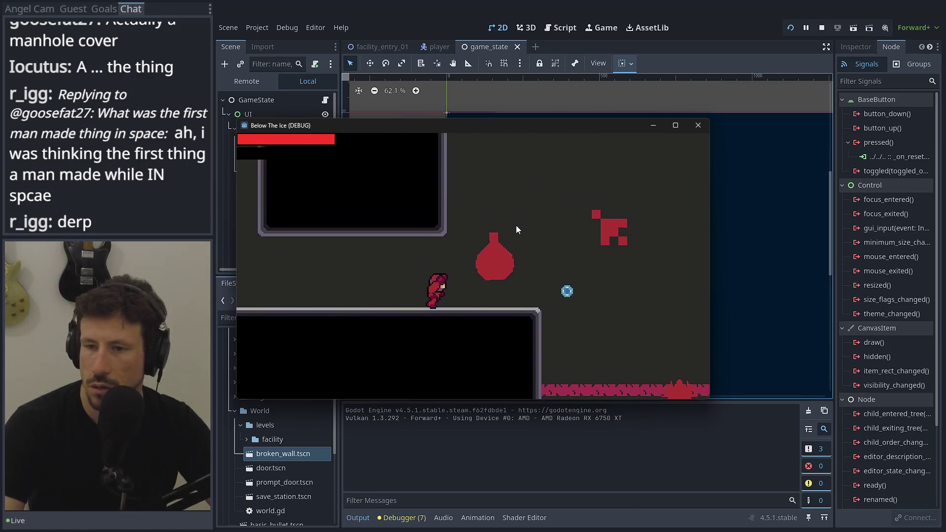
pyautogui.press('Right')
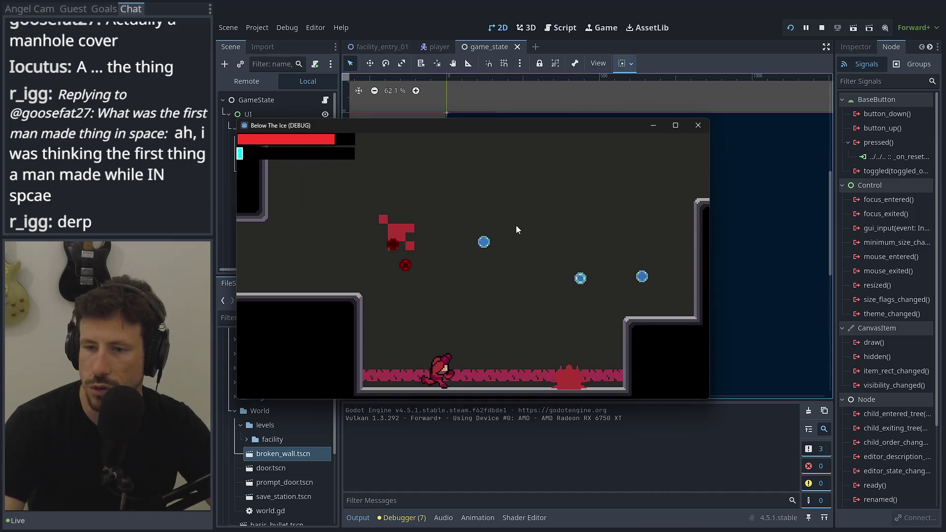
pyautogui.press('Left')
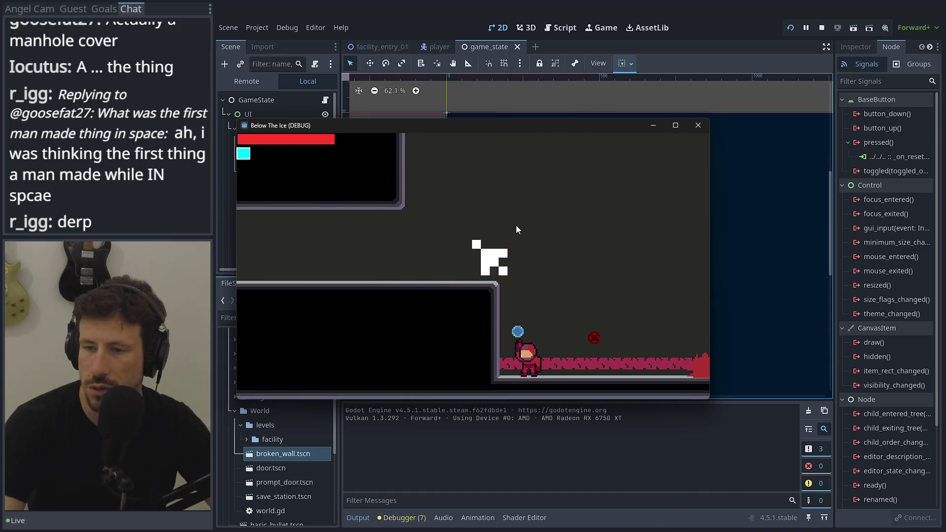
pyautogui.press('space')
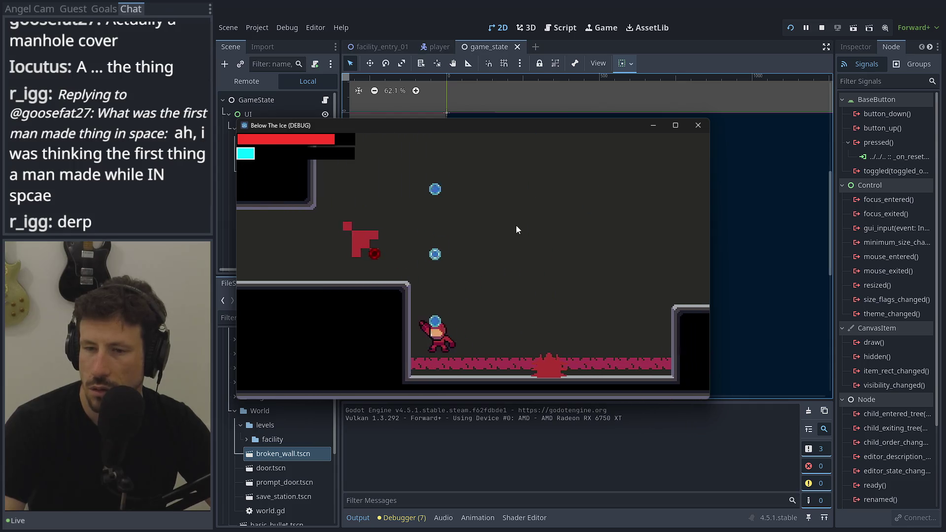
pyautogui.press('Right')
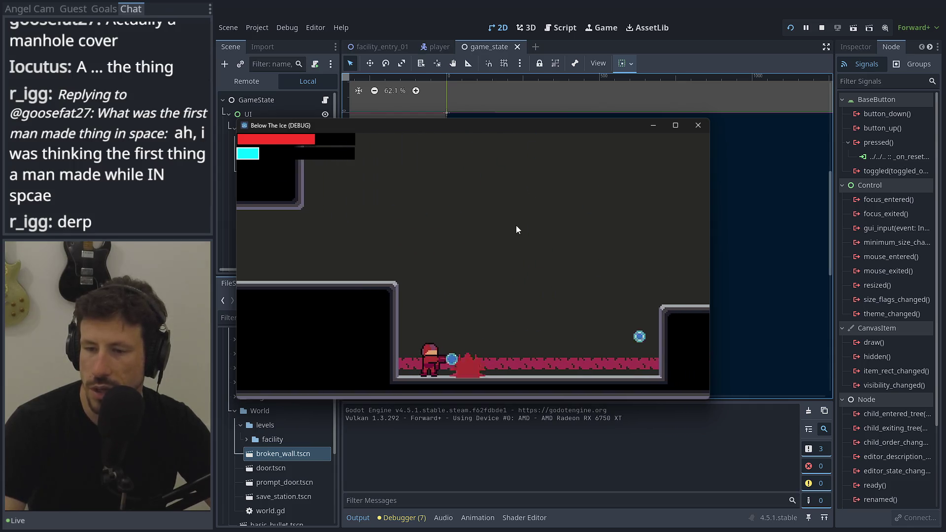
# Jump over the tall blocks past the door into the lower room, collecting blue orbs.
pyautogui.press('Right')
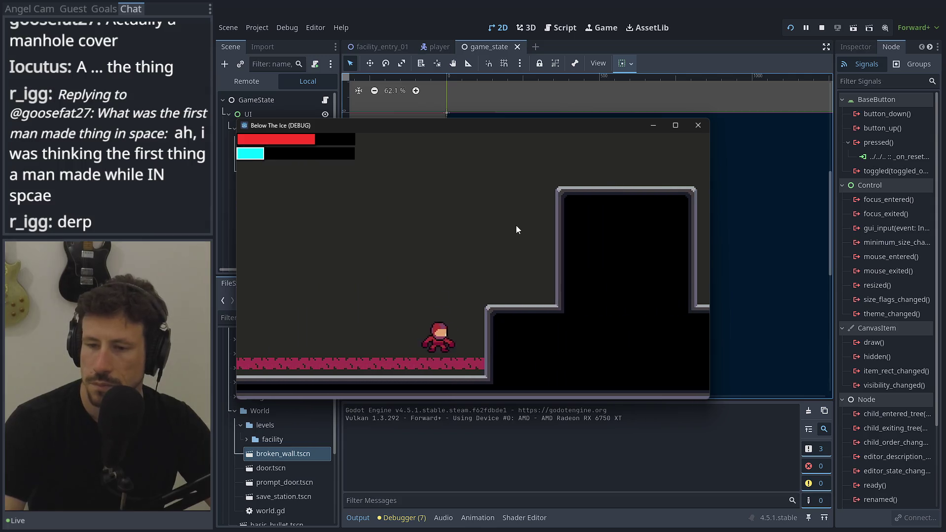
pyautogui.press('space')
pyautogui.press('Right')
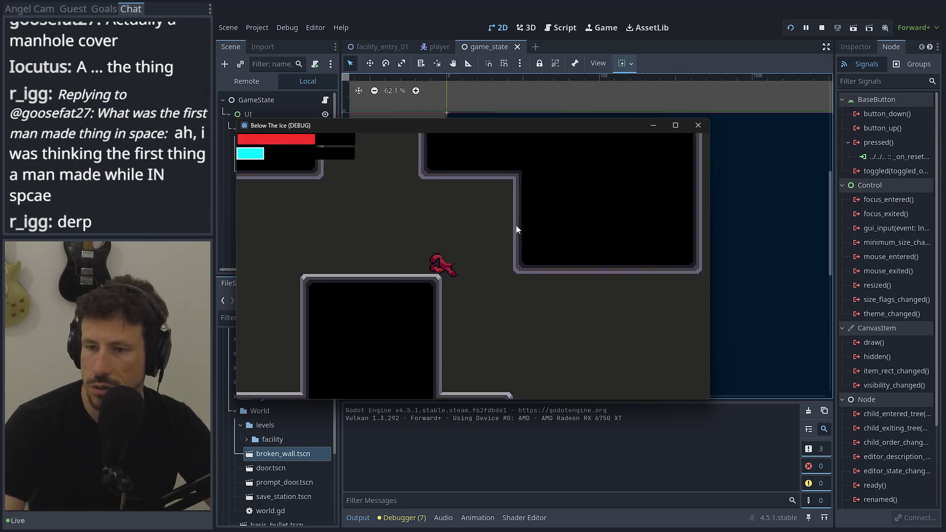
pyautogui.press('Right')
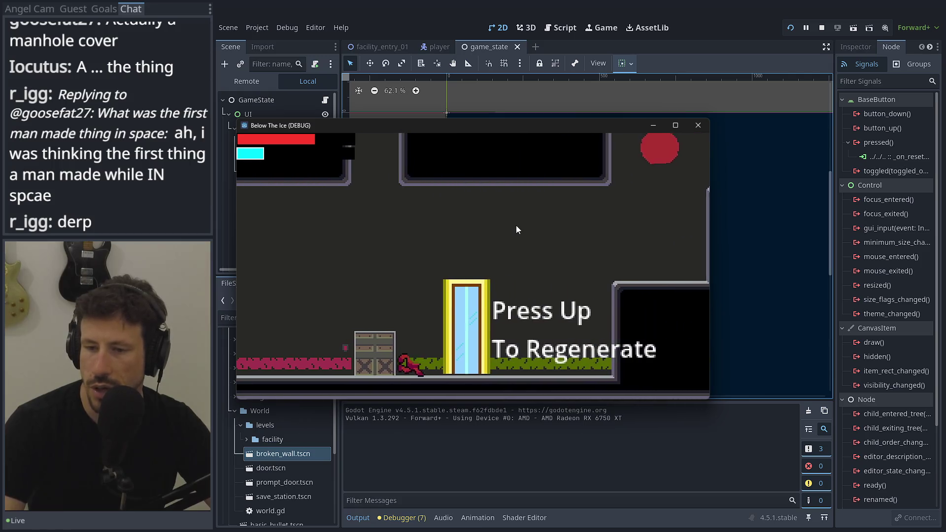
pyautogui.press('Right')
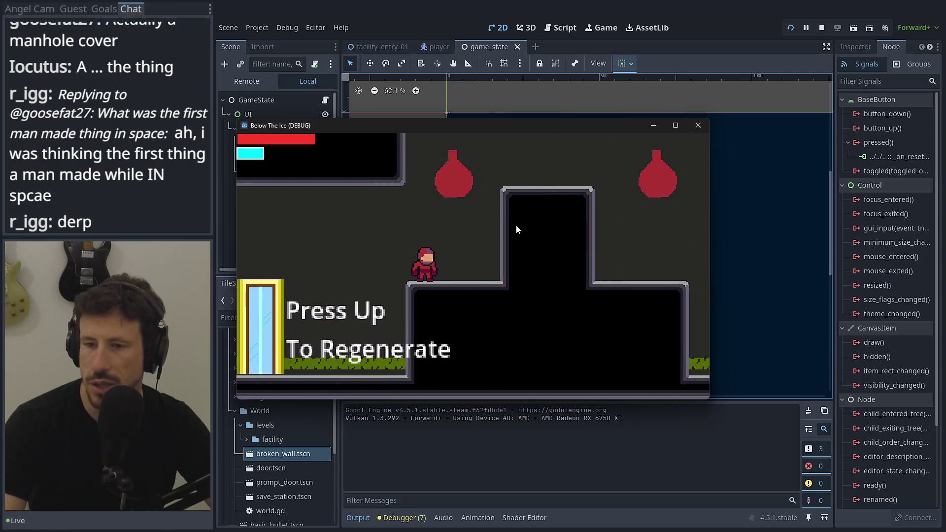
pyautogui.press('space')
pyautogui.press('Right')
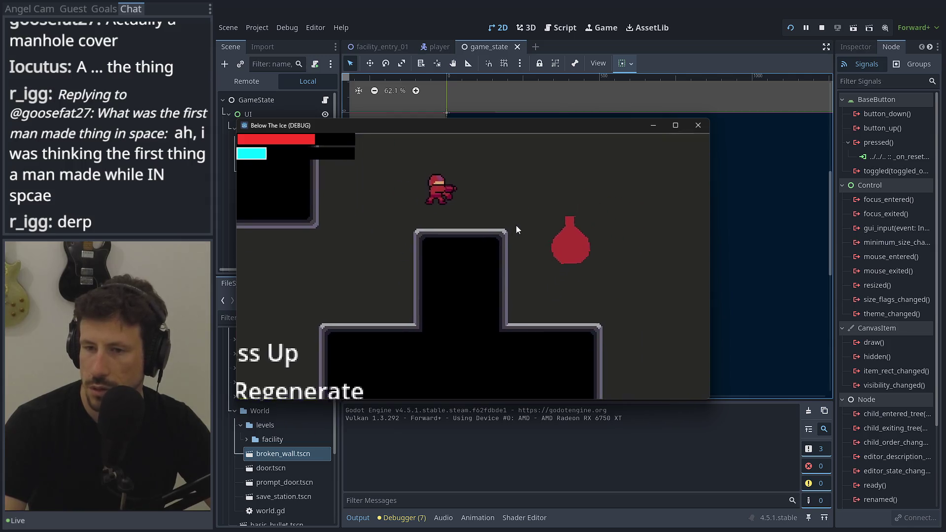
pyautogui.press('Right')
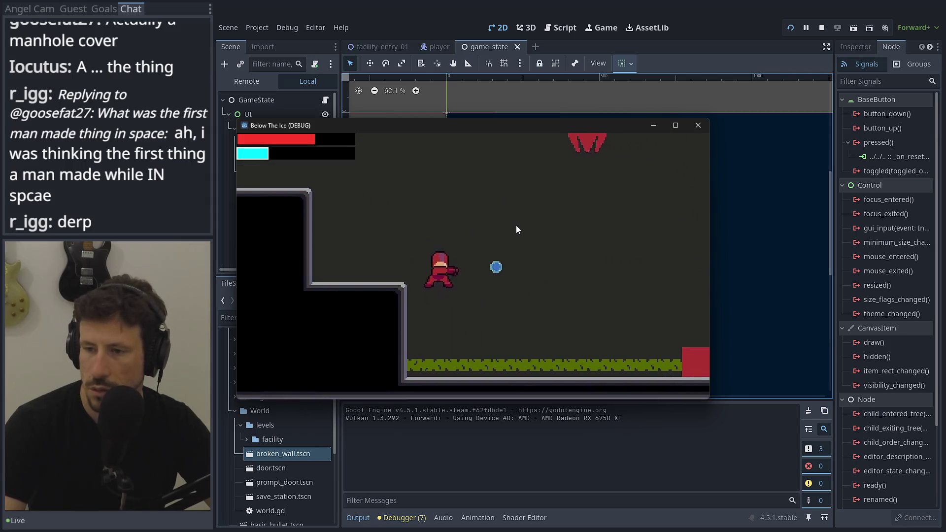
pyautogui.press('Right')
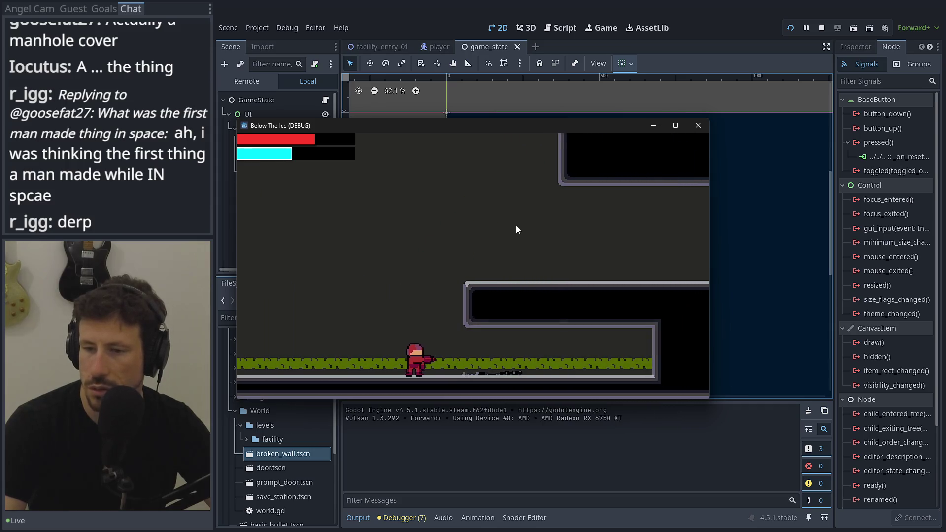
# Reach the regenerate door near the save station, refill health, and close the game window.
pyautogui.press('space')
pyautogui.press('Right')
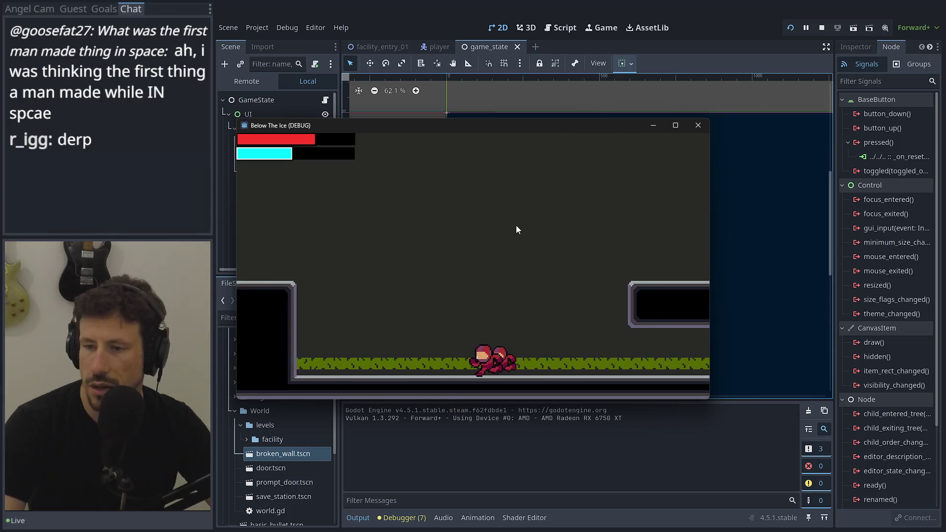
pyautogui.press('Right')
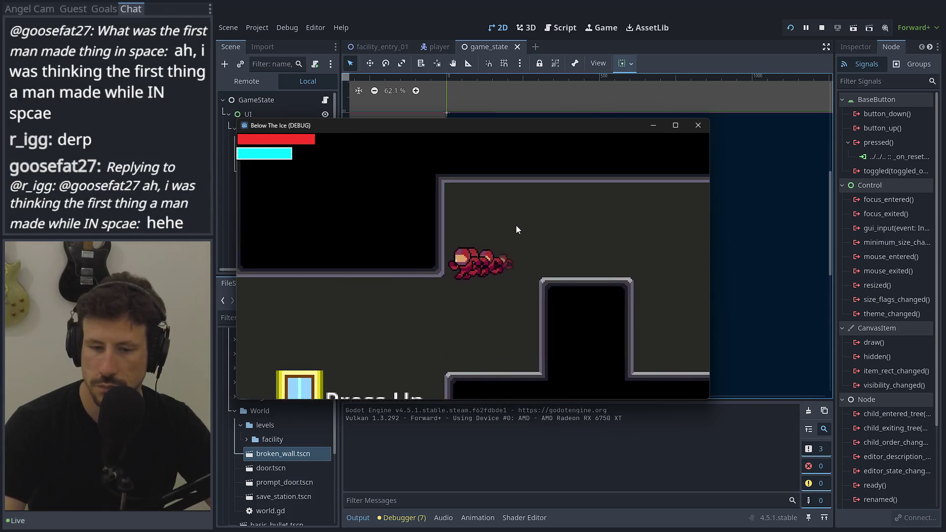
pyautogui.press('Left')
pyautogui.press('Up')
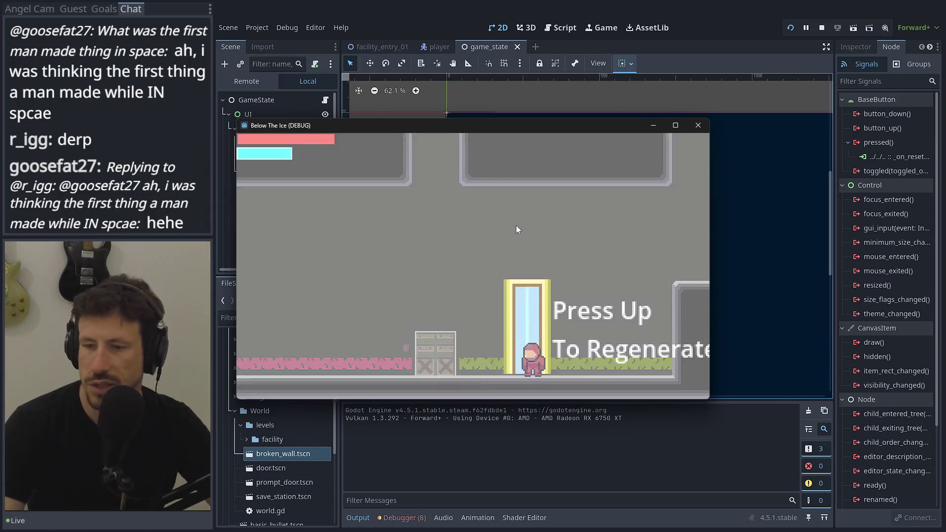
pyautogui.click(697, 129)
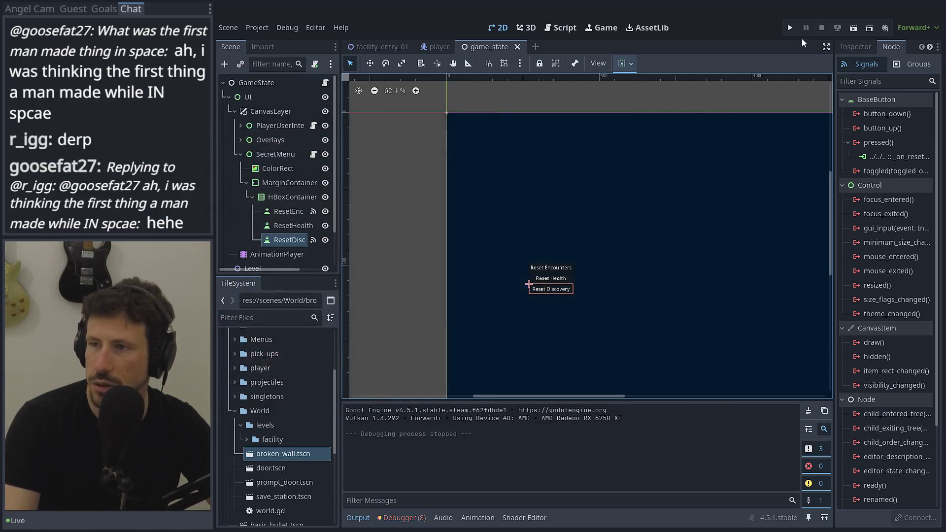
# Relaunch the project, choose CONTINUE on the title screen, and run right from the spawn door.
pyautogui.click(790, 28)
pyautogui.click(455, 267)
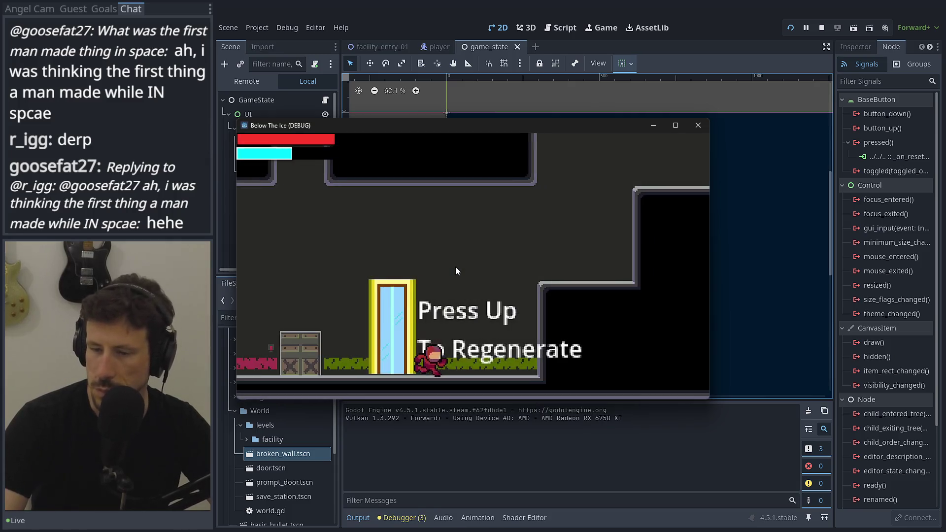
pyautogui.press('Right')
pyautogui.press('space')
pyautogui.press('Right')
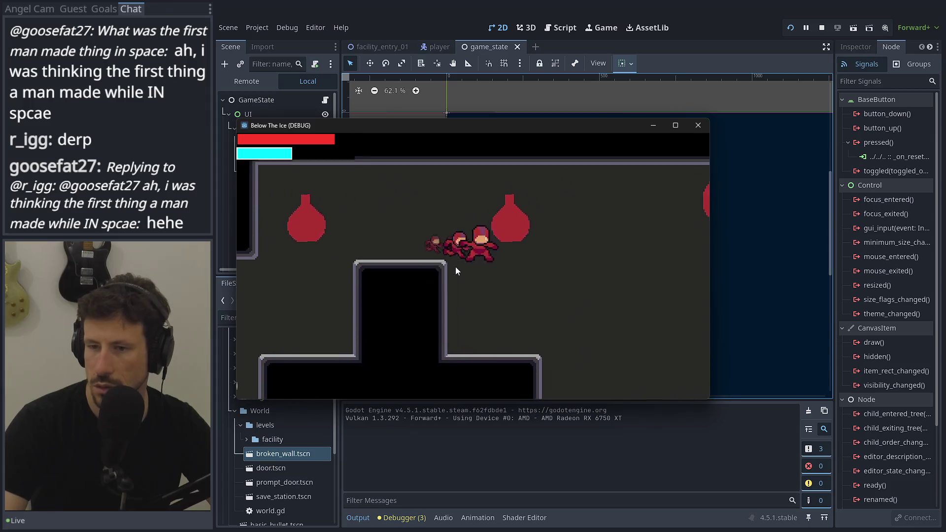
pyautogui.press('Right')
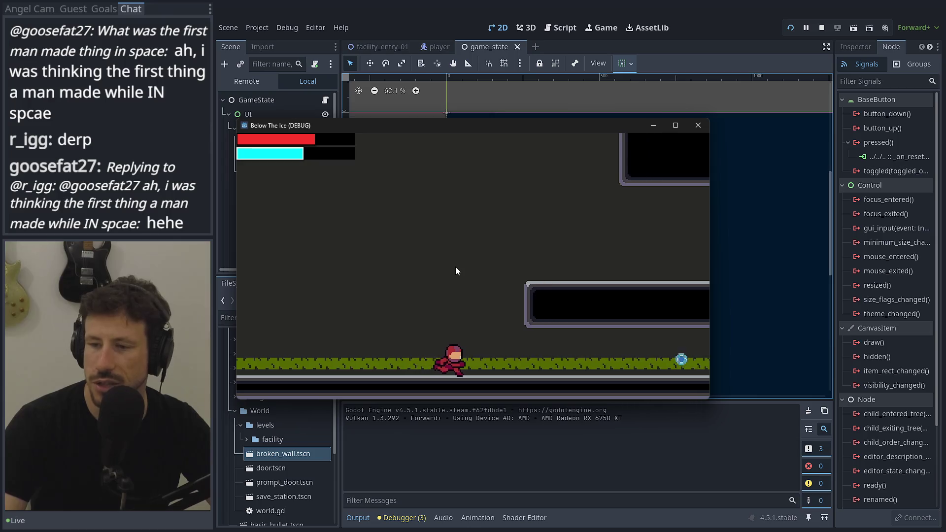
# Jump left into the lower room firing blue orbs and regenerate at the door.
pyautogui.press('Left')
pyautogui.press('space')
pyautogui.press('Left')
pyautogui.press('space')
pyautogui.press('Left')
pyautogui.press('space')
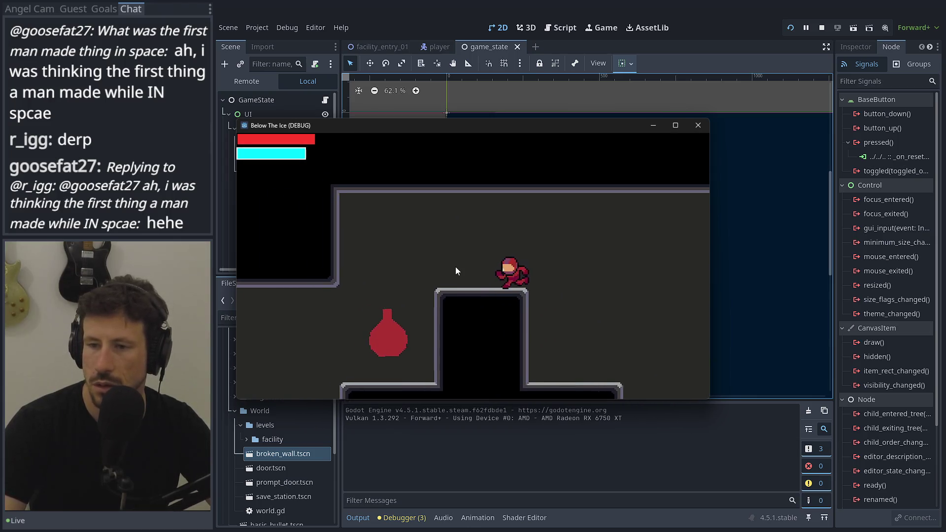
pyautogui.press('Left')
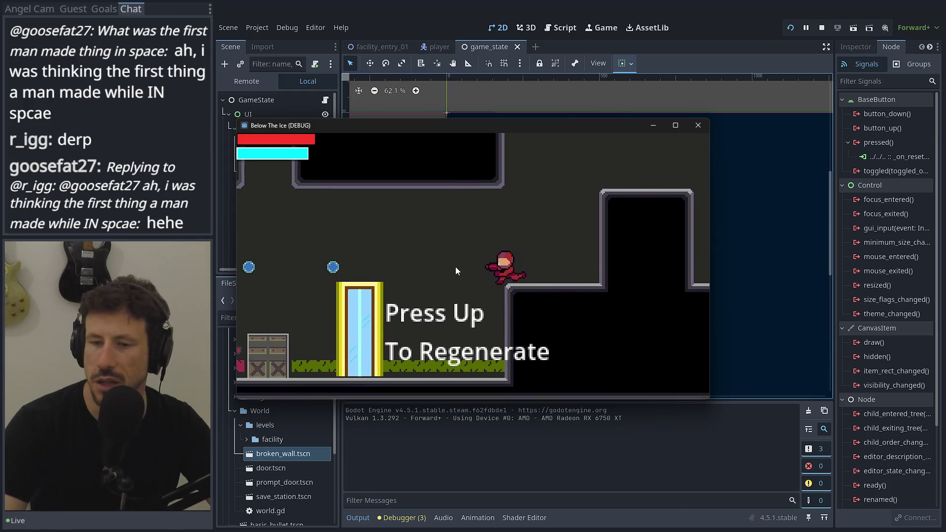
pyautogui.press('Up')
# Choose Reset Discovery from the secret reset menu and regenerate at the door again.
pyautogui.press('Right')
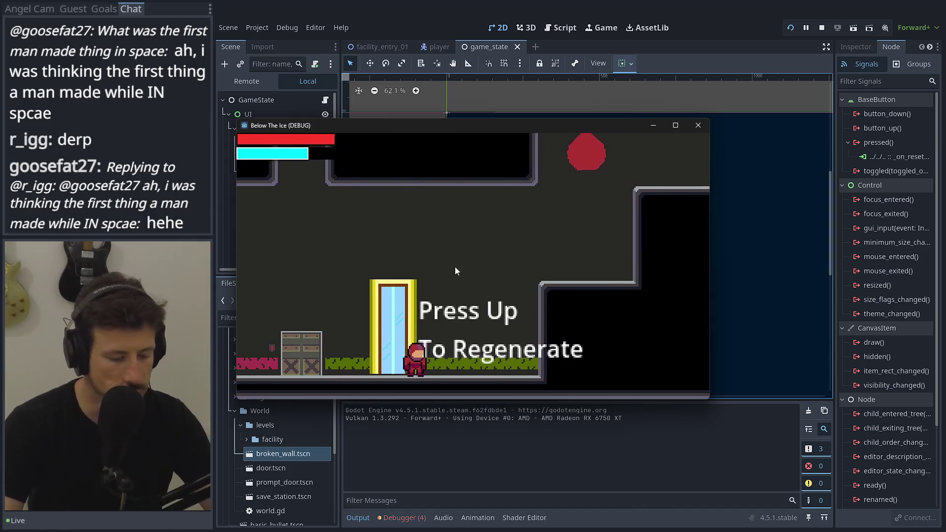
pyautogui.press('Escape')
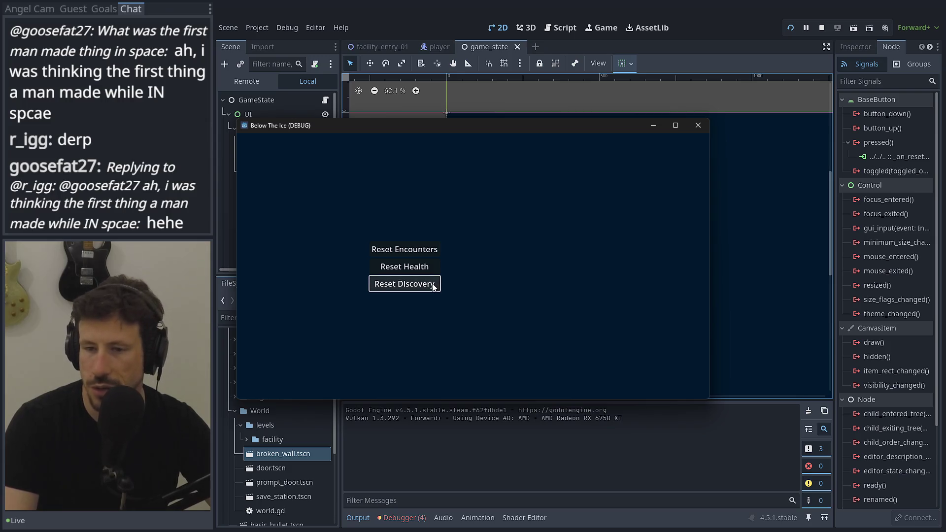
pyautogui.click(433, 285)
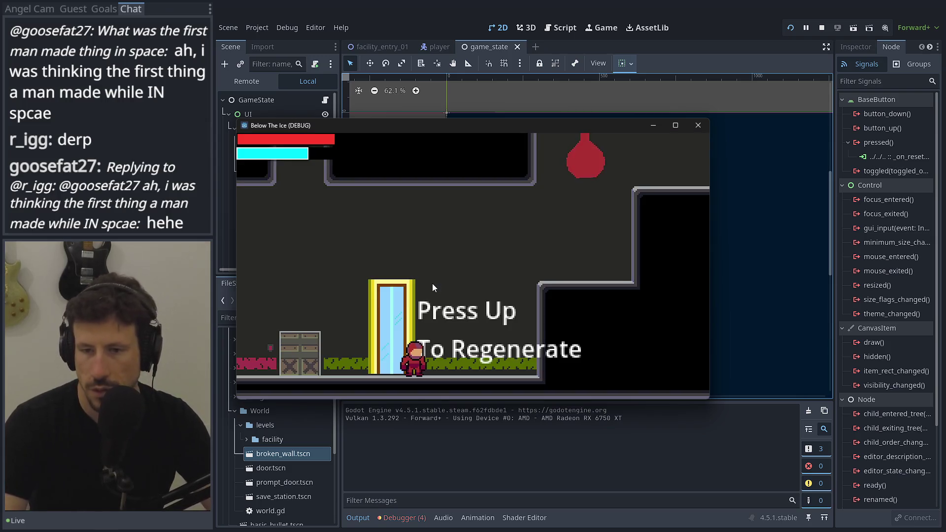
pyautogui.press('Up')
# Run right through the next rooms onto the higher platform, then return left to regenerate.
pyautogui.press('Right')
pyautogui.press('space')
pyautogui.press('Right')
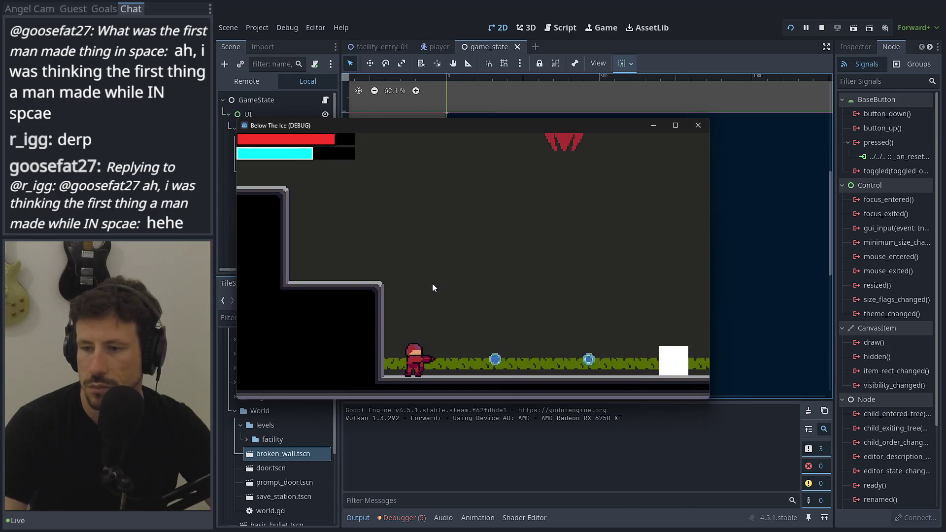
pyautogui.press('Right')
pyautogui.press('Right')
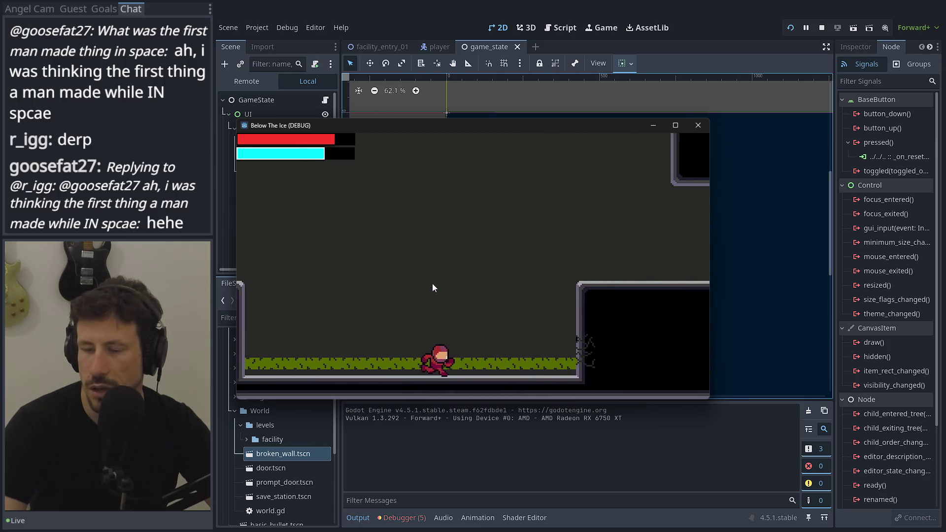
pyautogui.press('Right')
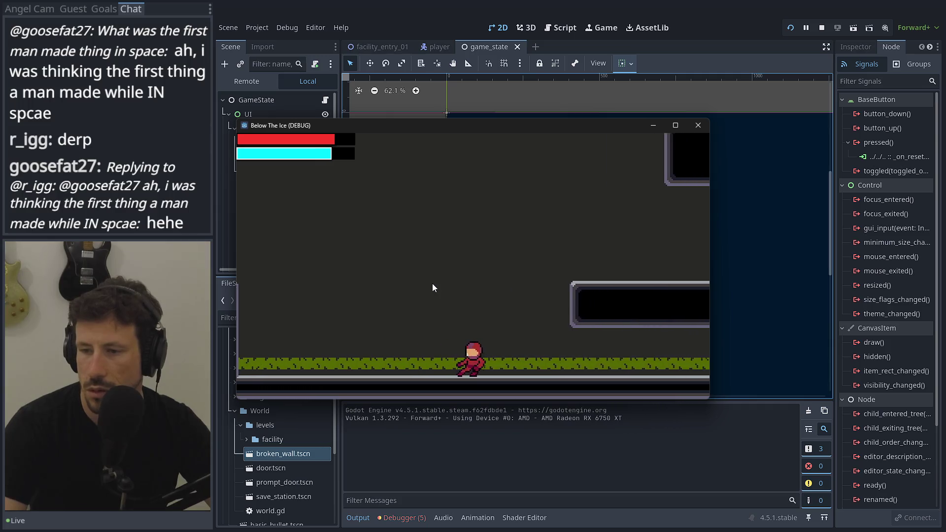
pyautogui.press('Right')
pyautogui.press('space')
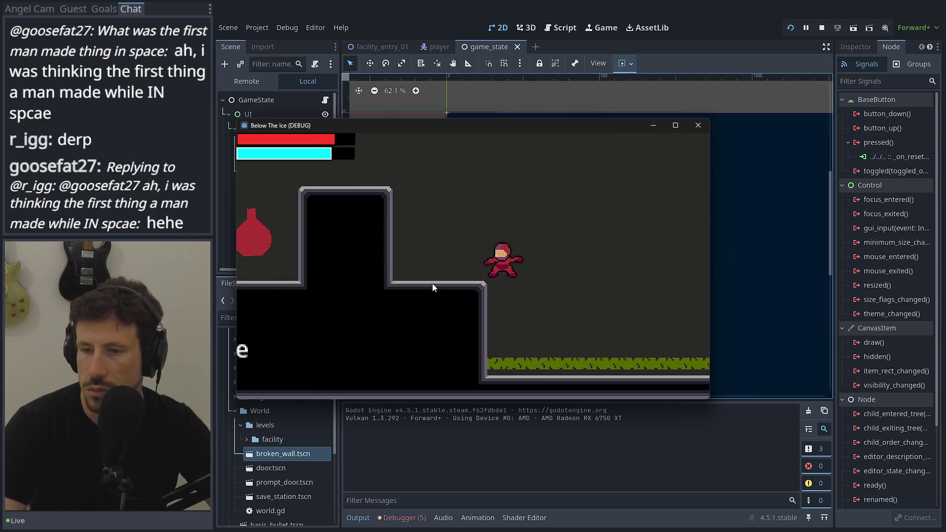
pyautogui.press('Left')
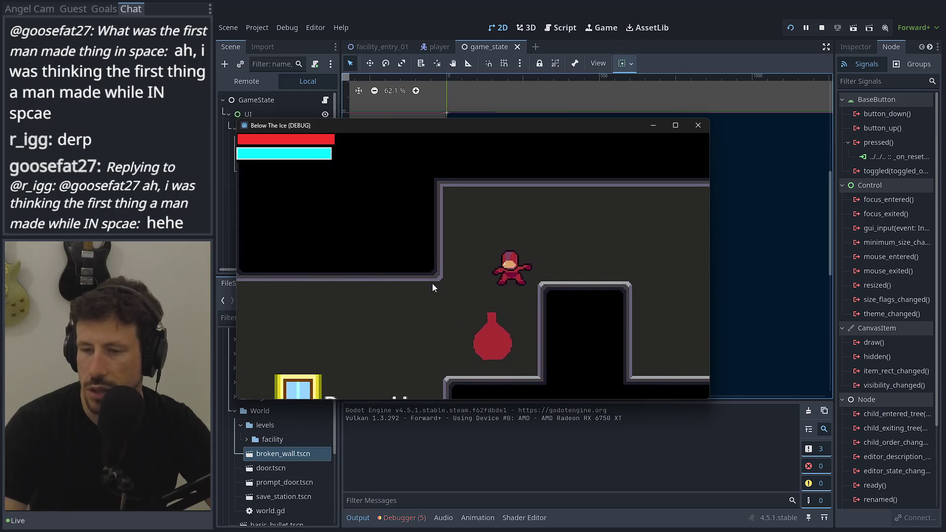
pyautogui.press('Left')
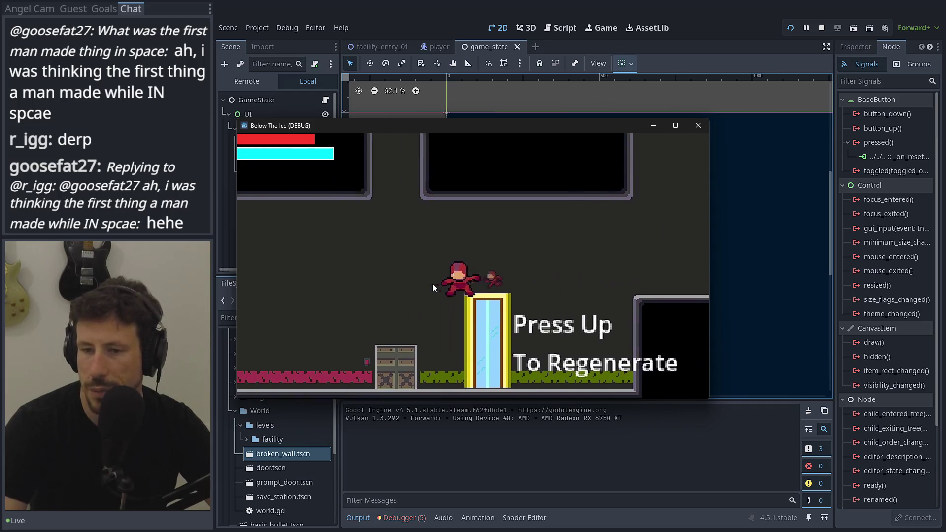
pyautogui.press('Up')
# Climb left over the crate and pillar, regenerate at the save station, and close the game.
pyautogui.press('Left')
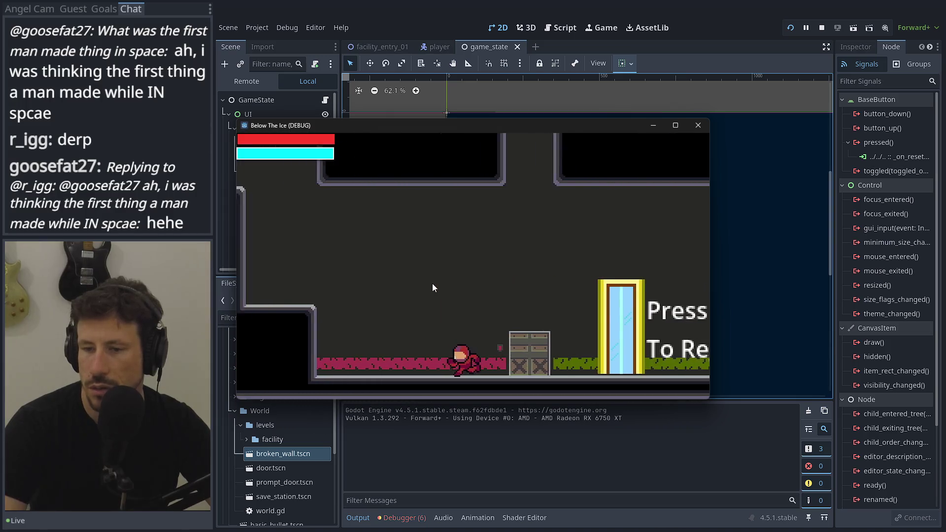
pyautogui.press('space')
pyautogui.press('space')
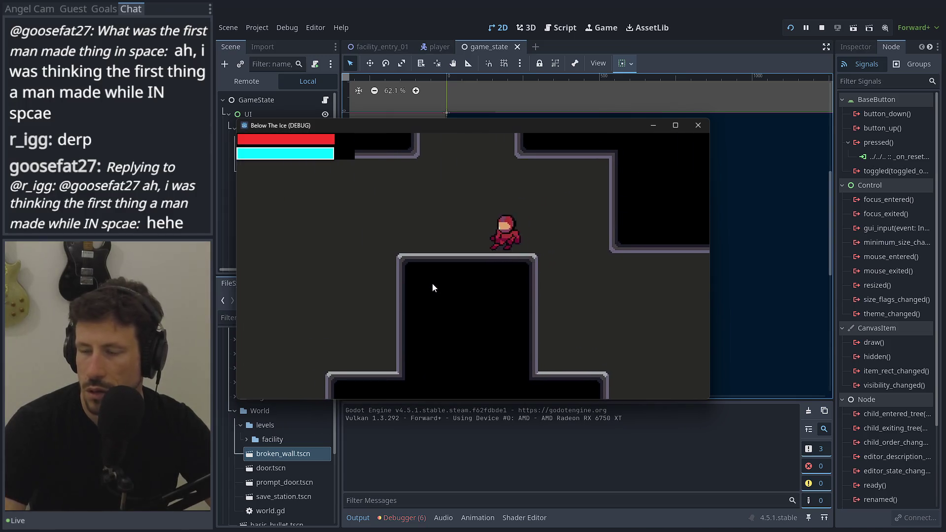
pyautogui.press('Left')
pyautogui.press('Left')
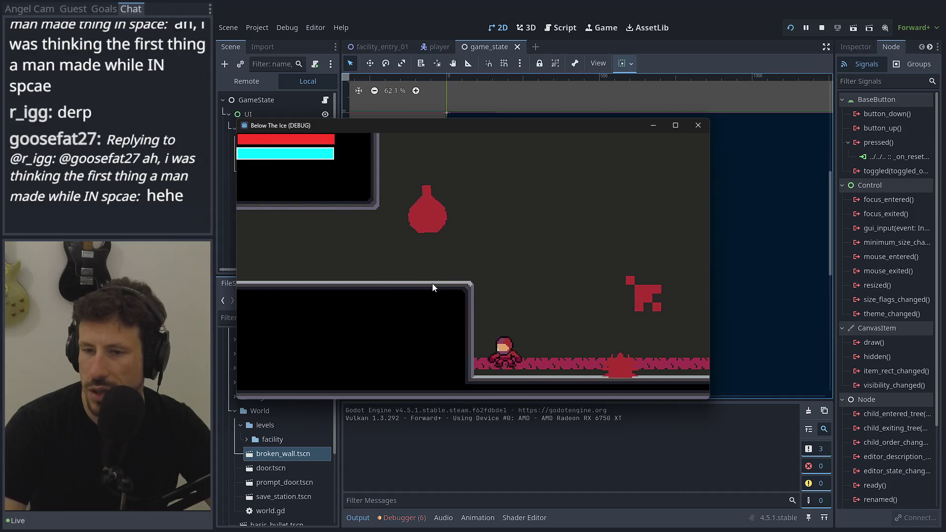
pyautogui.press('space')
pyautogui.press('Left')
pyautogui.press('space')
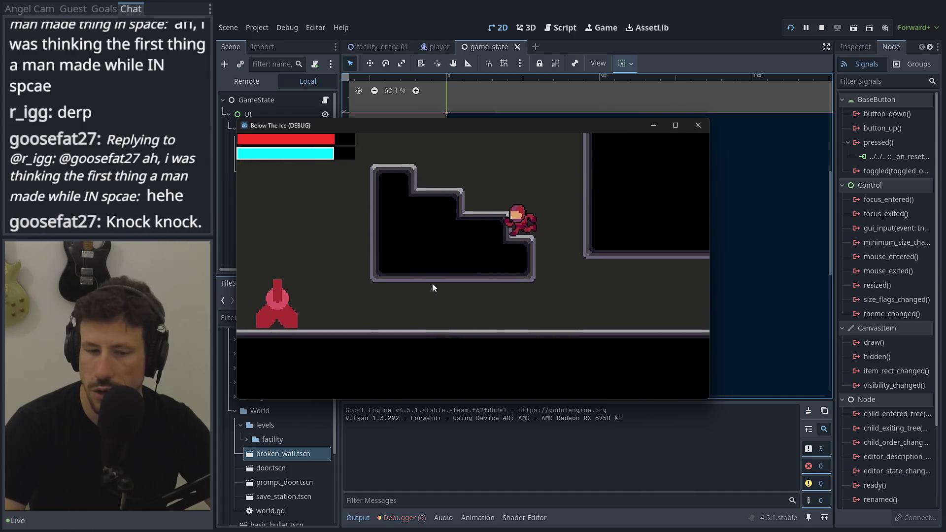
pyautogui.press('Left')
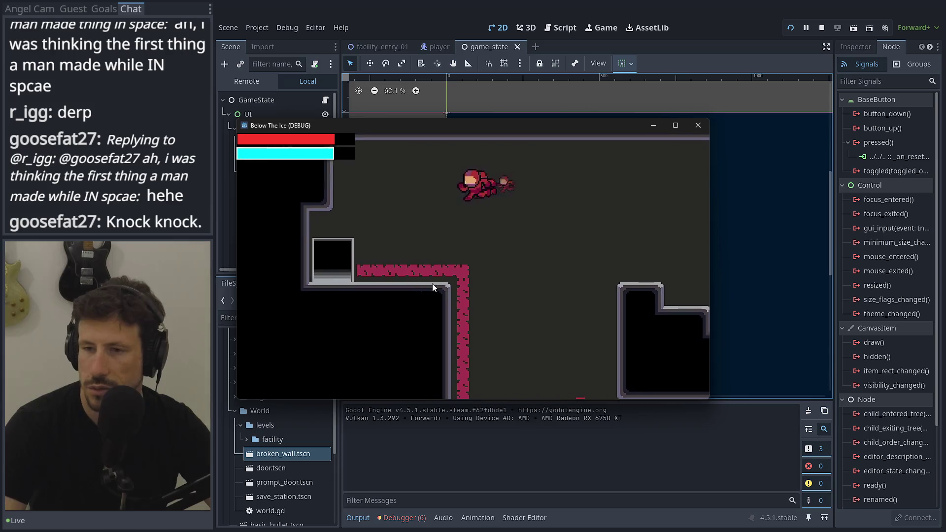
pyautogui.press('Left')
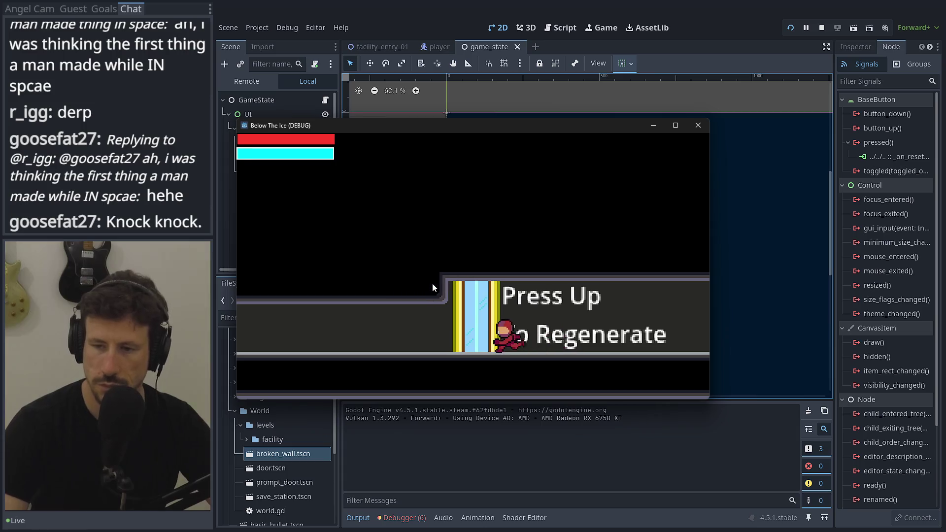
pyautogui.press('Up')
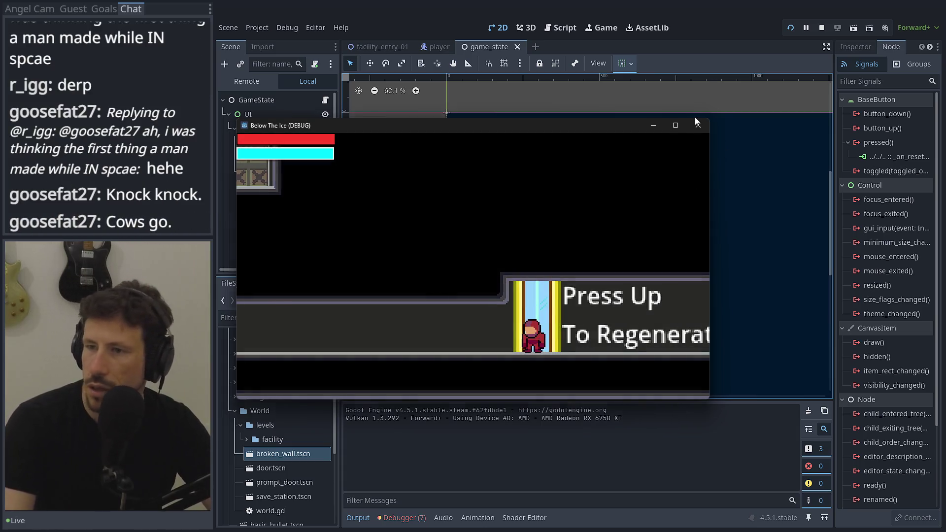
pyautogui.click(698, 125)
# Stop the game and select the ResetHealth button in the zoomed-out secret menu view.
pyautogui.click(820, 30)
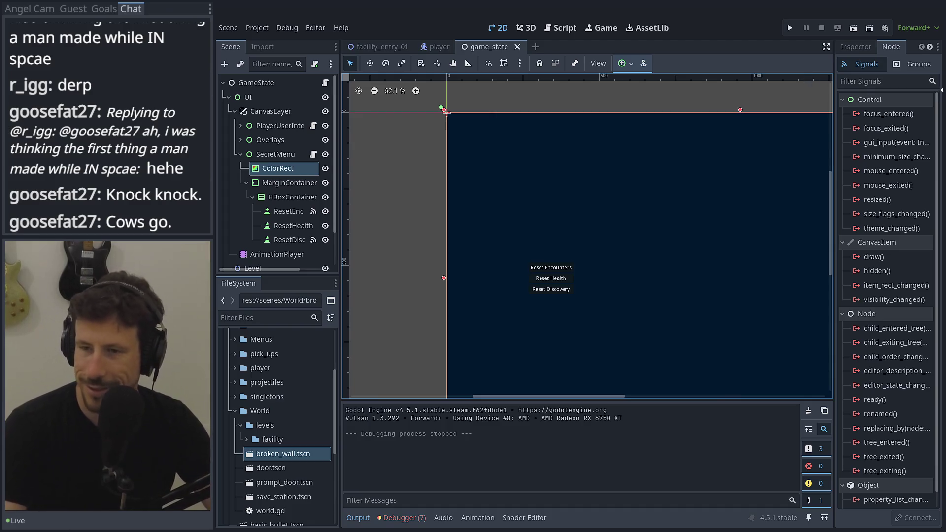
pyautogui.moveTo(742, 91); pyautogui.dragTo(544, 84)
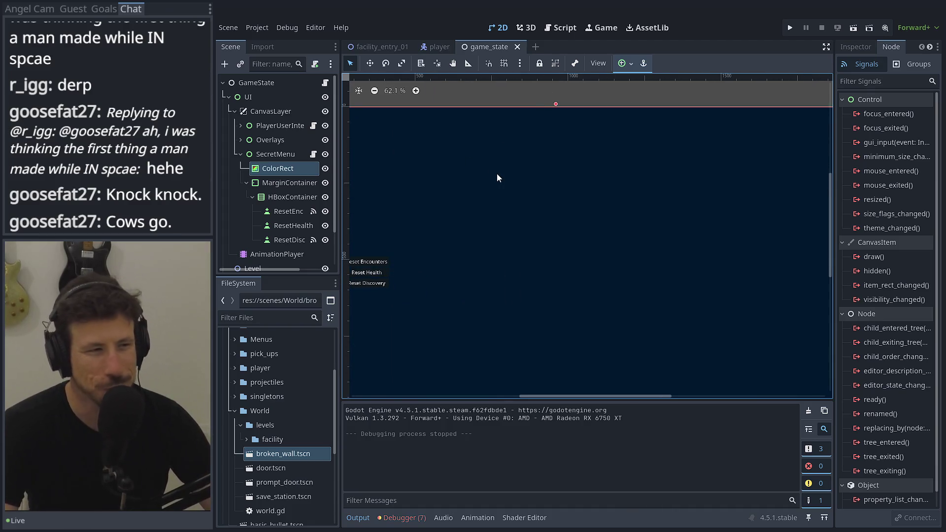
pyautogui.scroll(-4, 580, 161)
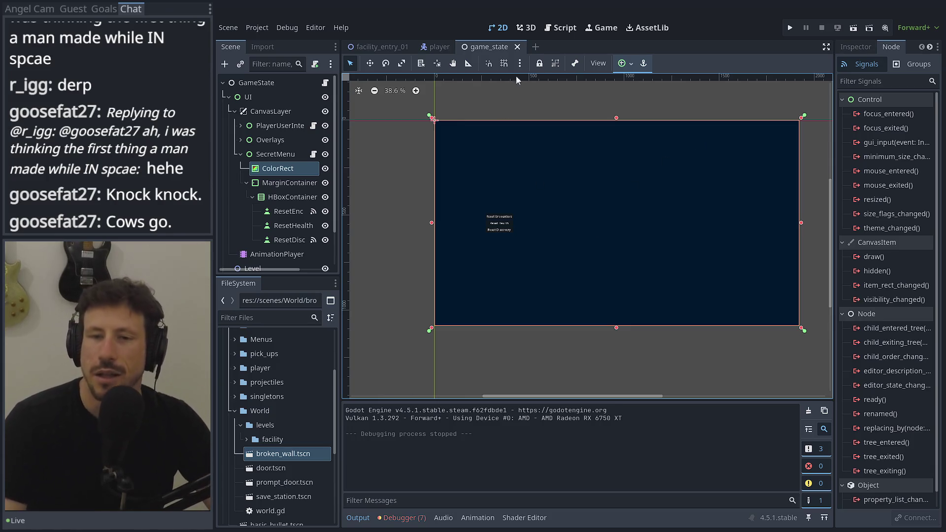
pyautogui.click(299, 227)
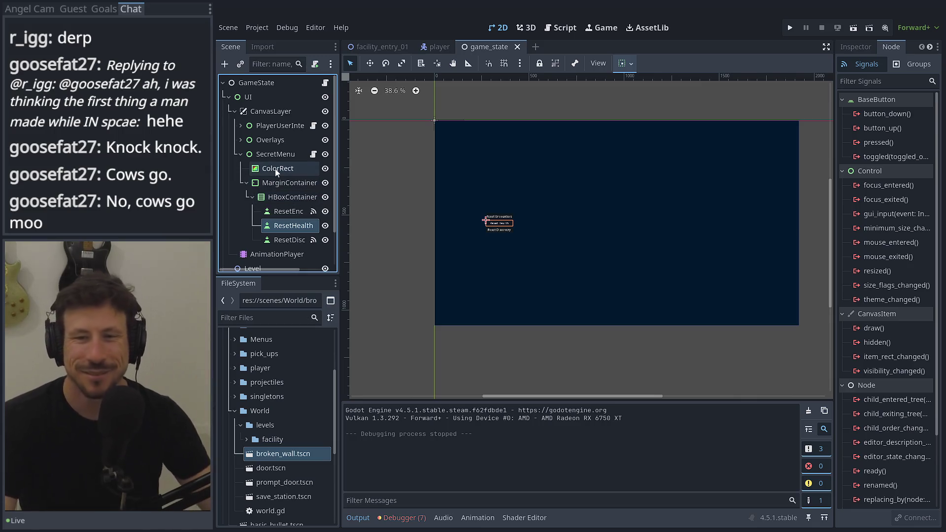
# Collapse MarginContainer, select the SecretMenu node, and switch to the player scene.
pyautogui.click(247, 183)
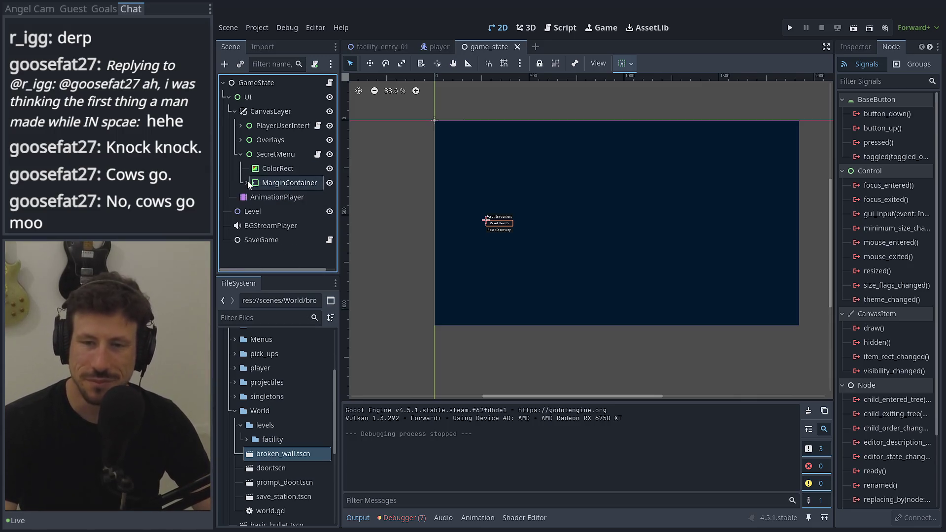
pyautogui.click(277, 155)
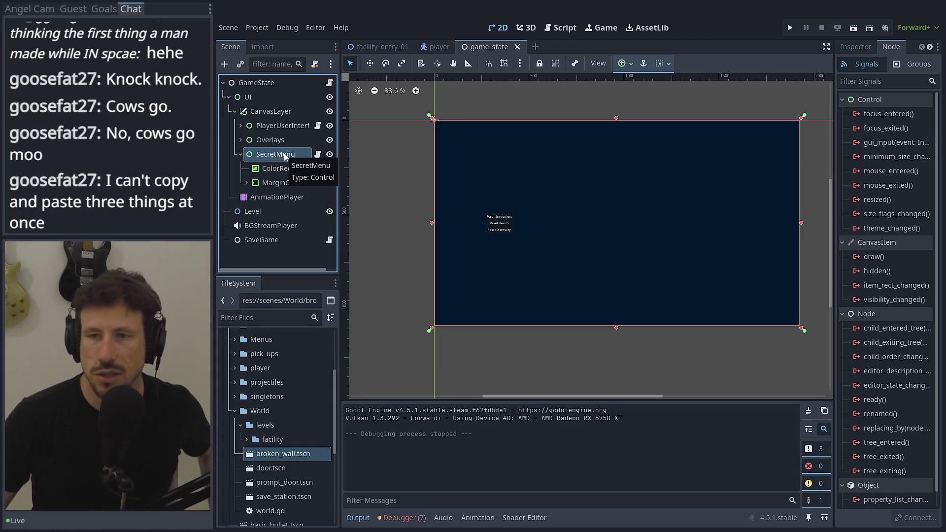
pyautogui.click(438, 45)
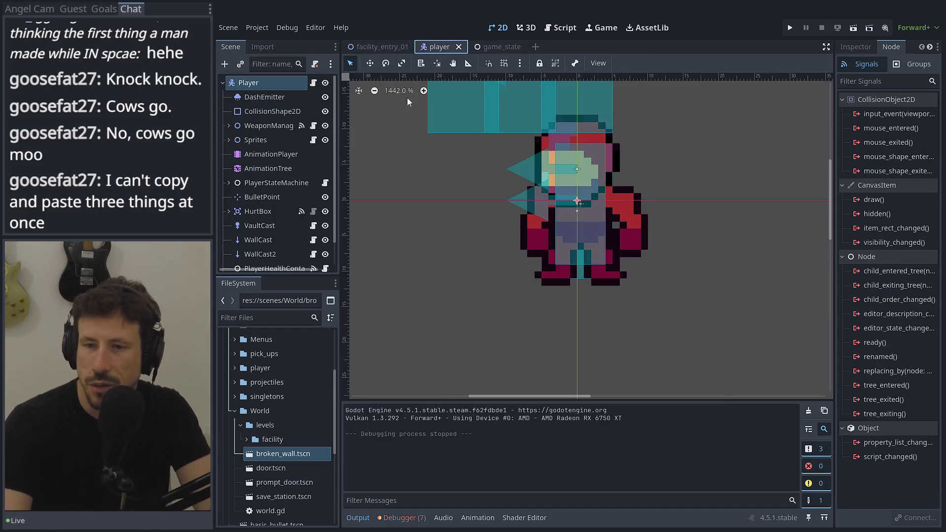
pyautogui.scroll(2, 232, 175)
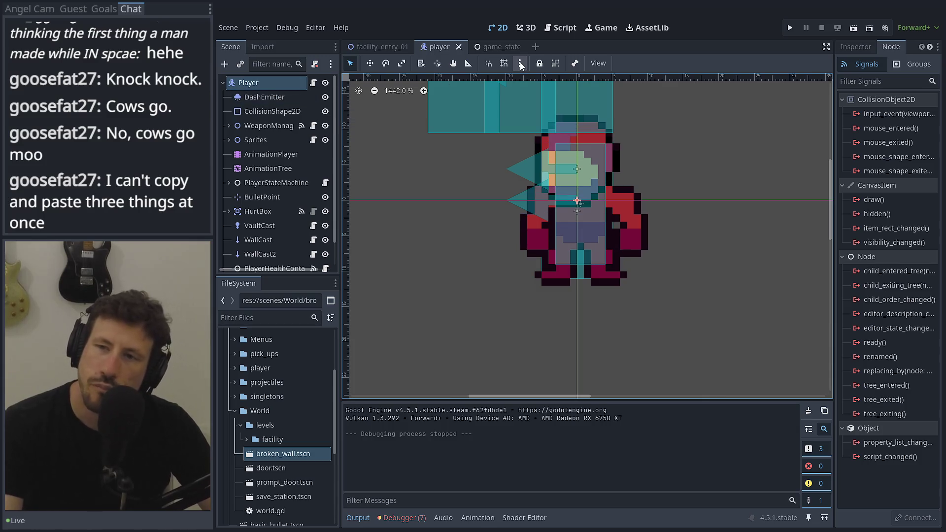
pyautogui.scroll(-2, 246, 170)
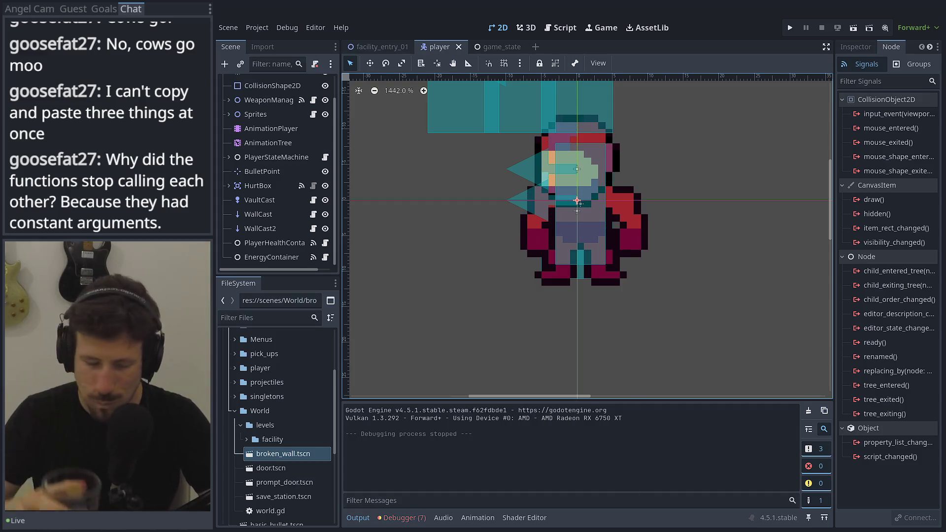
# Show the debugger's Errors list and drag its splitter up to enlarge it.
pyautogui.click(387, 517)
pyautogui.click(418, 394)
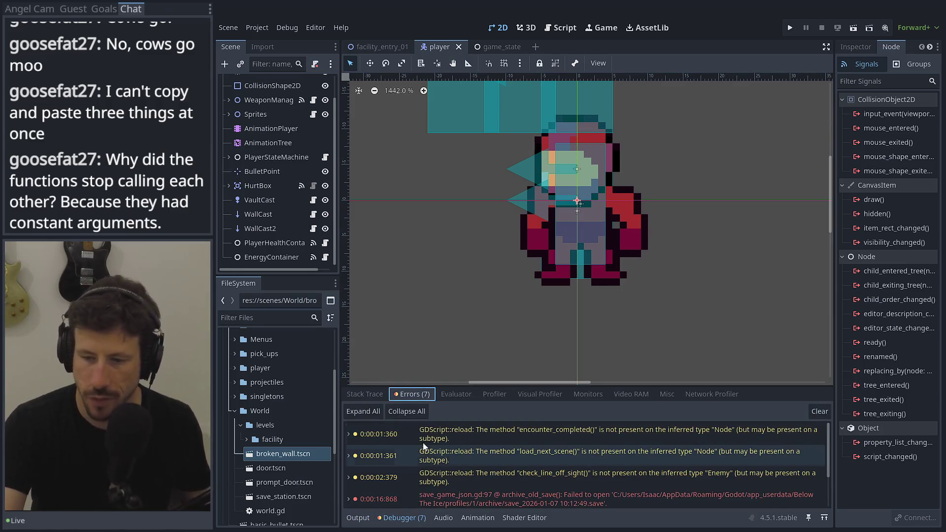
pyautogui.scroll(-4, 424, 445)
pyautogui.moveTo(447, 448)
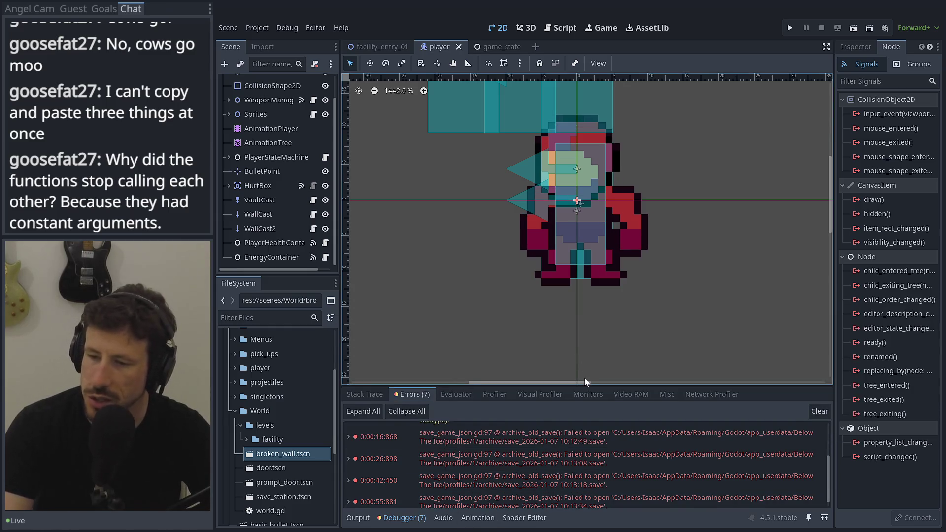
pyautogui.moveTo(583, 386); pyautogui.dragTo(577, 325)
# Inspect an archive_old_save copy failure, then open the user data folder from the Project menu.
pyautogui.moveTo(571, 434)
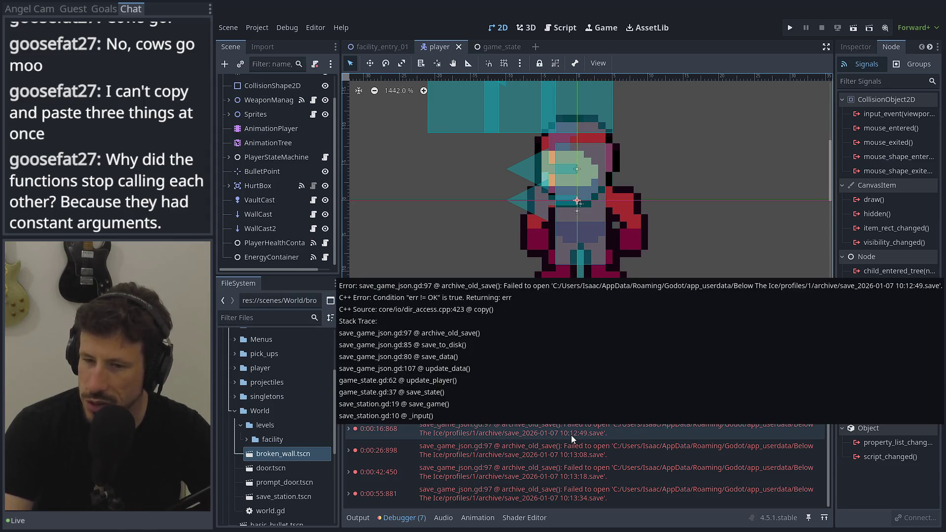
pyautogui.moveTo(643, 504)
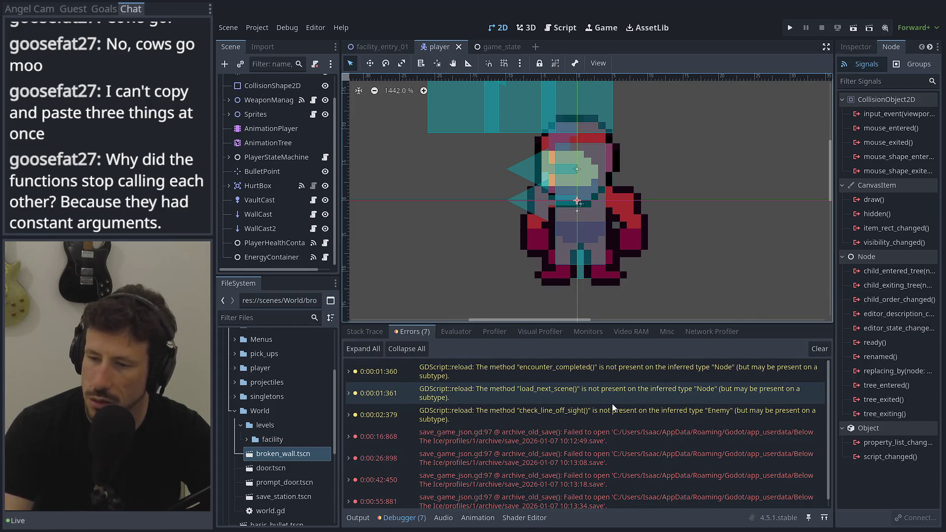
pyautogui.scroll(-1, 612, 406)
pyautogui.moveTo(612, 417)
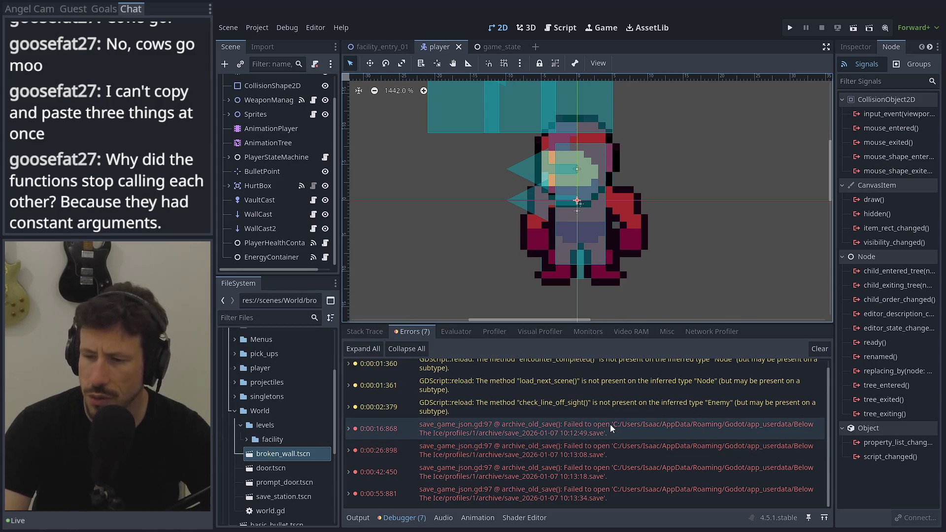
pyautogui.rightClick(611, 425)
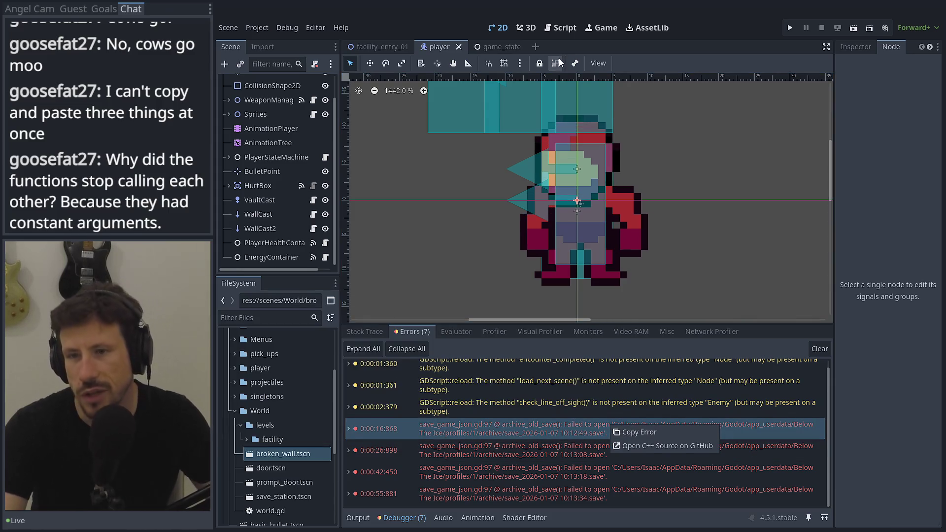
pyautogui.click(257, 28)
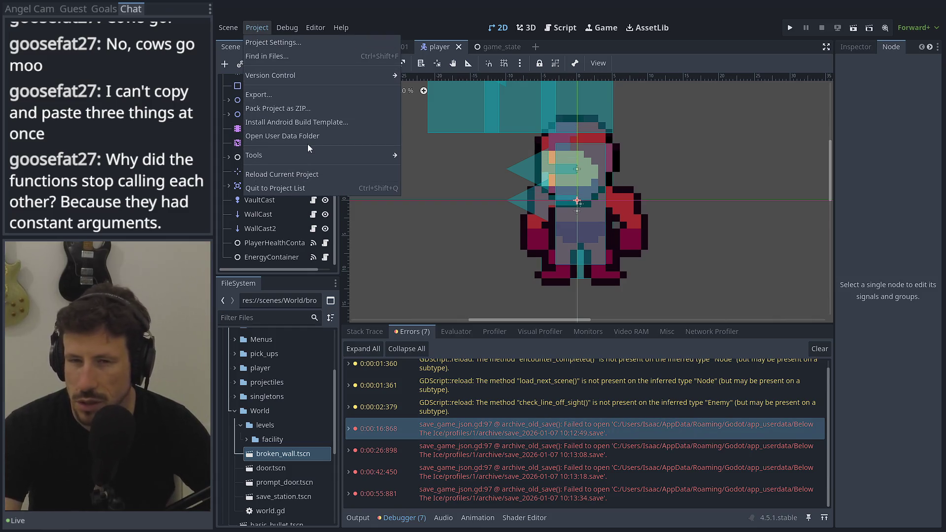
pyautogui.click(306, 138)
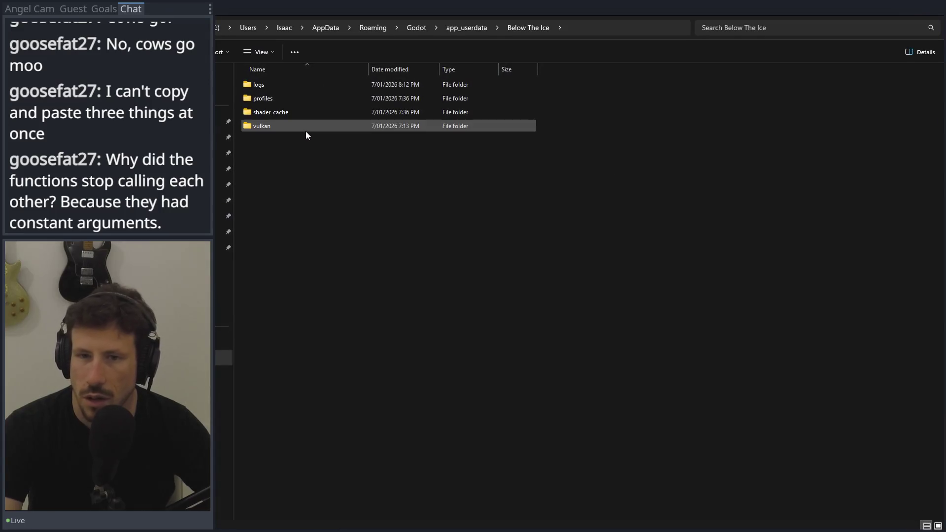
# Browse into profiles > 1 > archive in File Explorer, find it empty, and close the window.
pyautogui.doubleClick(289, 98)
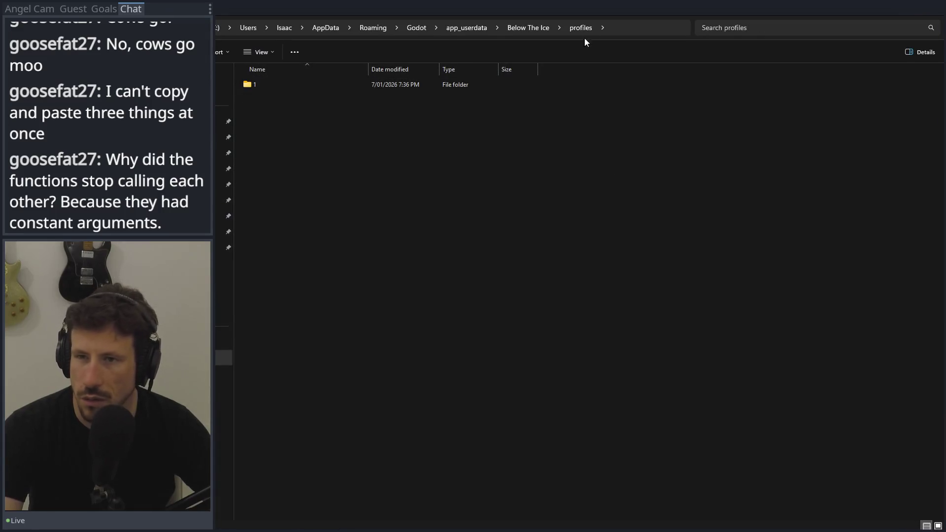
pyautogui.moveTo(615, 8); pyautogui.dragTo(622, 82)
pyautogui.doubleClick(528, 157)
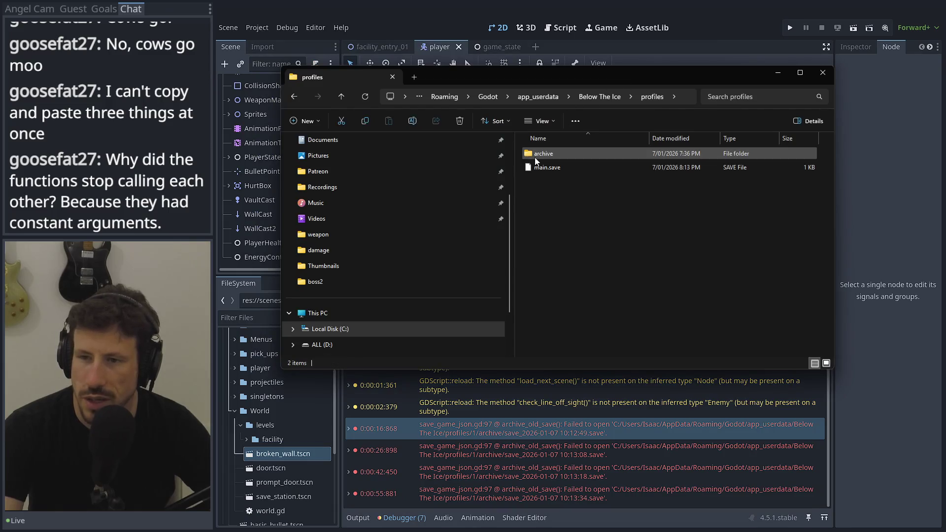
pyautogui.doubleClick(560, 155)
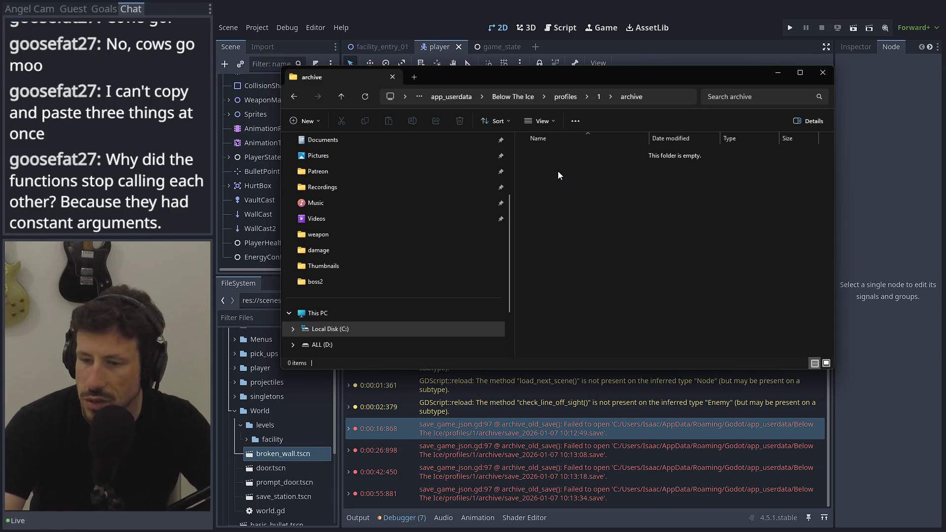
pyautogui.click(670, 63)
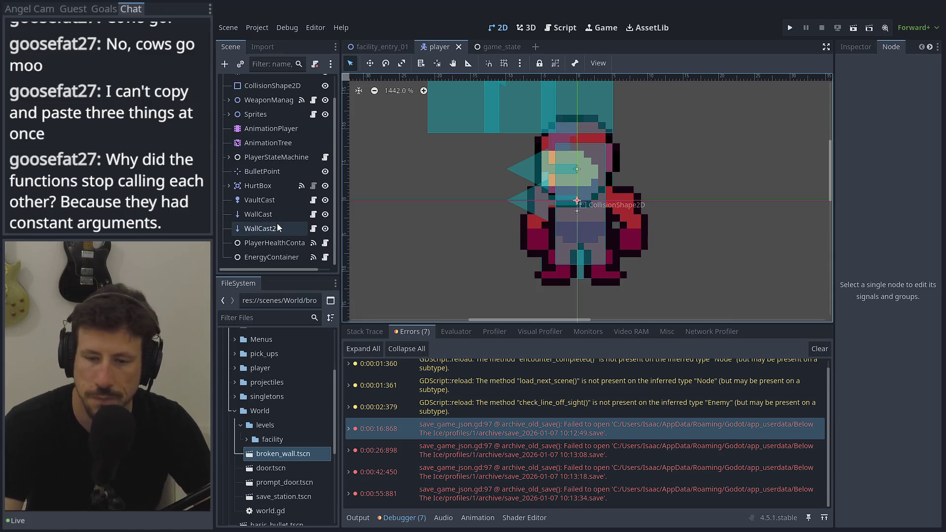
# Return to the game_state scene, then switch to the Script workspace showing save_game_json.gd.
pyautogui.scroll(1, 290, 182)
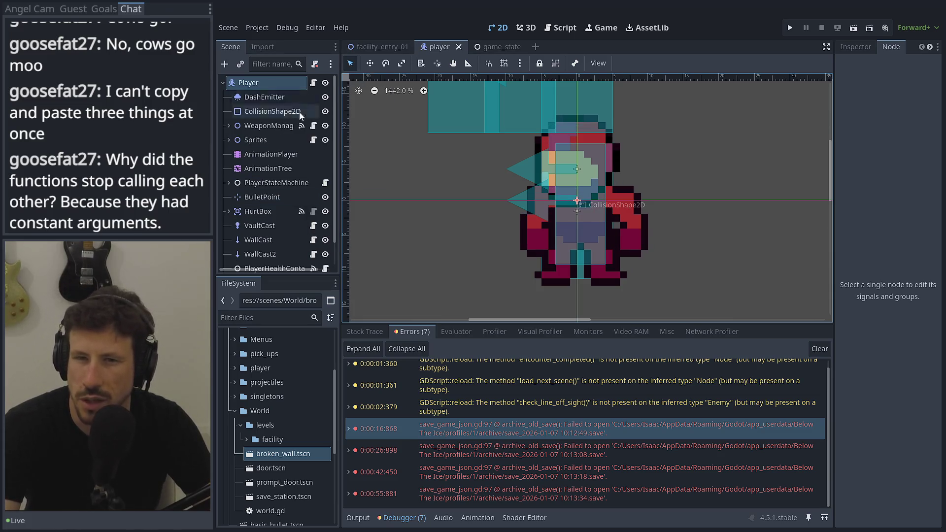
pyautogui.click(493, 47)
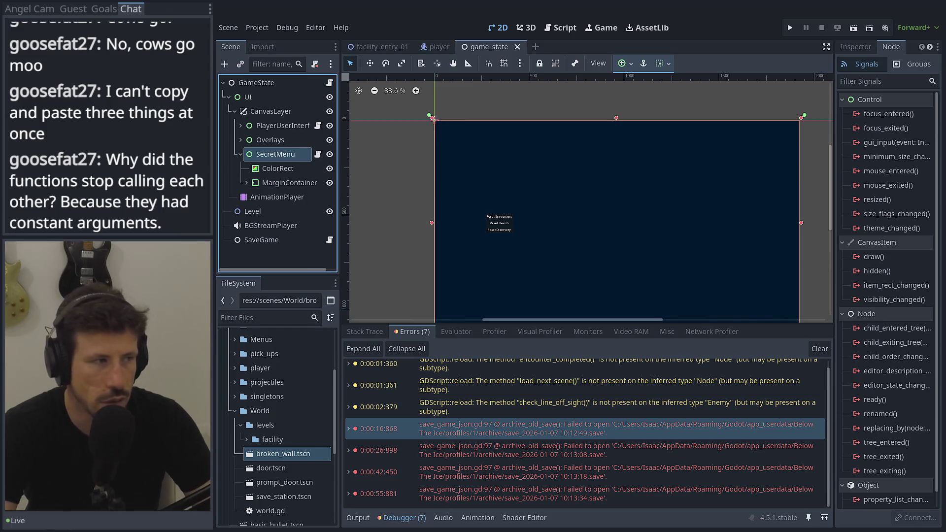
pyautogui.hotkey('ctrl', 'F3')
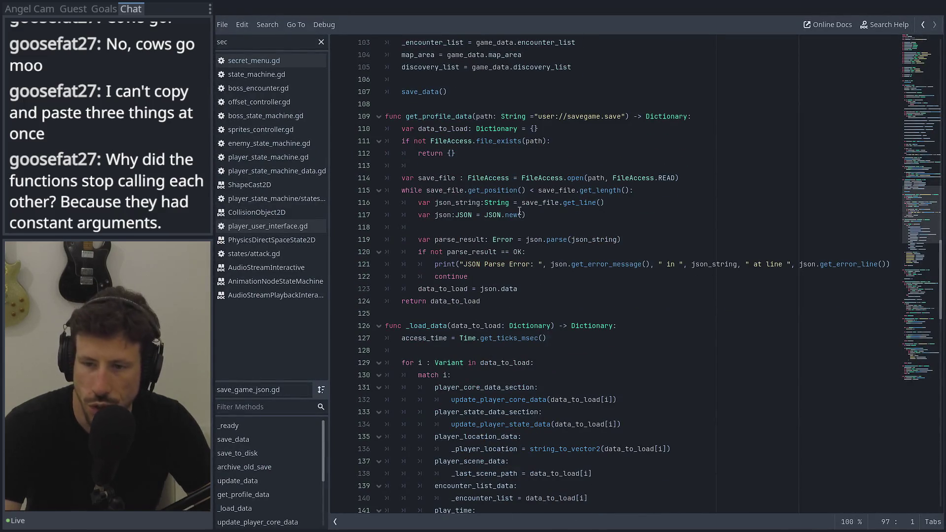
# Delete the stray blank line after line 20 in save_game_json.gd.
pyautogui.scroll(4, 520, 211)
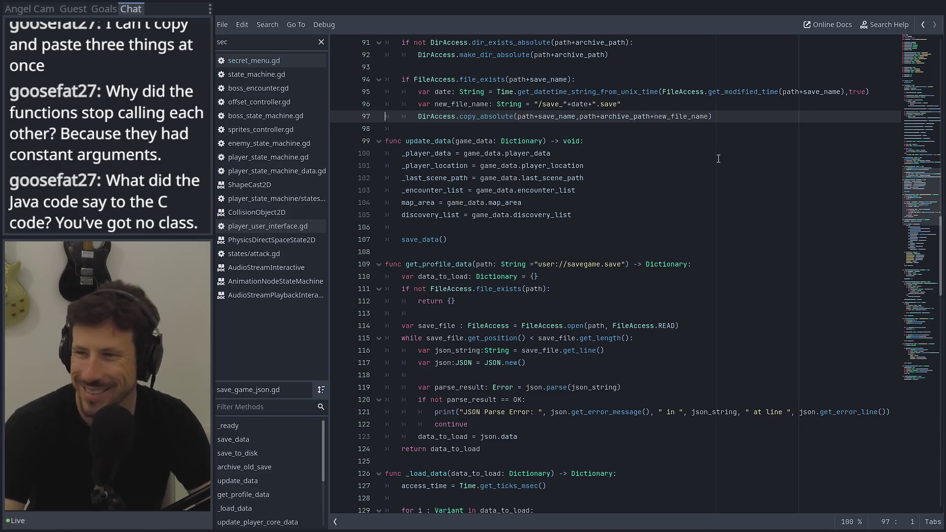
pyautogui.scroll(20, 918, 197)
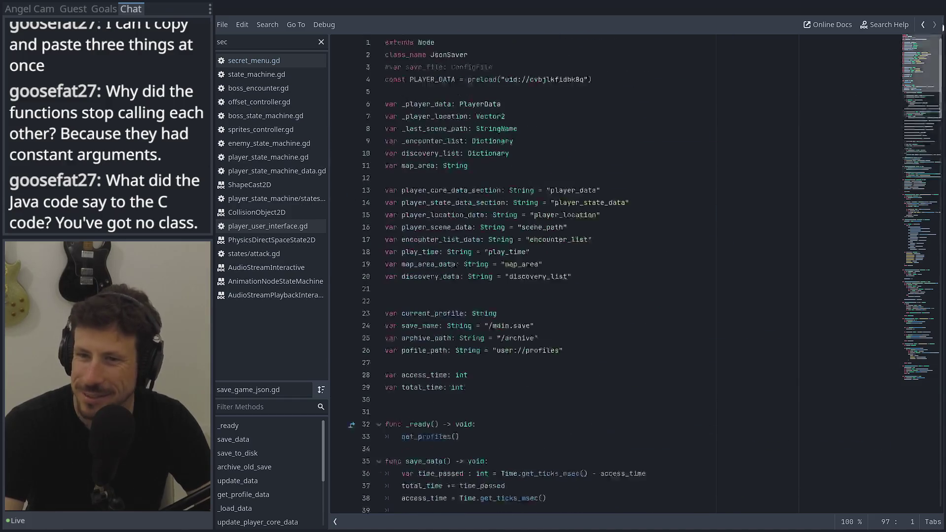
pyautogui.scroll(-3, 591, 192)
pyautogui.click(470, 190)
pyautogui.press('BackSpace')
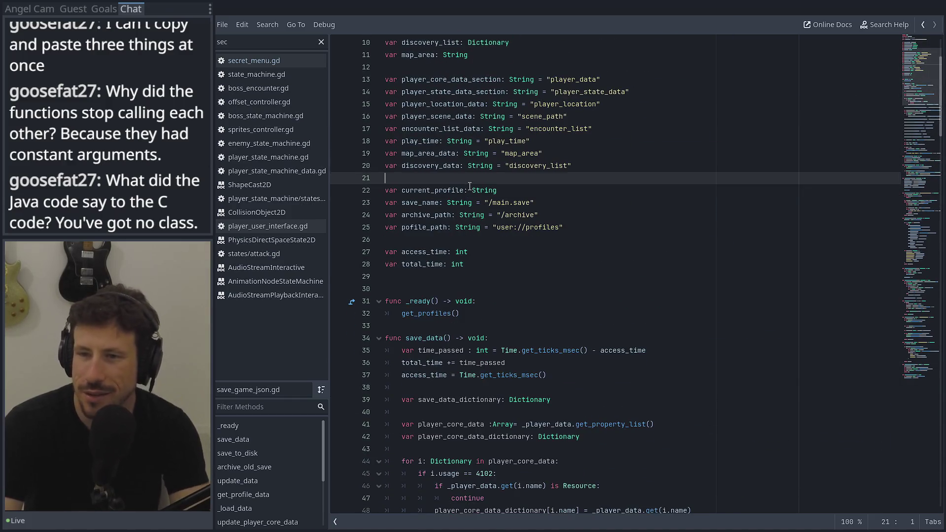
# Search archive_path, step to its line 91 use in archive_old_save, and check get_modified_time docs.
pyautogui.doubleClick(417, 216)
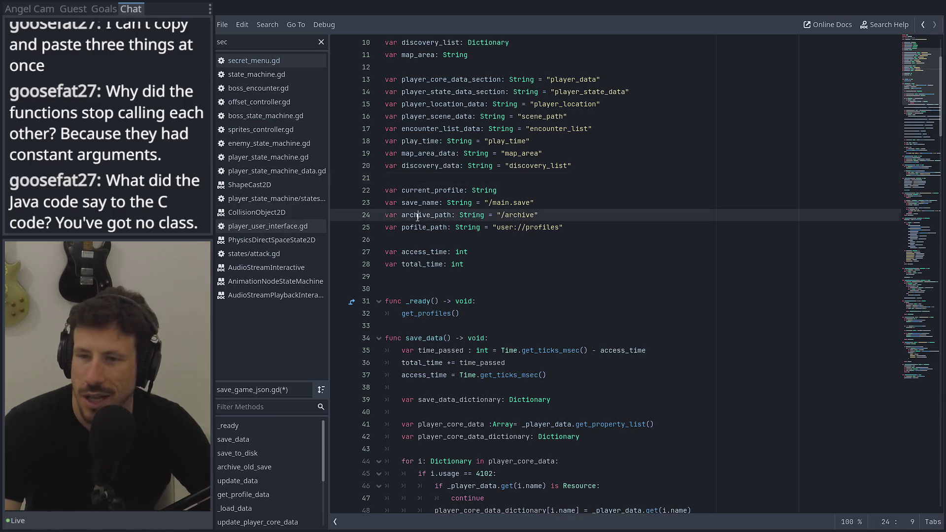
pyautogui.hotkey('ctrl', 'f')
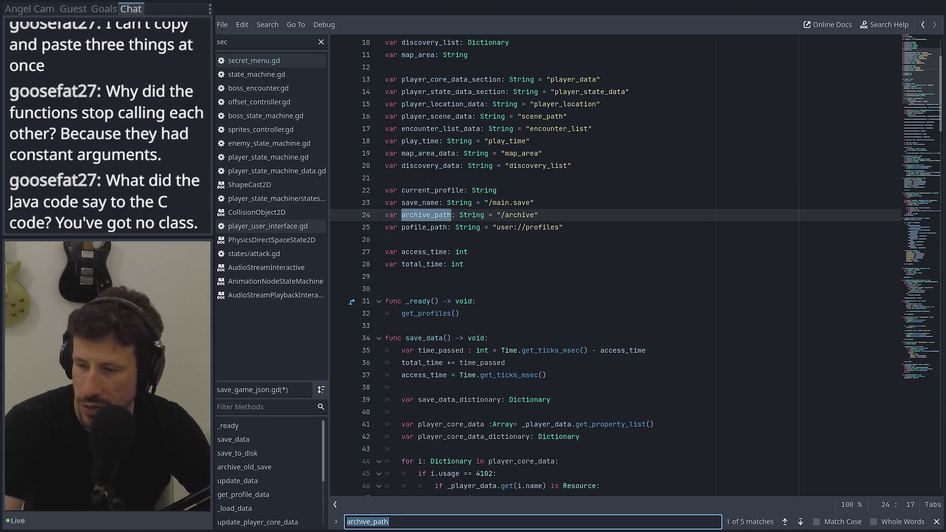
pyautogui.click(800, 522)
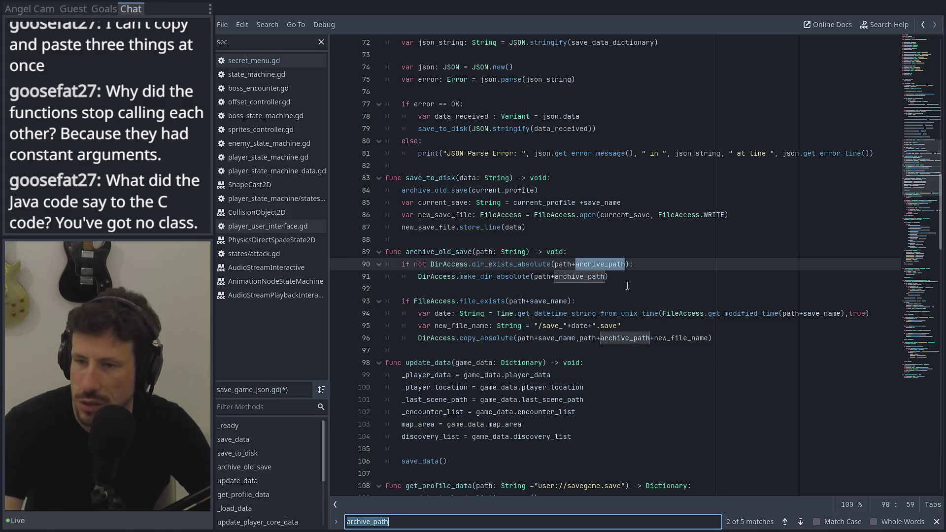
pyautogui.click(611, 277)
pyautogui.doubleClick(579, 276)
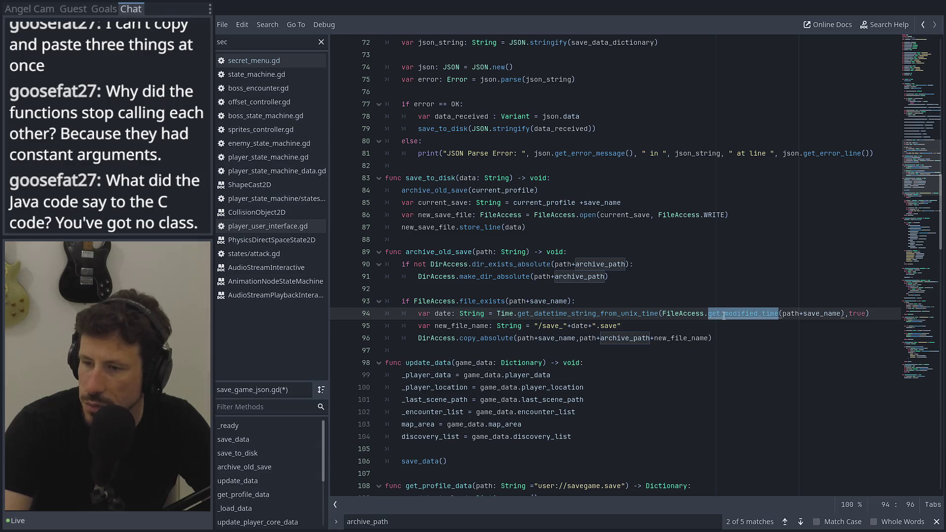
pyautogui.keyDown('ctrl'); pyautogui.click(754, 314); pyautogui.keyUp('ctrl')
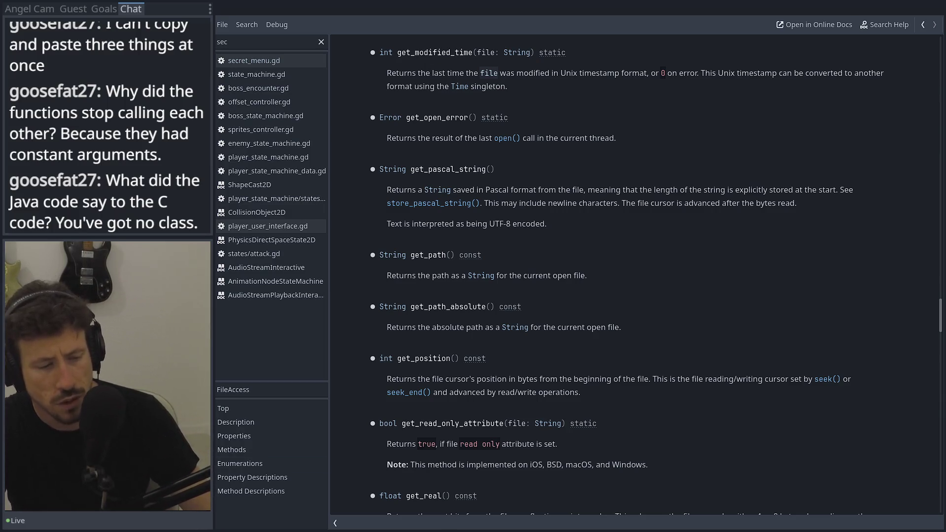
# Find and select the get_modified_time method in the FileAccess reference.
pyautogui.scroll(3, 436, 341)
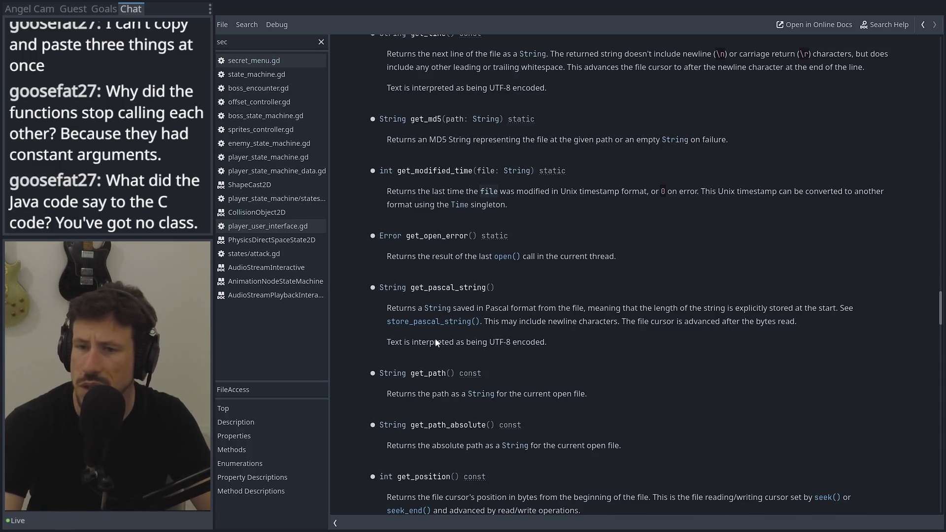
pyautogui.scroll(3, 436, 340)
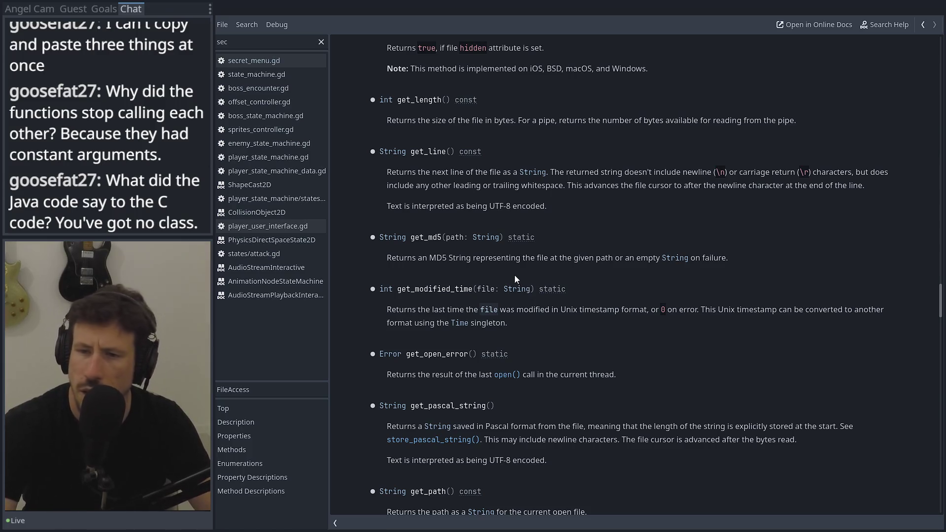
pyautogui.doubleClick(439, 293)
pyautogui.scroll(20, 439, 300)
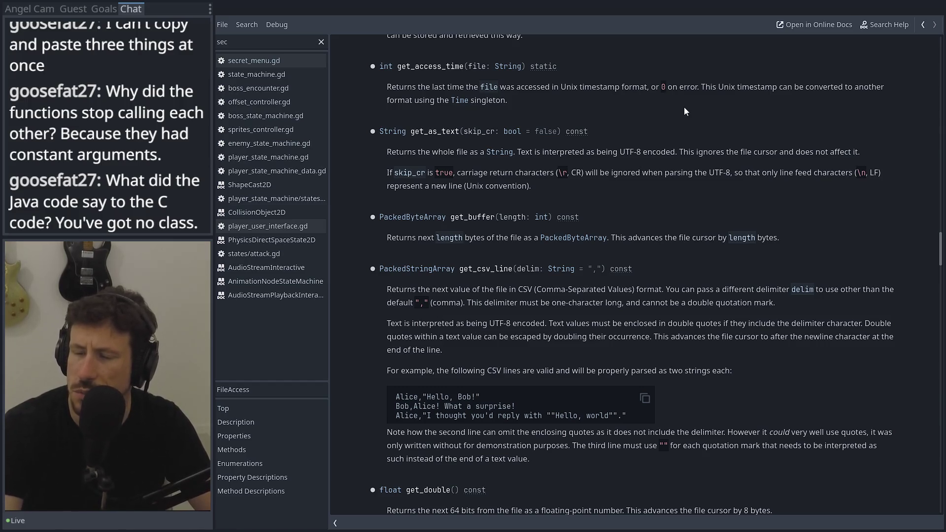
# Open the Time class reference from the FileAccess help page.
pyautogui.scroll(-20, 657, 118)
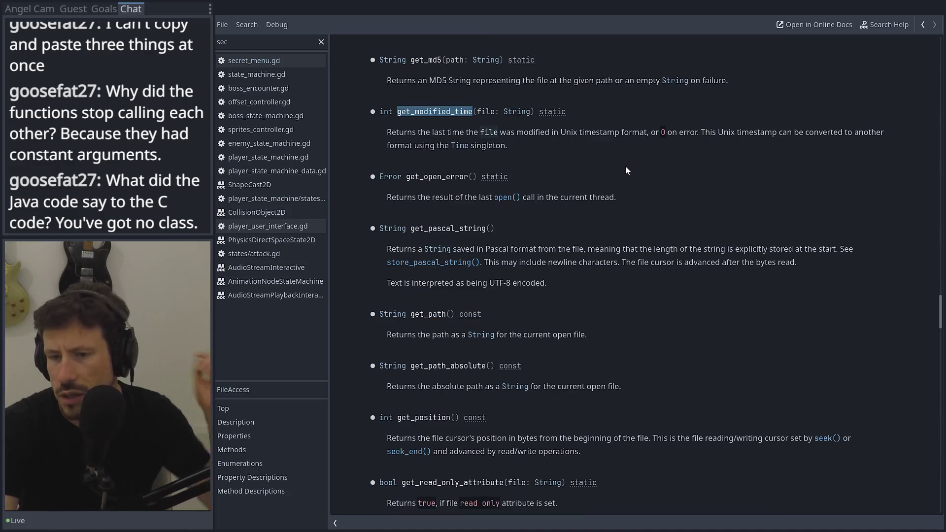
pyautogui.scroll(-5, 620, 184)
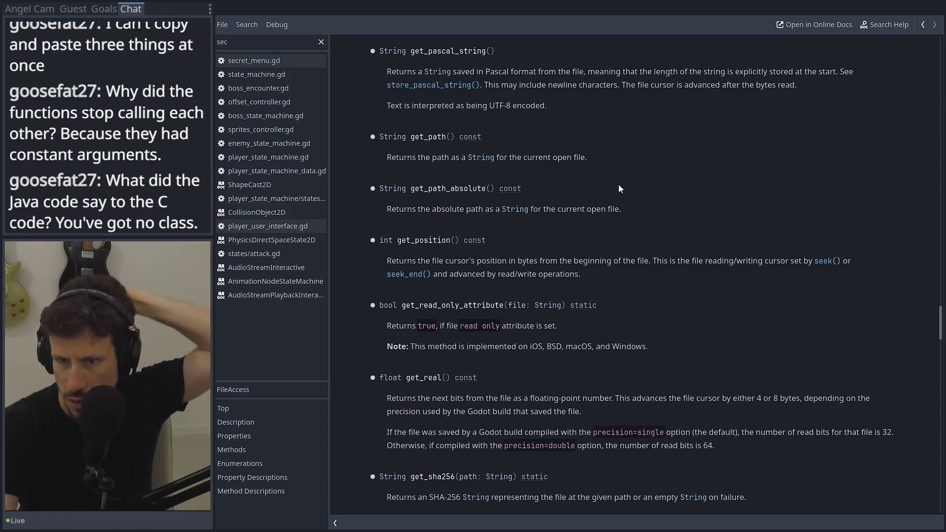
pyautogui.scroll(-3, 618, 185)
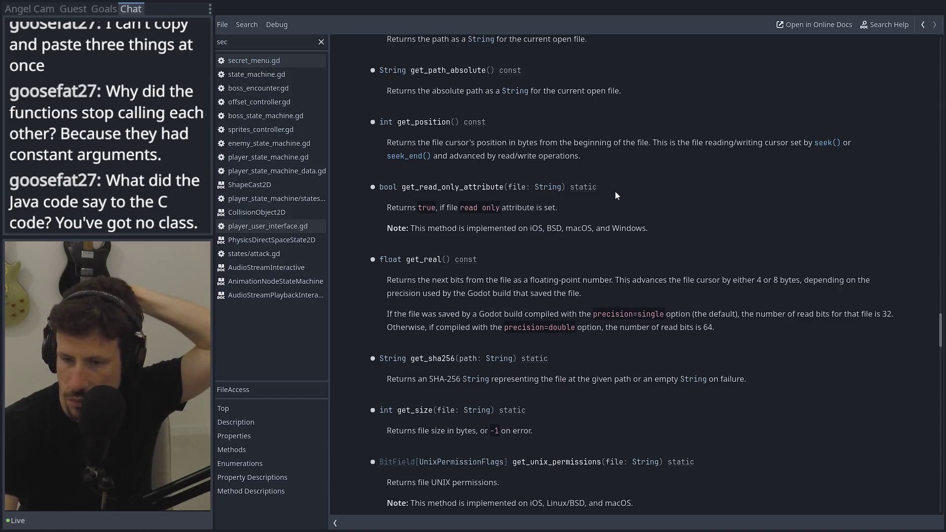
pyautogui.scroll(-6, 614, 192)
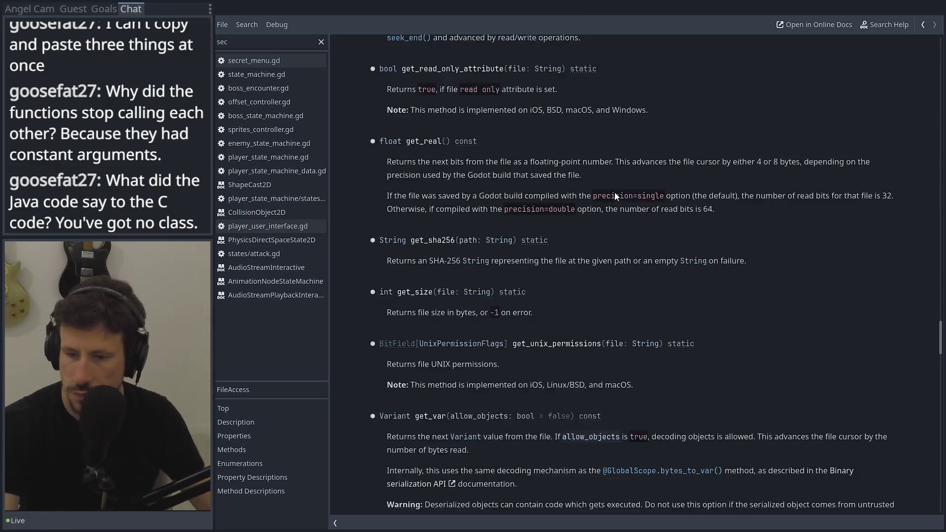
pyautogui.scroll(15, 619, 203)
pyautogui.scroll(5, 619, 202)
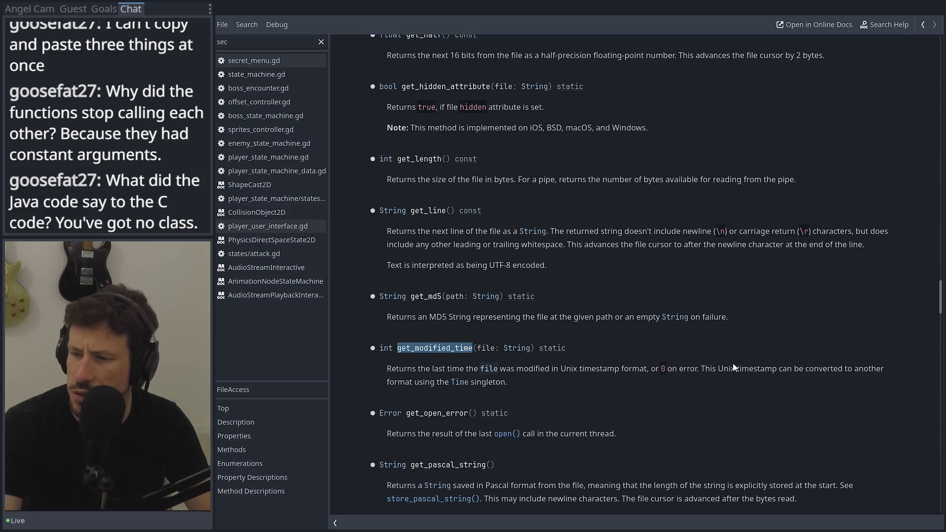
pyautogui.click(455, 388)
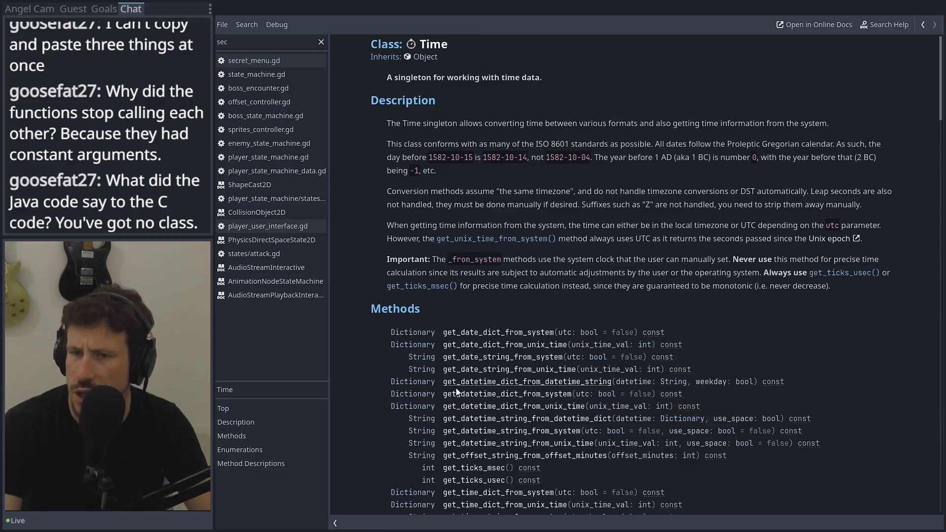
pyautogui.scroll(-3, 478, 306)
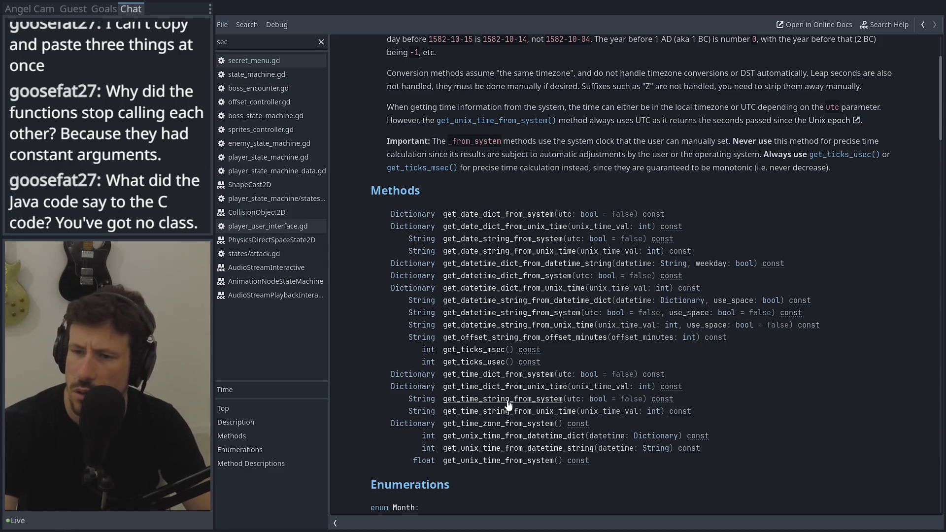
pyautogui.click(508, 400)
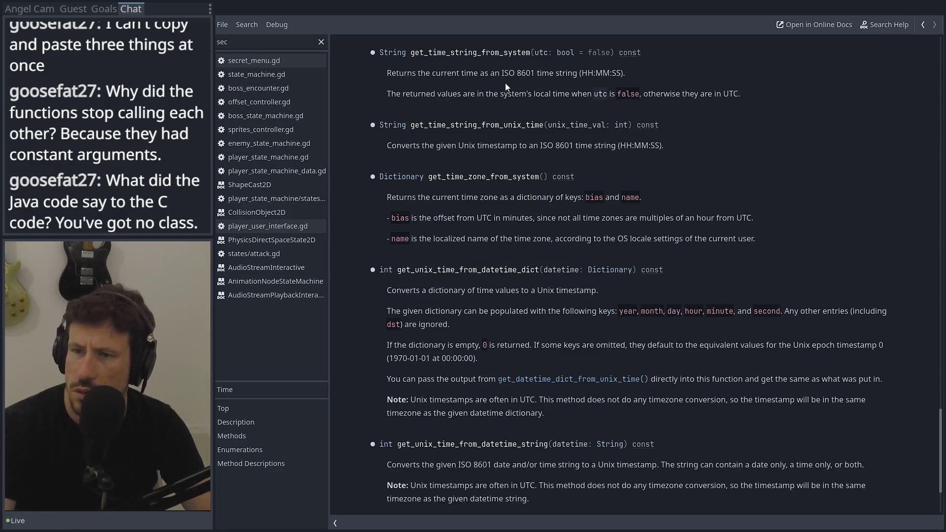
pyautogui.tripleClick(594, 66)
pyautogui.click(628, 75)
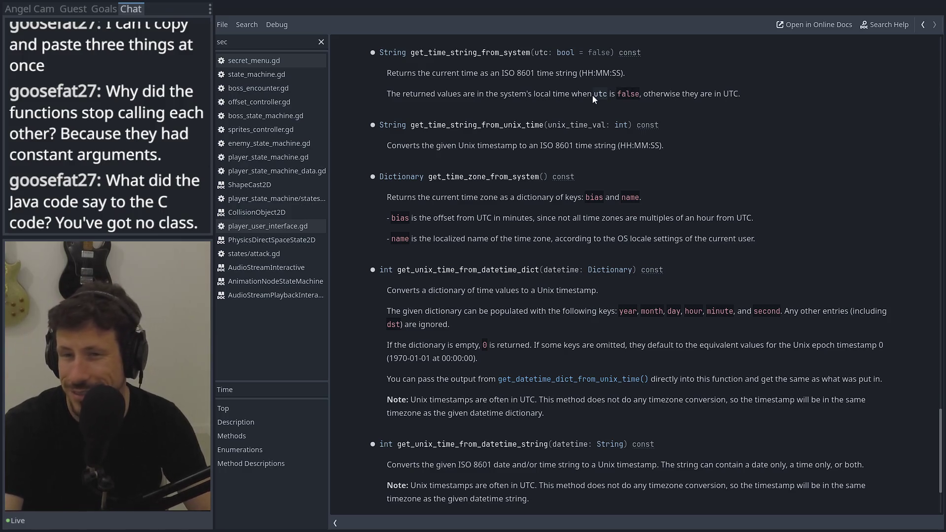
pyautogui.moveTo(400, 93); pyautogui.dragTo(554, 102)
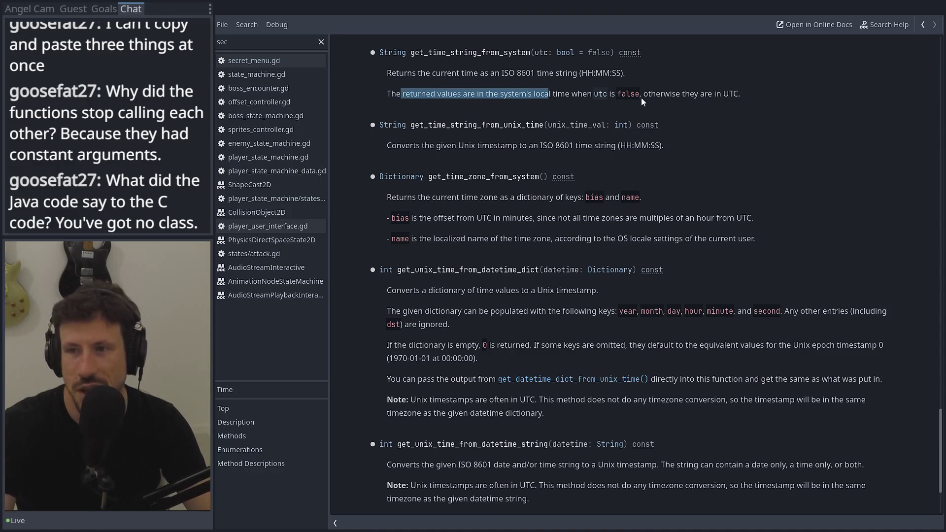
pyautogui.scroll(3, 640, 97)
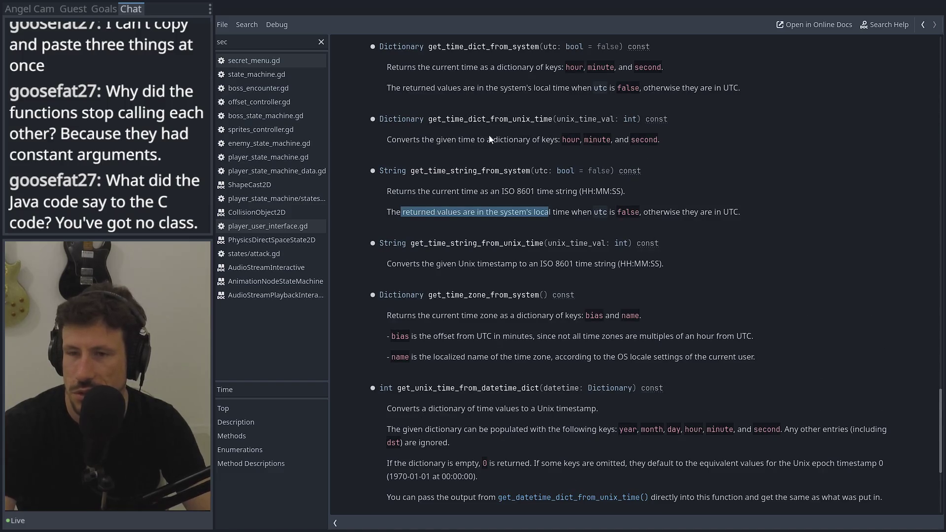
pyautogui.scroll(6, 409, 132)
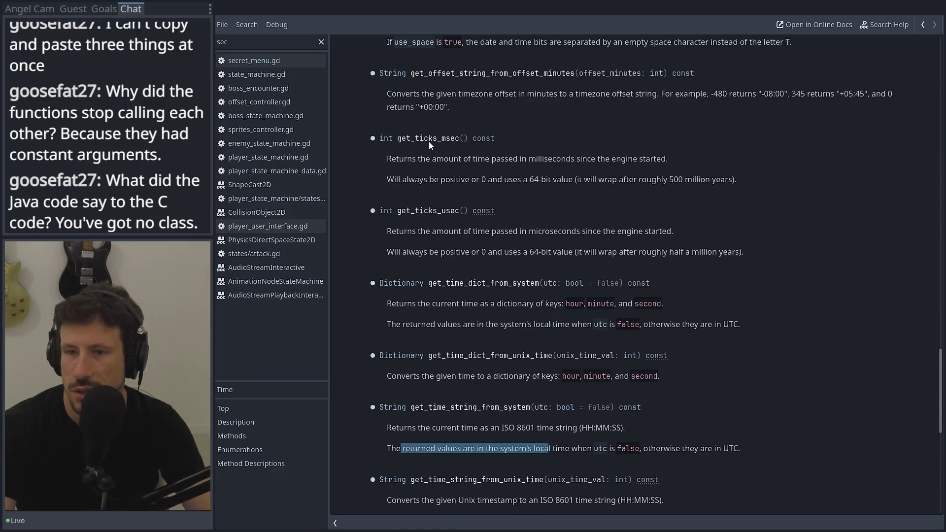
pyautogui.doubleClick(428, 139)
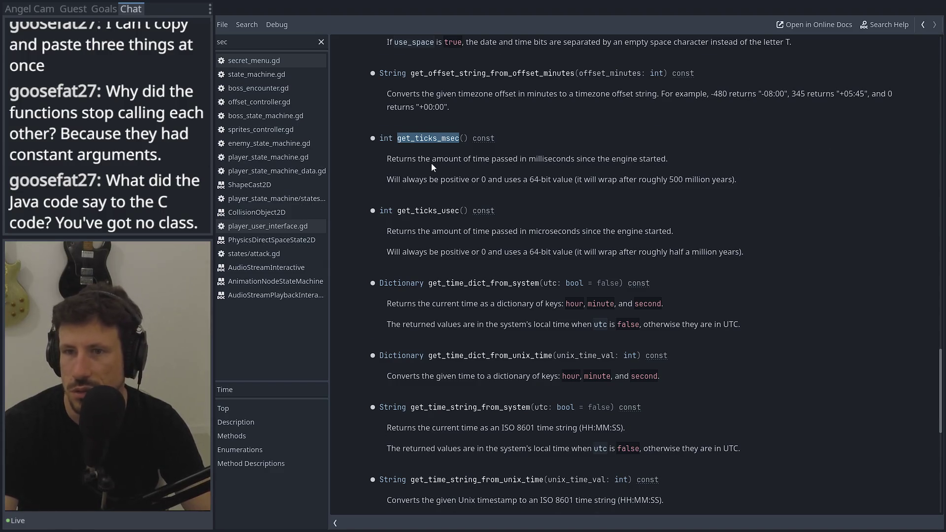
pyautogui.scroll(3, 430, 164)
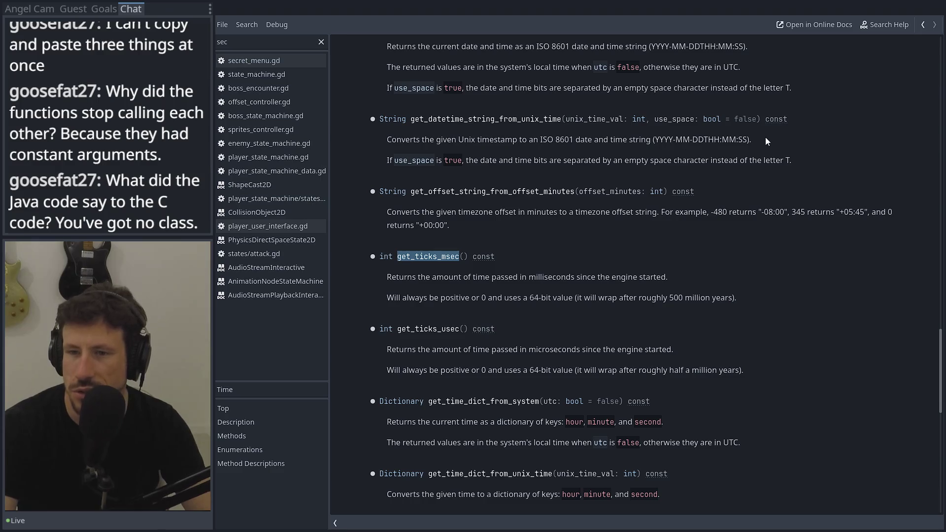
pyautogui.scroll(2, 552, 145)
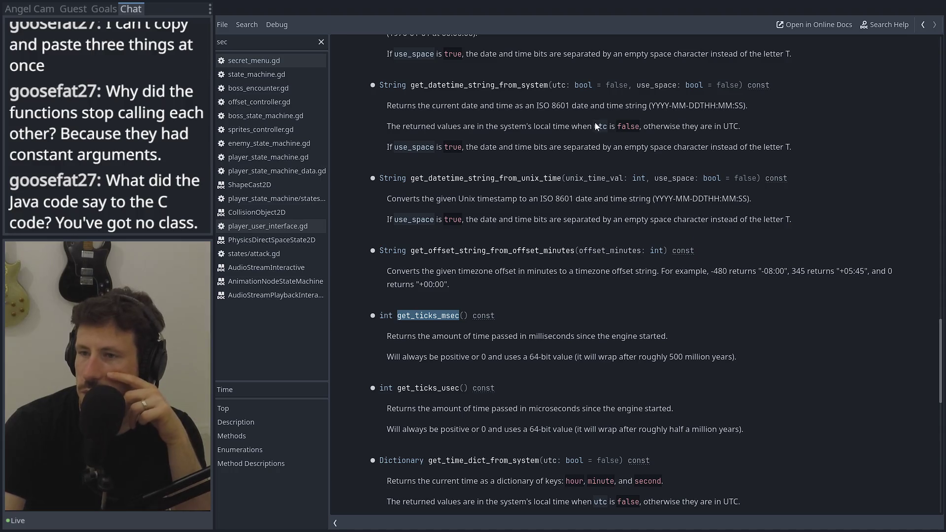
pyautogui.scroll(3, 596, 126)
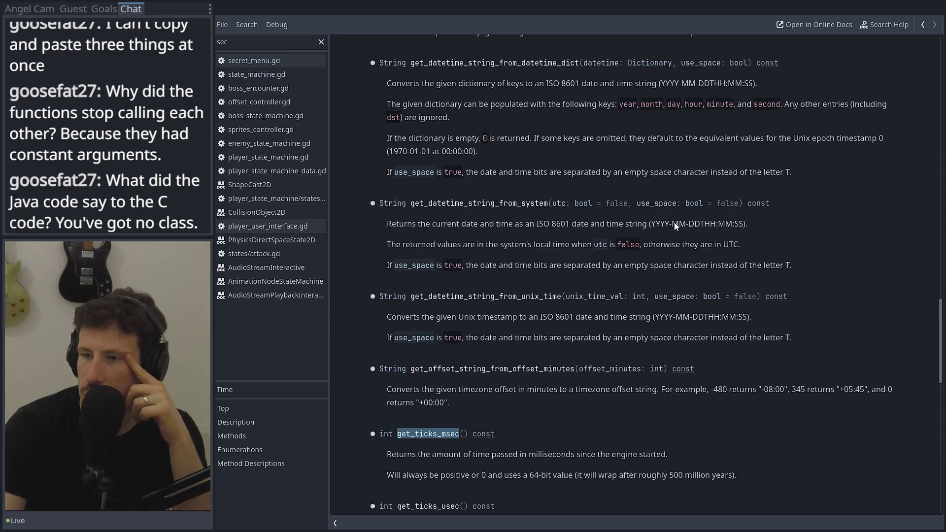
pyautogui.scroll(3, 663, 146)
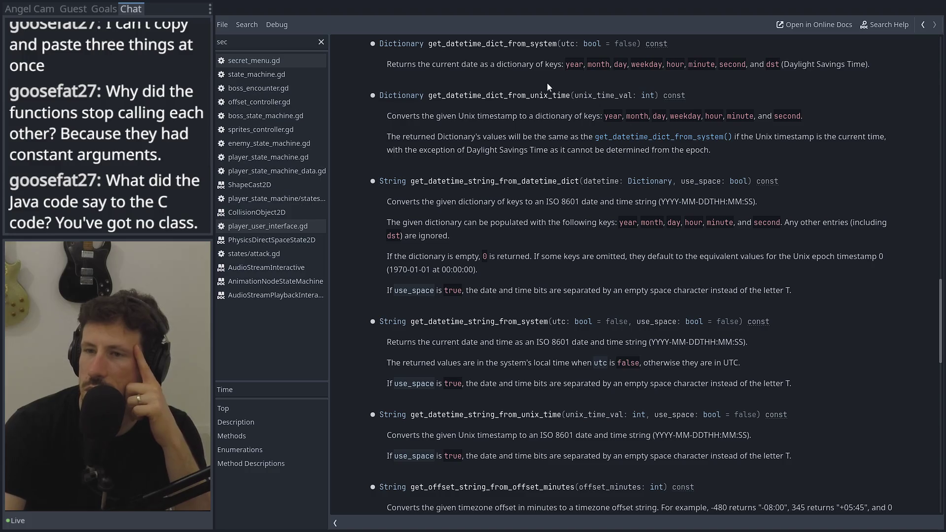
pyautogui.scroll(1, 545, 97)
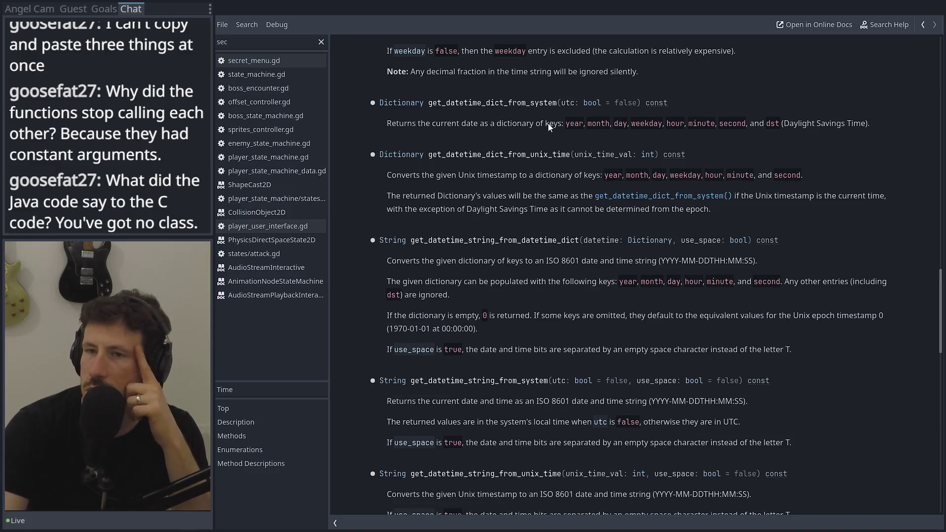
pyautogui.scroll(2, 547, 123)
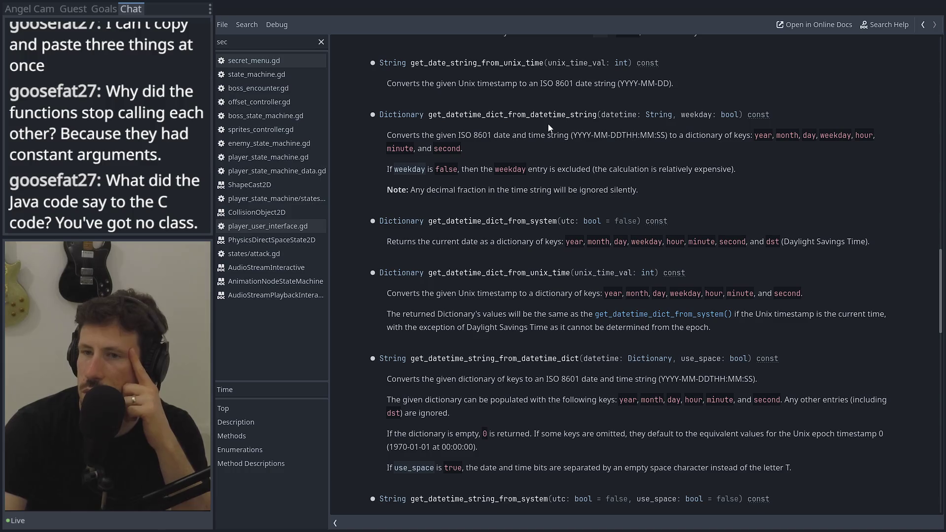
pyautogui.scroll(1, 548, 123)
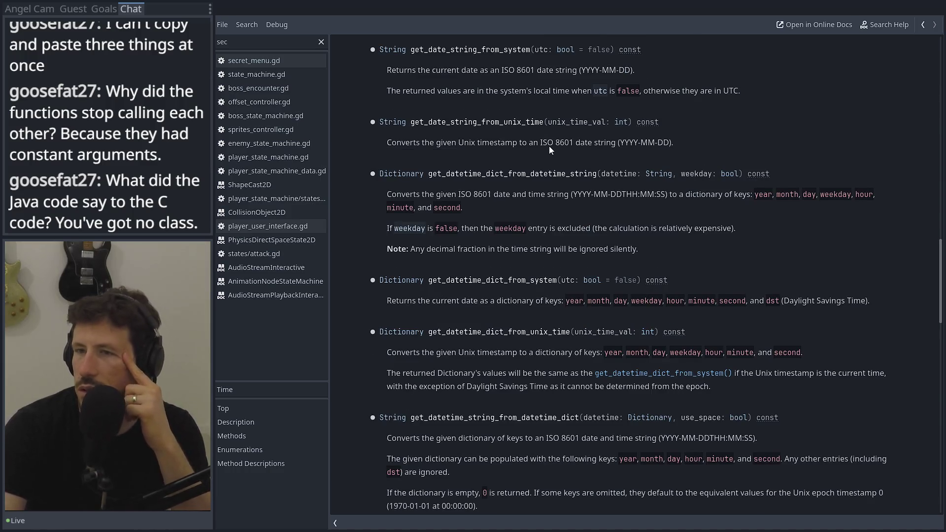
pyautogui.scroll(2, 549, 146)
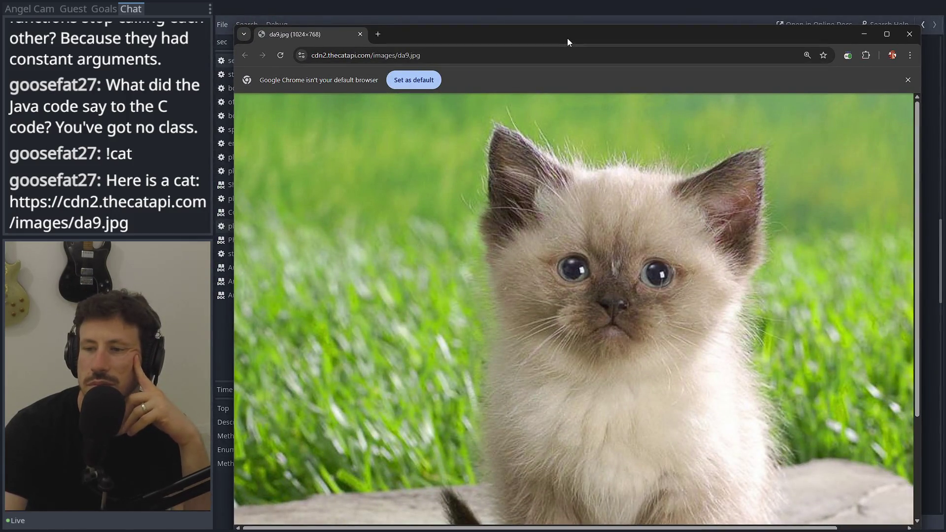
# Scroll down and back up through the da9.jpg kitten photo.
pyautogui.scroll(-2, 515, 170)
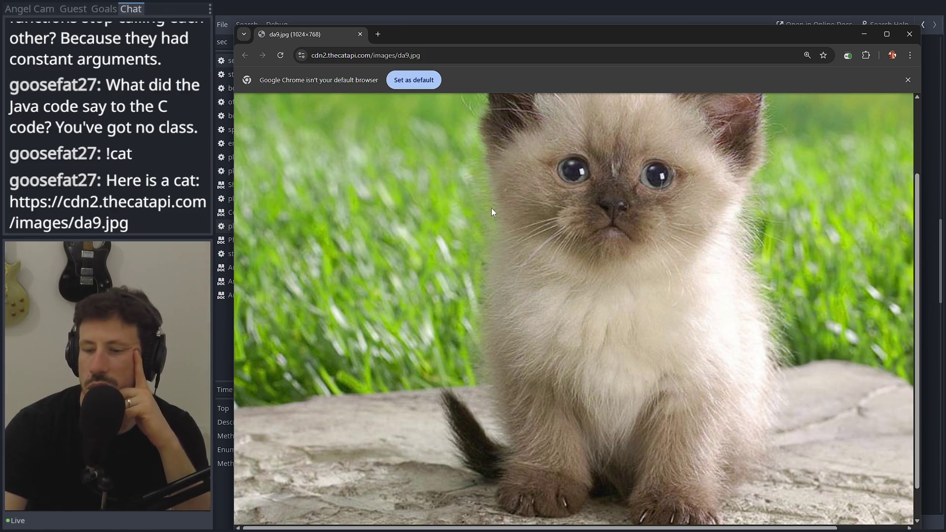
pyautogui.scroll(1, 491, 208)
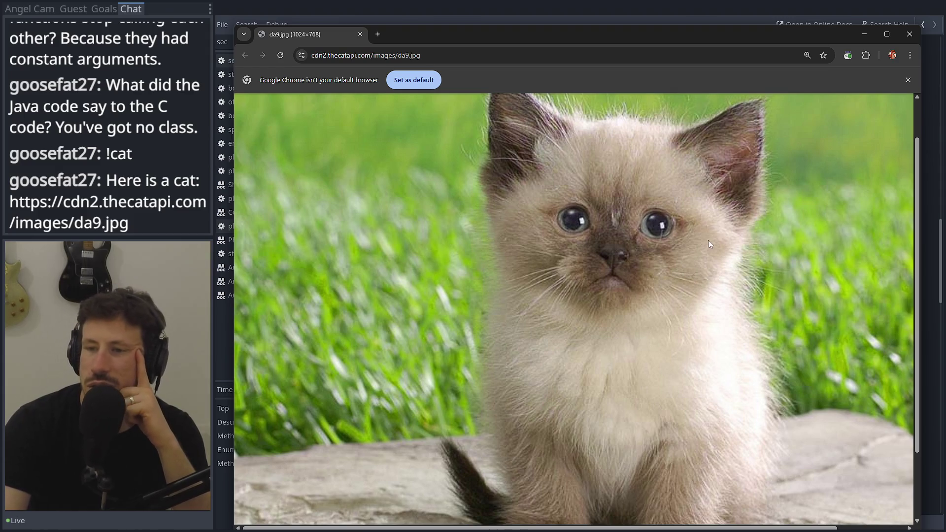
pyautogui.scroll(-2, 708, 240)
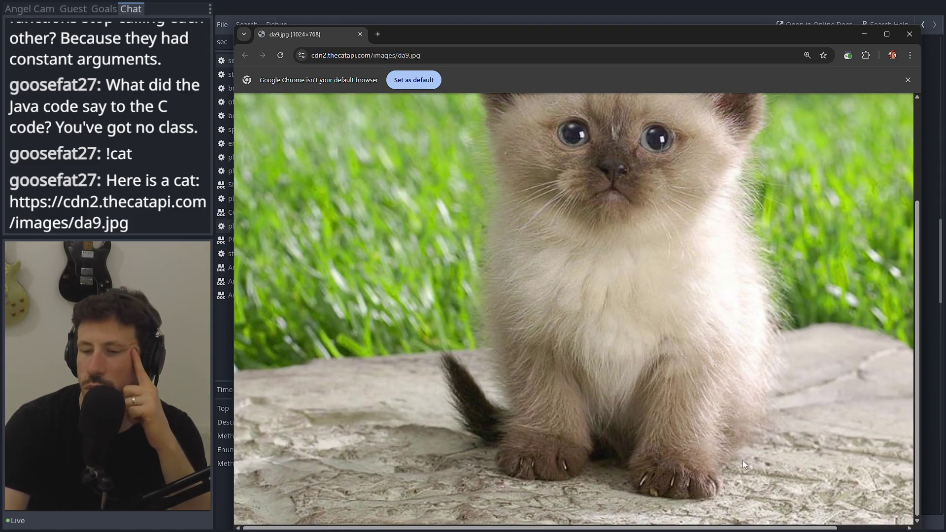
pyautogui.scroll(3, 724, 341)
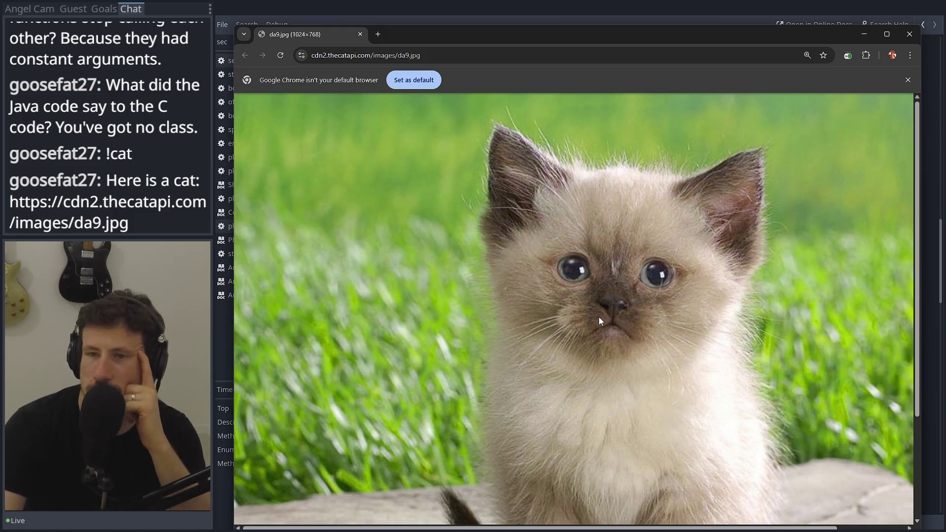
# Close the kitten picture and go back through the Time and FileAccess help pages to save_game_json.gd.
pyautogui.click(910, 35)
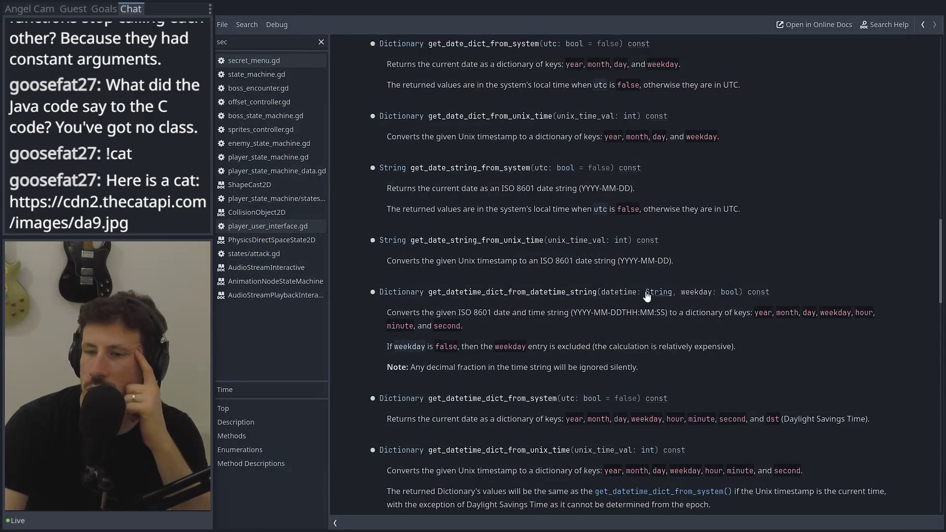
pyautogui.scroll(4, 592, 224)
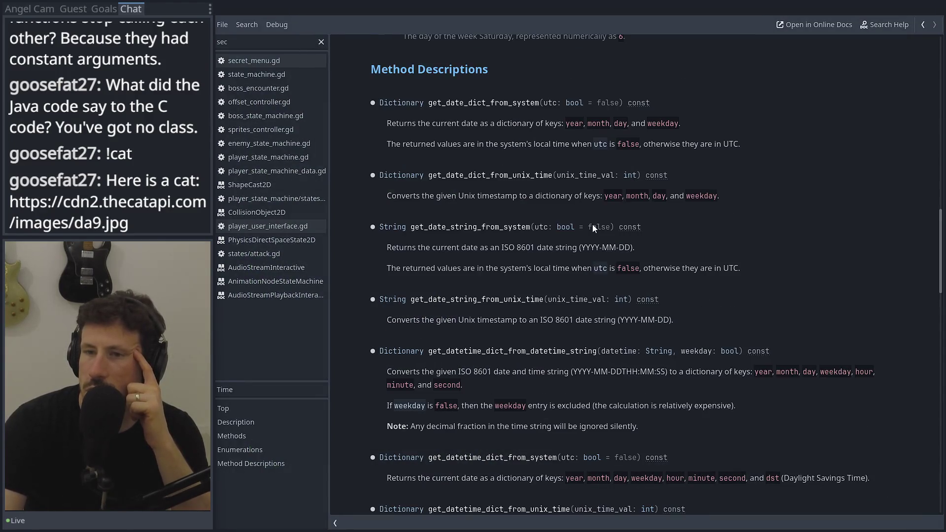
pyautogui.scroll(2, 593, 224)
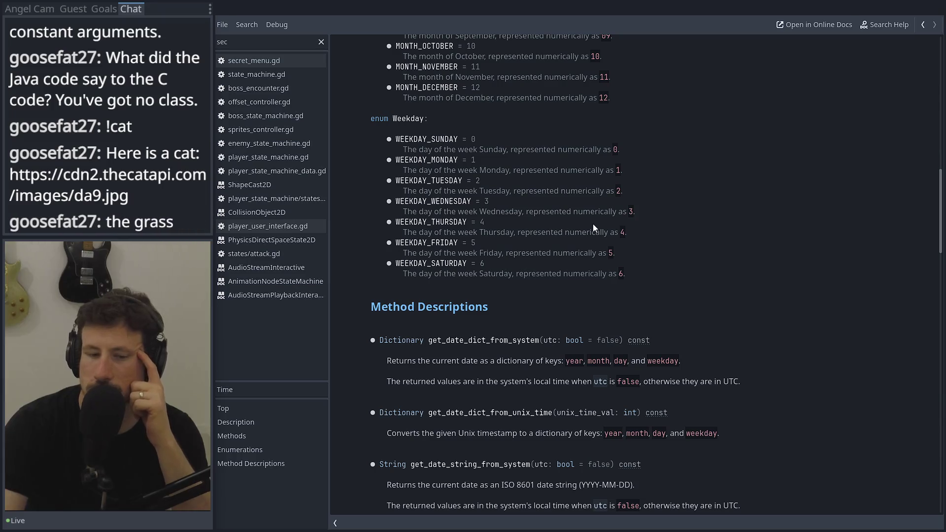
pyautogui.scroll(5, 593, 224)
pyautogui.scroll(5, 592, 224)
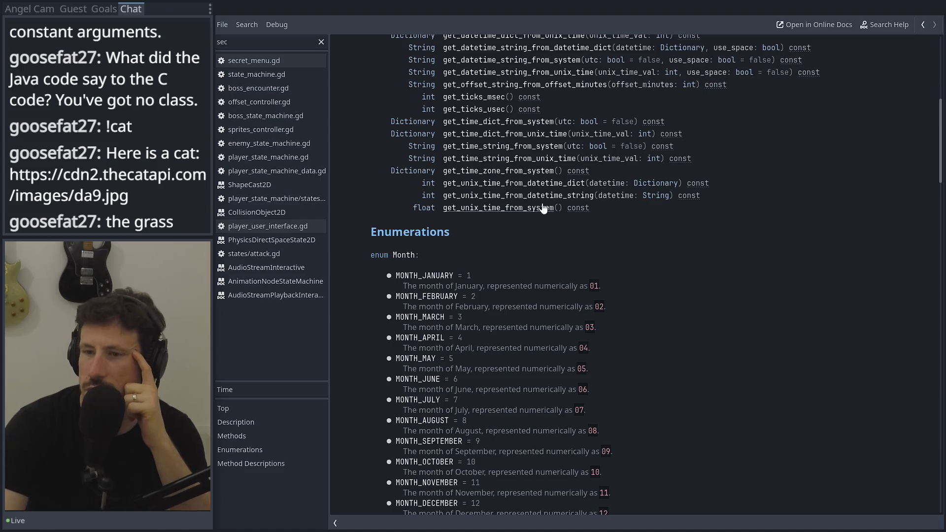
pyautogui.scroll(5, 544, 207)
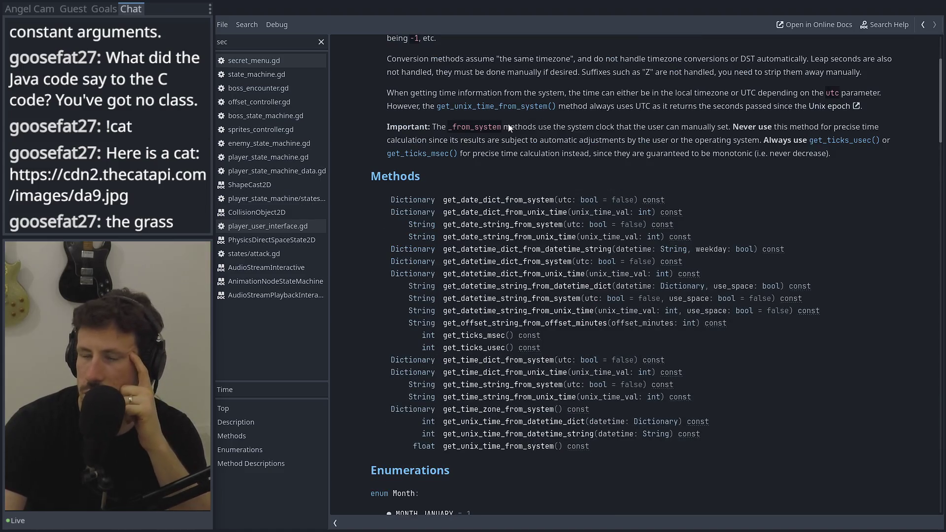
pyautogui.scroll(3, 768, 83)
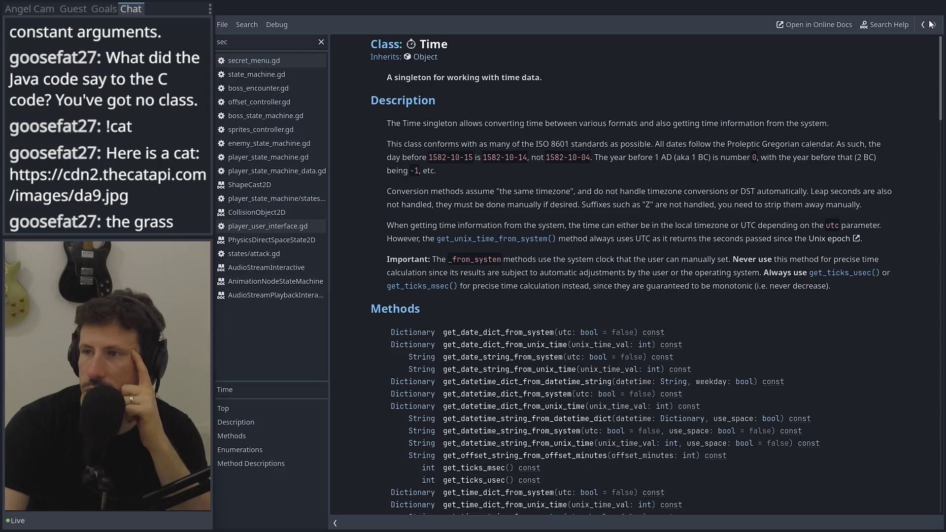
pyautogui.click(923, 25)
pyautogui.click(923, 25)
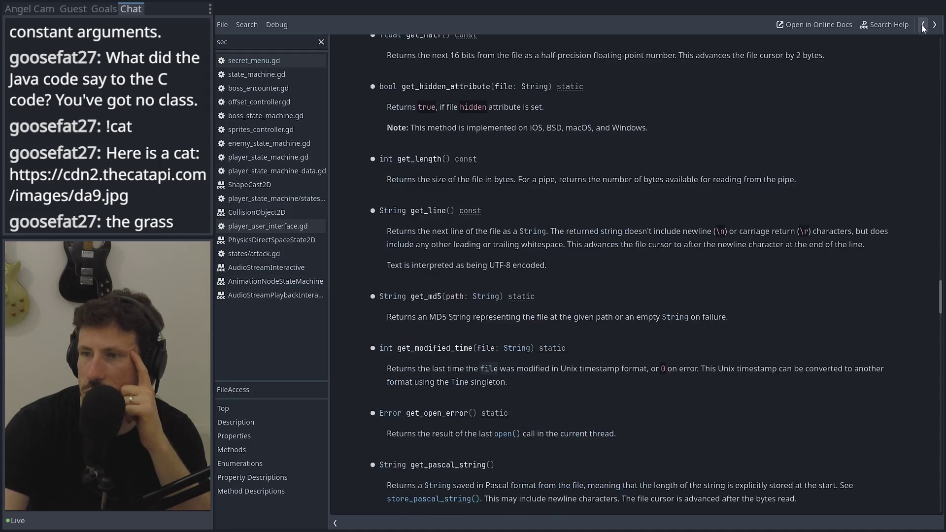
pyautogui.click(923, 25)
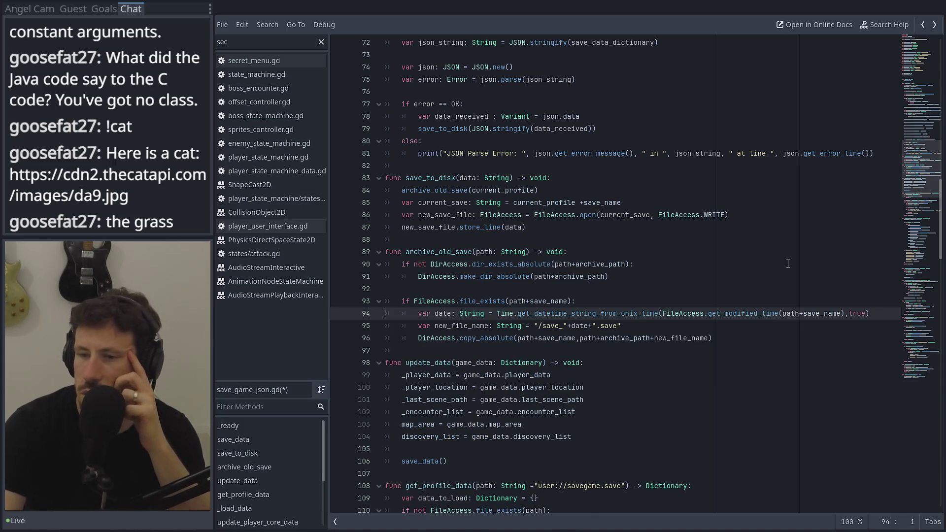
# Add line 95 after the date variable reading date = date.remove_char().
pyautogui.click(879, 313)
pyautogui.press('Return')
pyautogui.write('data')
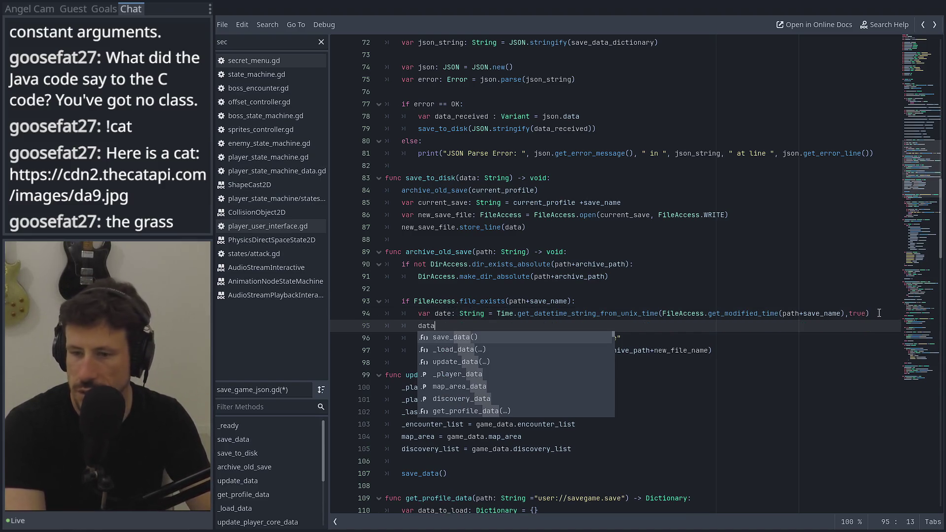
pyautogui.press('BackSpace')
pyautogui.write('e = ')
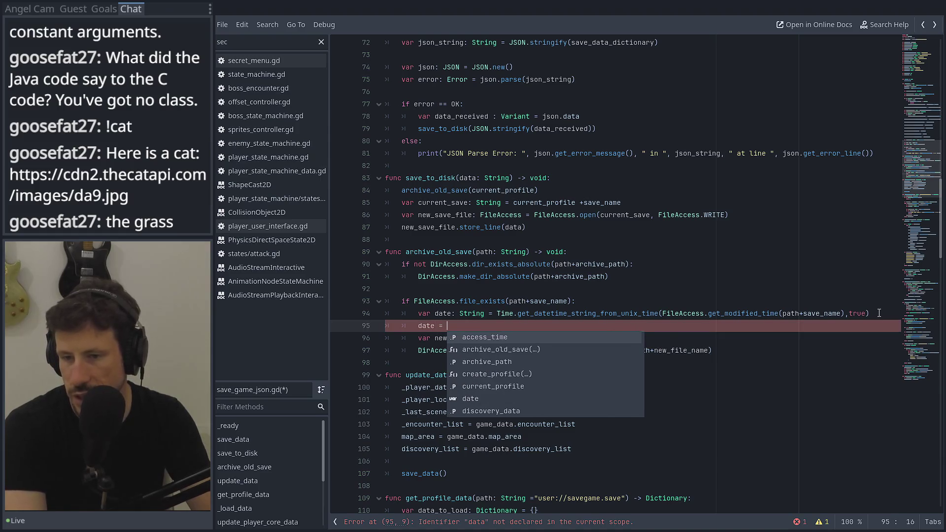
pyautogui.write('date.')
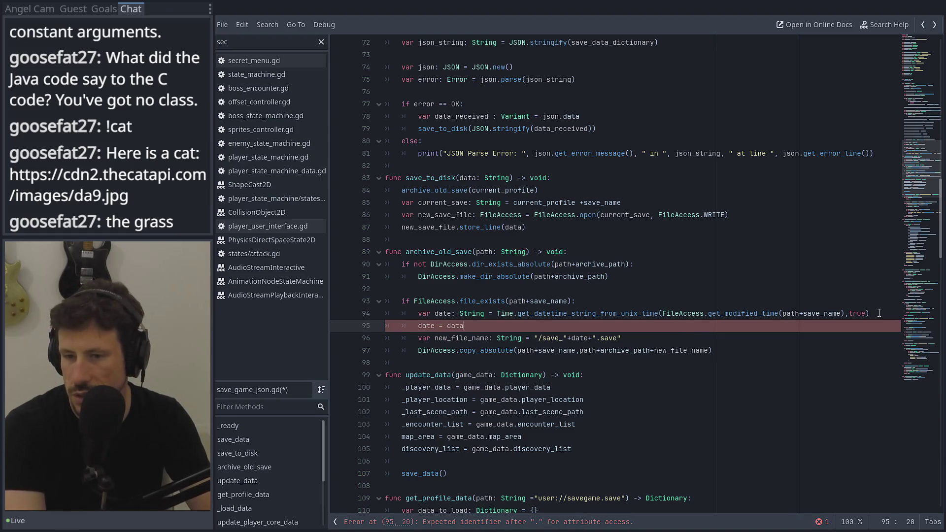
pyautogui.write('str')
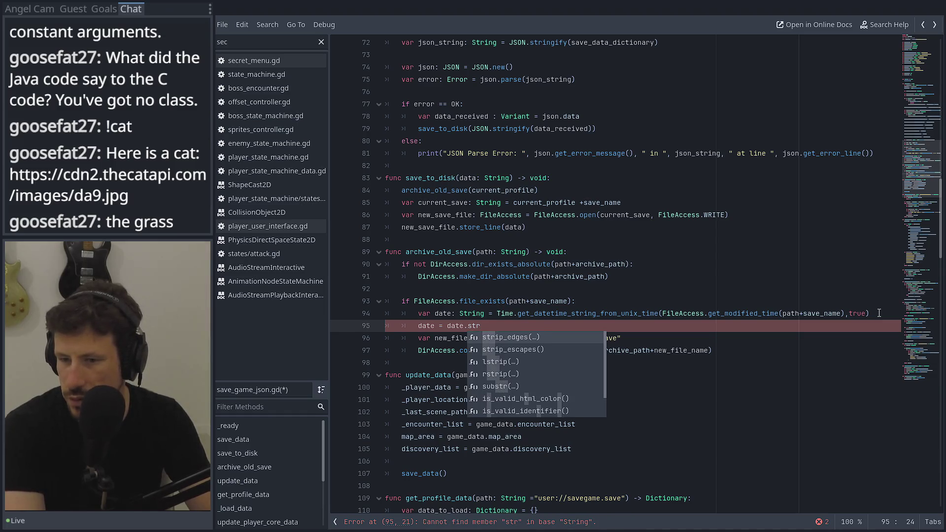
pyautogui.press('BackSpace')
pyautogui.press('BackSpace')
pyautogui.press('BackSpace')
pyautogui.write('re')
pyautogui.press('Return')
# Try a colon argument, remove it, and open the remove_char documentation.
pyautogui.write('":')
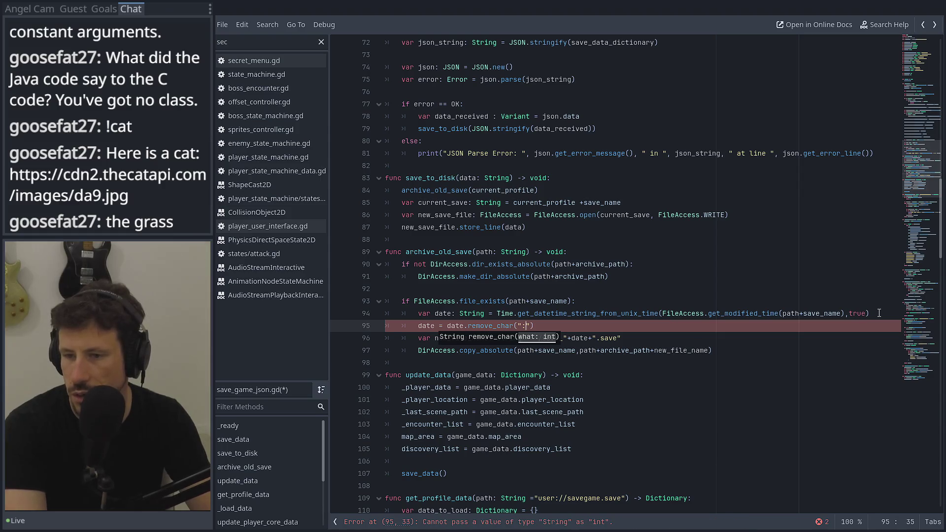
pyautogui.press('BackSpace')
pyautogui.press('BackSpace')
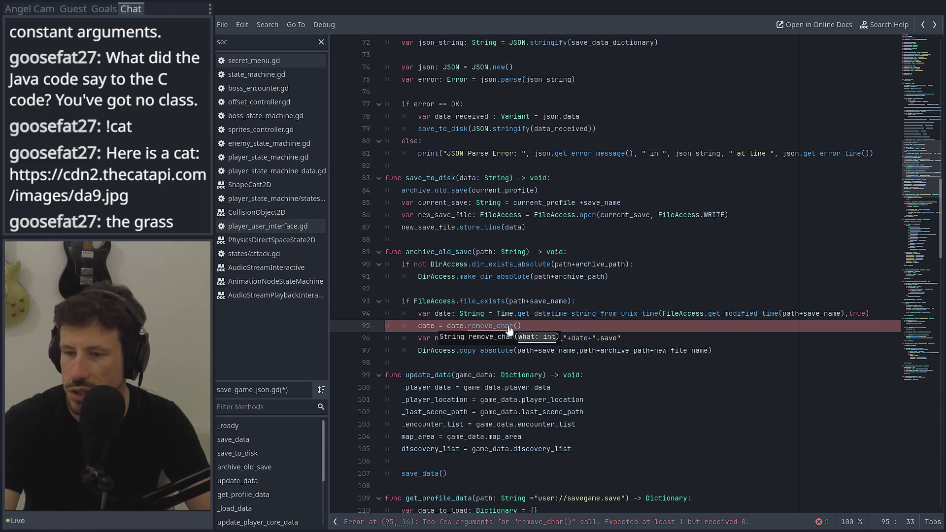
pyautogui.keyDown('ctrl'); pyautogui.click(508, 327); pyautogui.keyUp('ctrl')
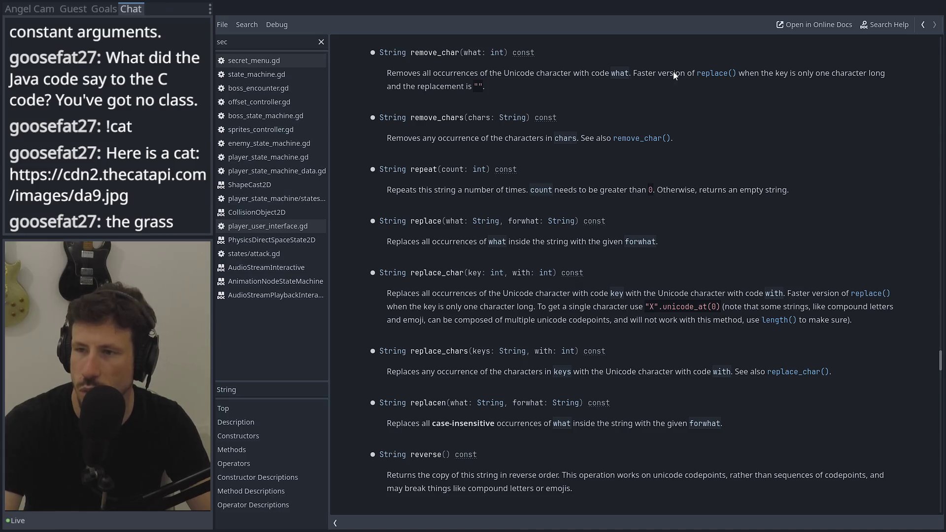
# Read the String replace and remove_char docs, then return to remove_char's parentheses in the script.
pyautogui.click(722, 75)
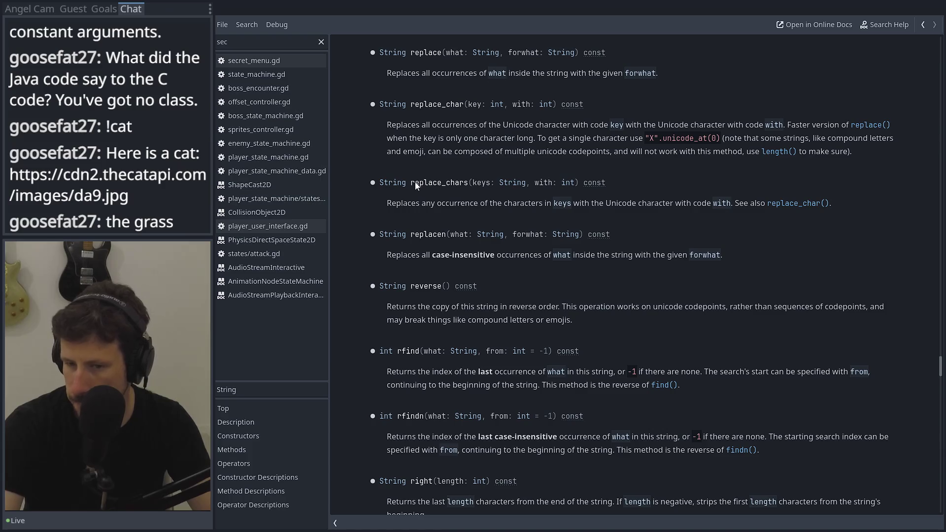
pyautogui.click(922, 25)
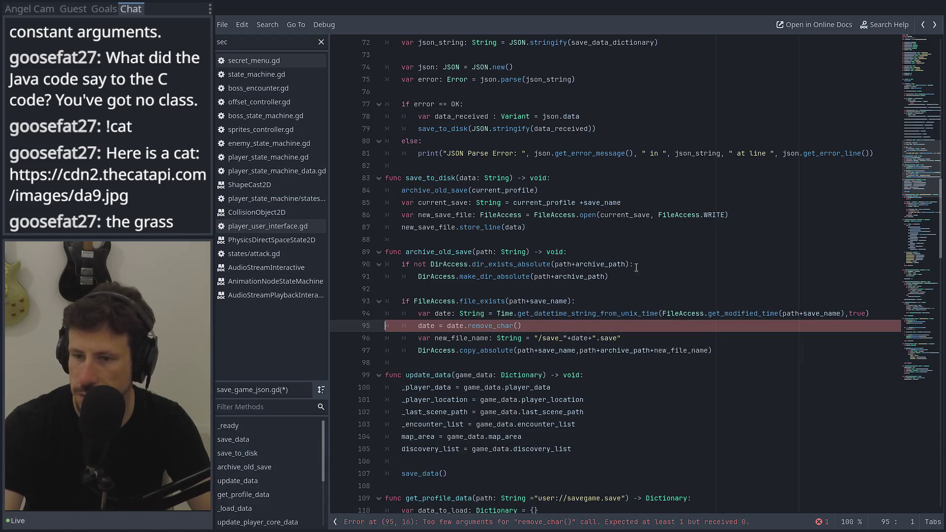
pyautogui.keyDown('ctrl'); pyautogui.click(488, 326); pyautogui.keyUp('ctrl')
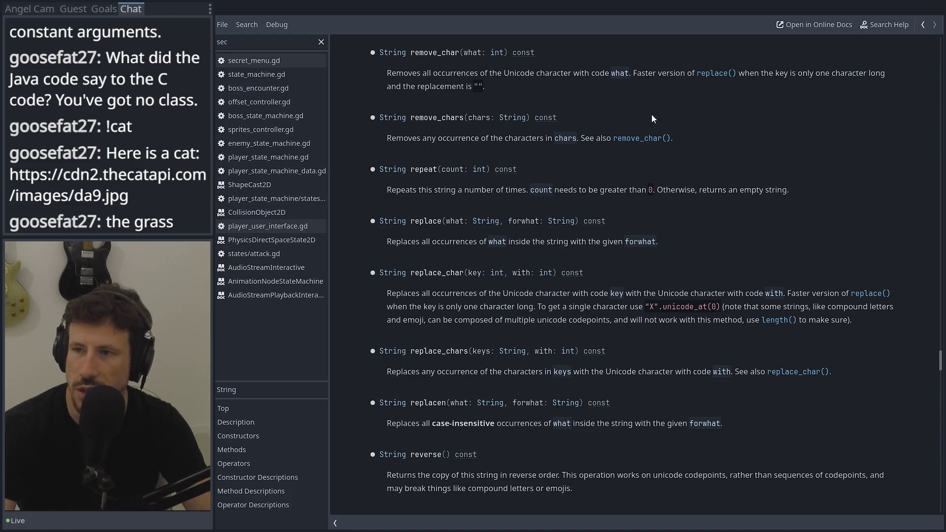
pyautogui.click(921, 22)
pyautogui.click(518, 325)
# Set line 95 to date.remove_char(8859) and save the script.
pyautogui.write('U+003B')
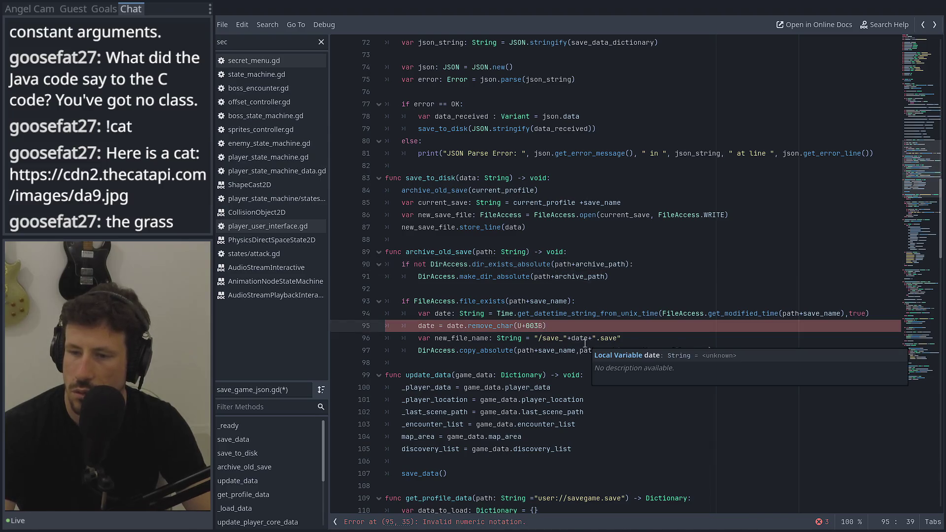
pyautogui.press('BackSpace')
pyautogui.press('BackSpace')
pyautogui.press('BackSpace')
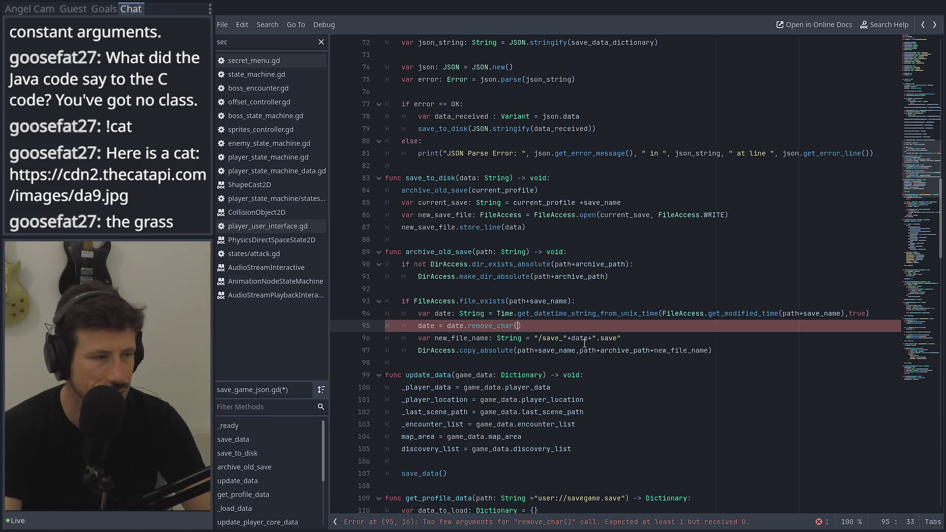
pyautogui.write('8859')
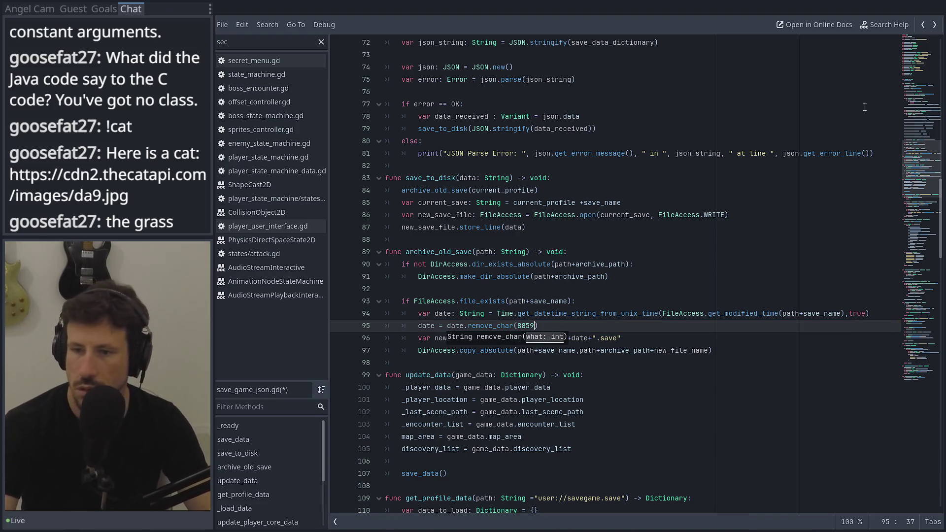
pyautogui.click(577, 325)
pyautogui.hotkey('ctrl', 's')
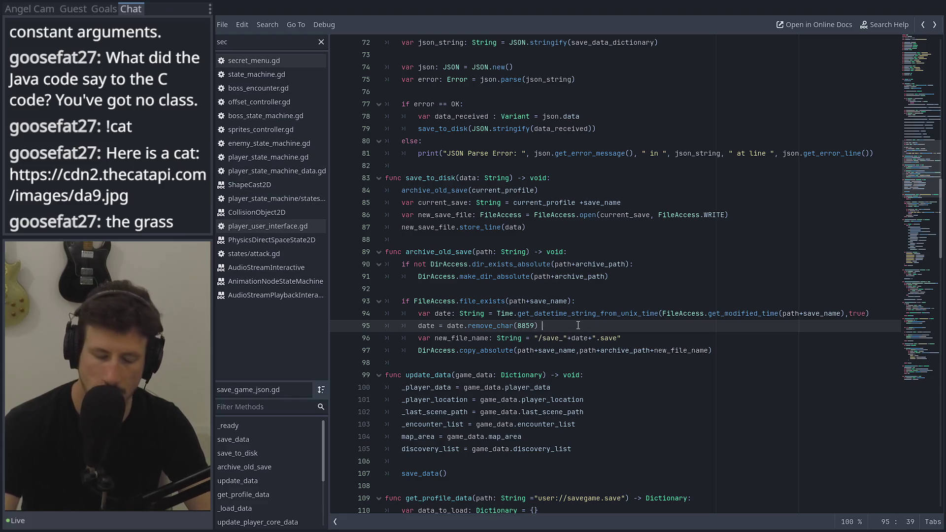
# Add the comment '#no semicoloons in windows', then run the game and close it.
pyautogui.write('#no semicolo')
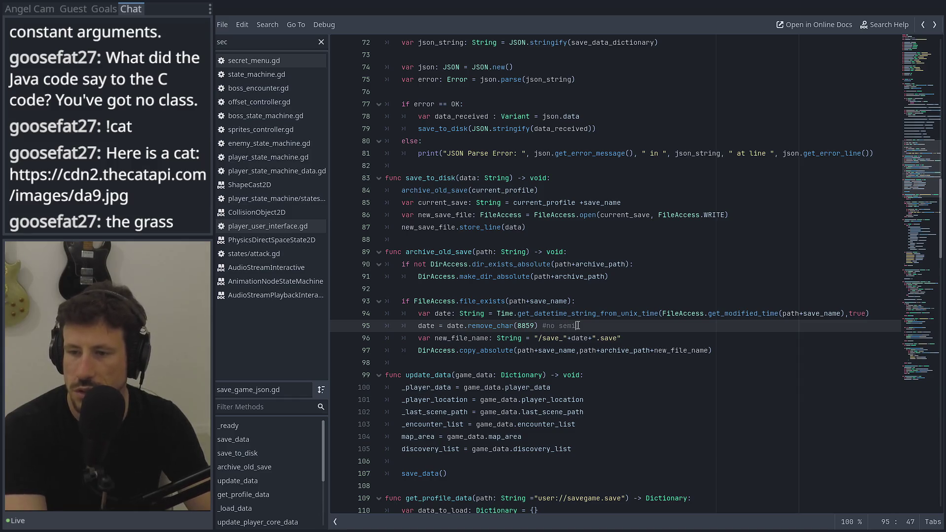
pyautogui.write('ons in windows')
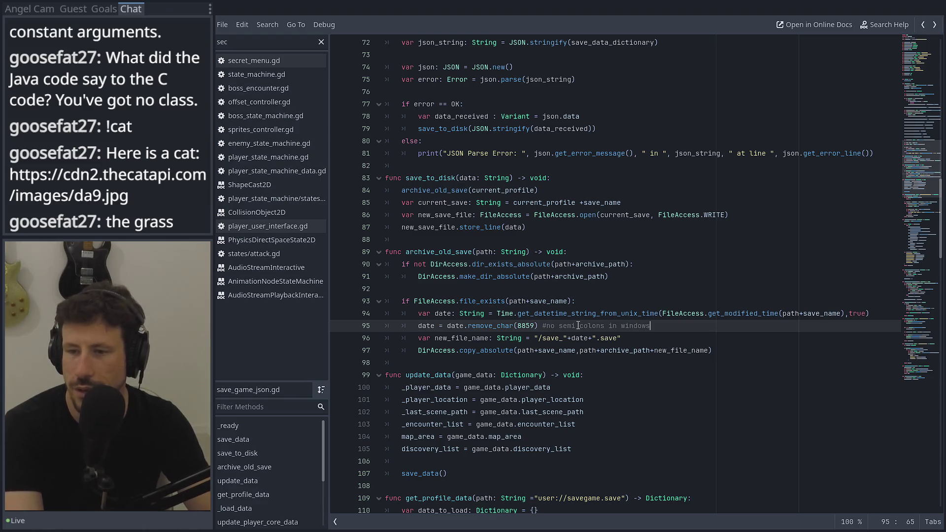
pyautogui.press('F5')
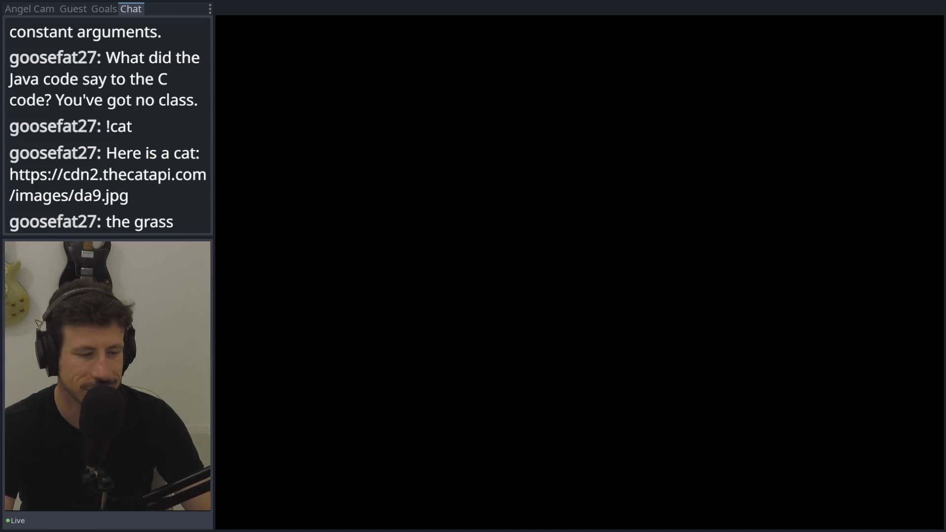
pyautogui.hotkey('alt', 'F4')
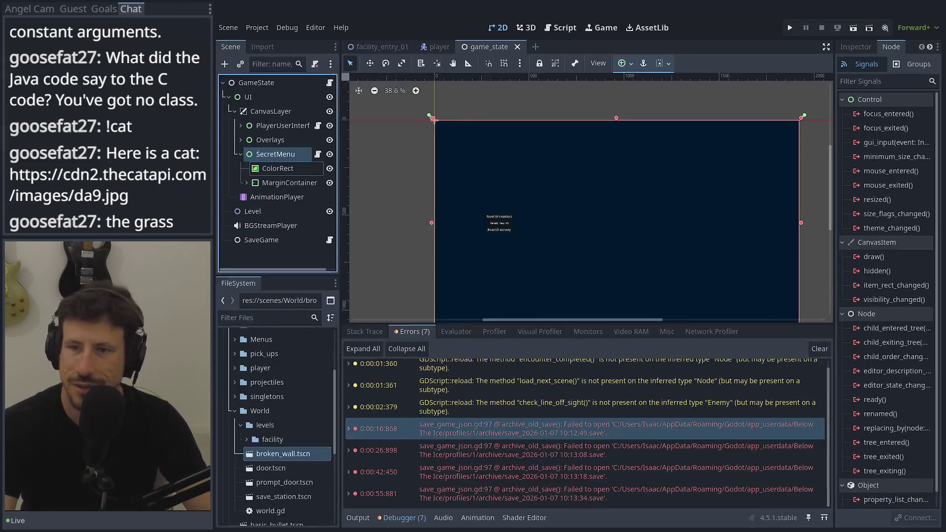
# Run the game in debug mode, load the save slot, and inspect the last debugger error.
pyautogui.click(787, 29)
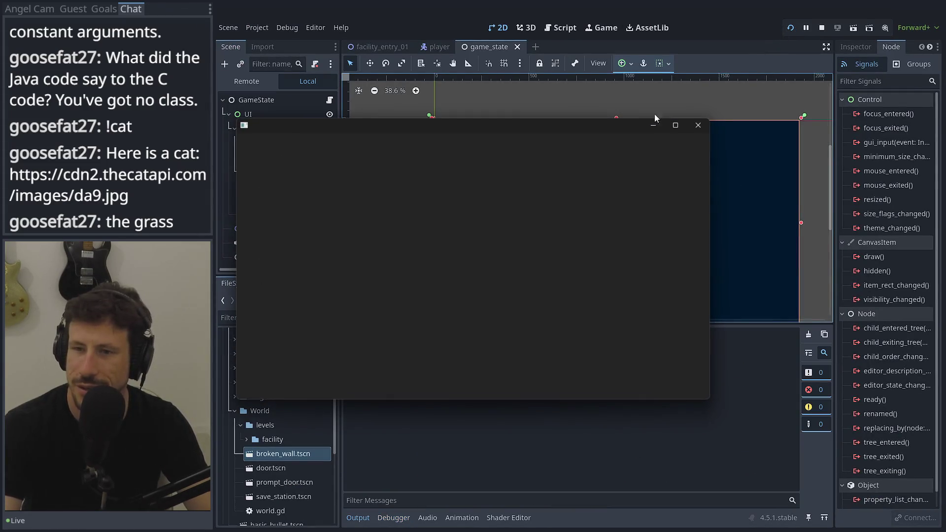
pyautogui.click(448, 250)
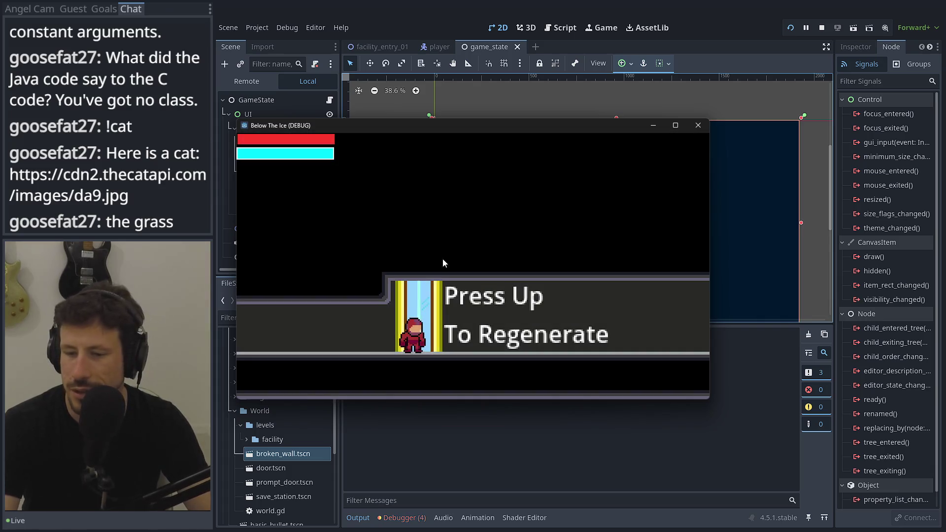
pyautogui.click(400, 523)
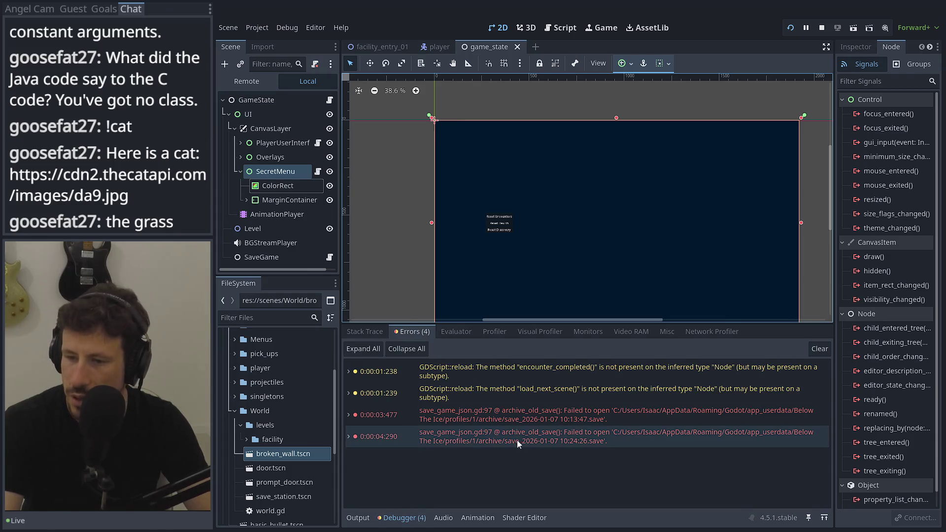
pyautogui.moveTo(559, 424)
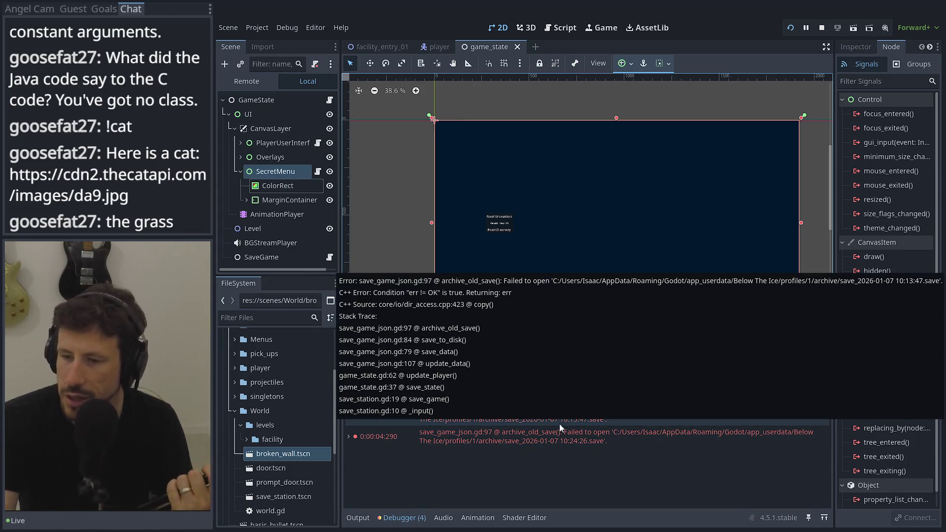
pyautogui.doubleClick(553, 444)
pyautogui.doubleClick(553, 445)
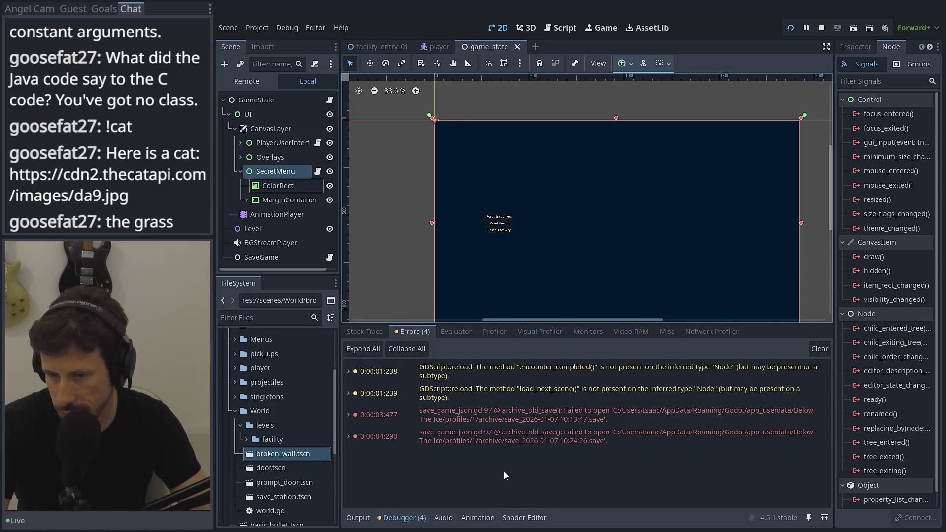
# Close the running game and reopen save_game_json.gd at line 95.
pyautogui.hotkey('alt', 'Tab')
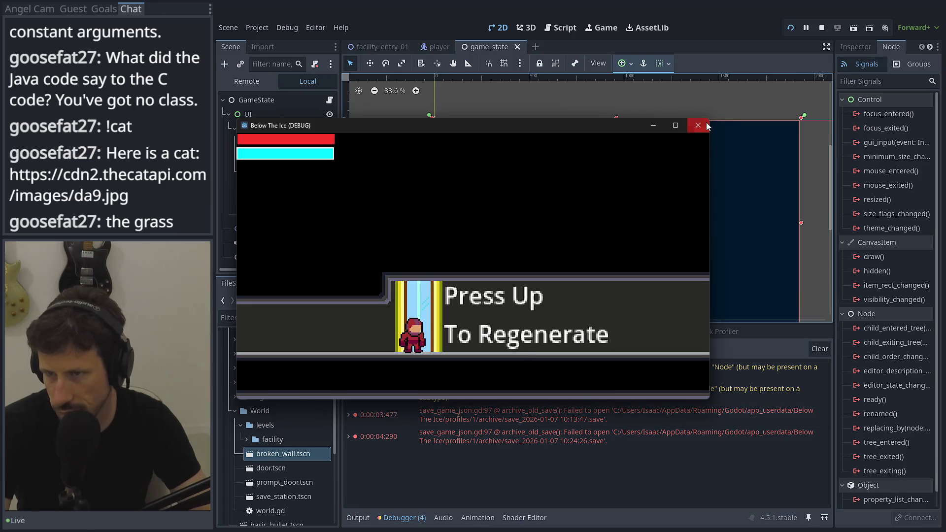
pyautogui.click(698, 126)
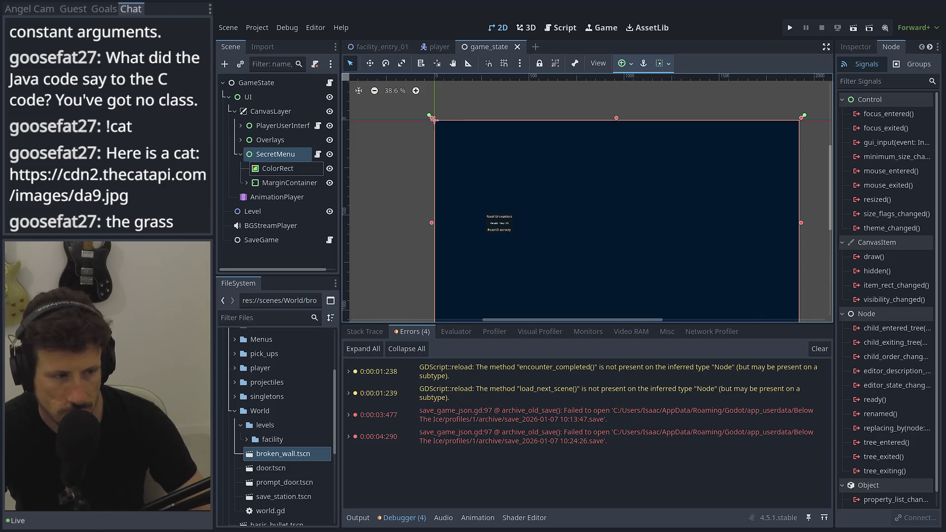
pyautogui.click(319, 161)
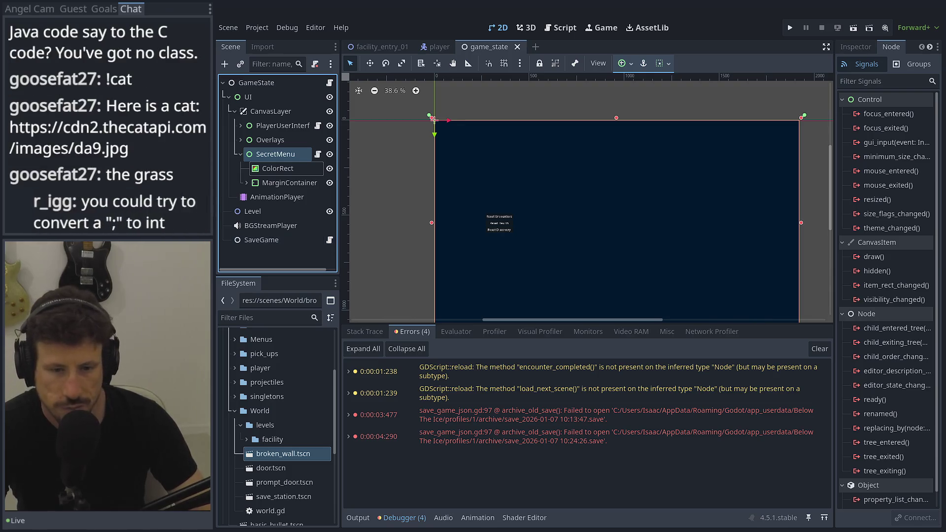
pyautogui.click(329, 240)
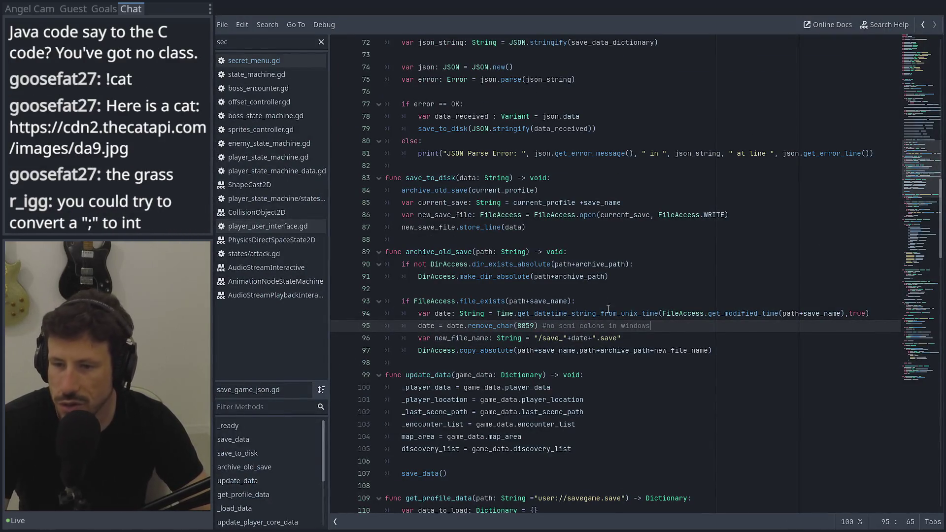
# Change line 95's call from remove_char(8859) to remove_chars(":").
pyautogui.click(512, 326)
pyautogui.write('s')
pyautogui.moveTo(653, 326); pyautogui.dragTo(536, 329)
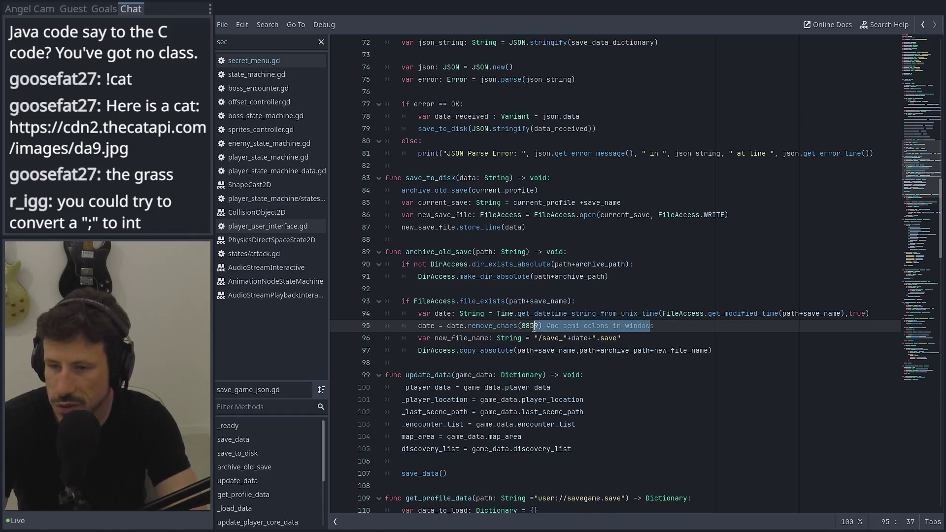
pyautogui.doubleClick(535, 327)
pyautogui.write('"')
pyautogui.press('BackSpace')
pyautogui.press('BackSpace')
pyautogui.press('BackSpace')
pyautogui.write(':')
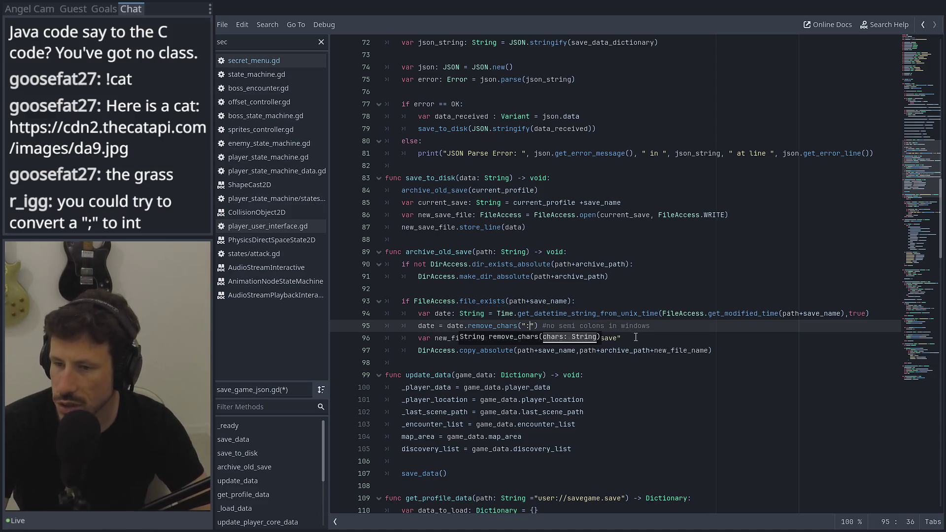
# Edit the comment to 'no colons in windows' and save the script.
pyautogui.click(559, 326)
pyautogui.press('Delete')
pyautogui.press('Delete')
pyautogui.press('Delete')
pyautogui.hotkey('ctrl', 's')
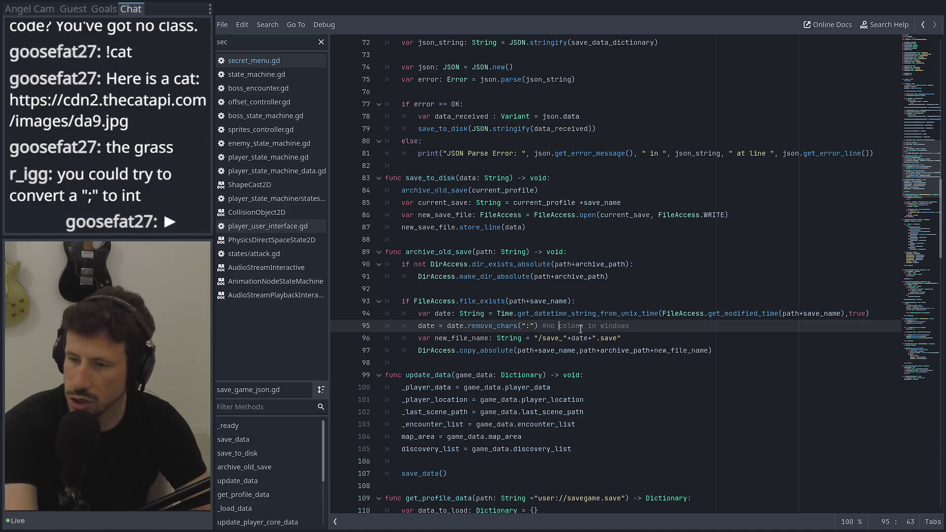
pyautogui.hotkey('alt', 'Tab')
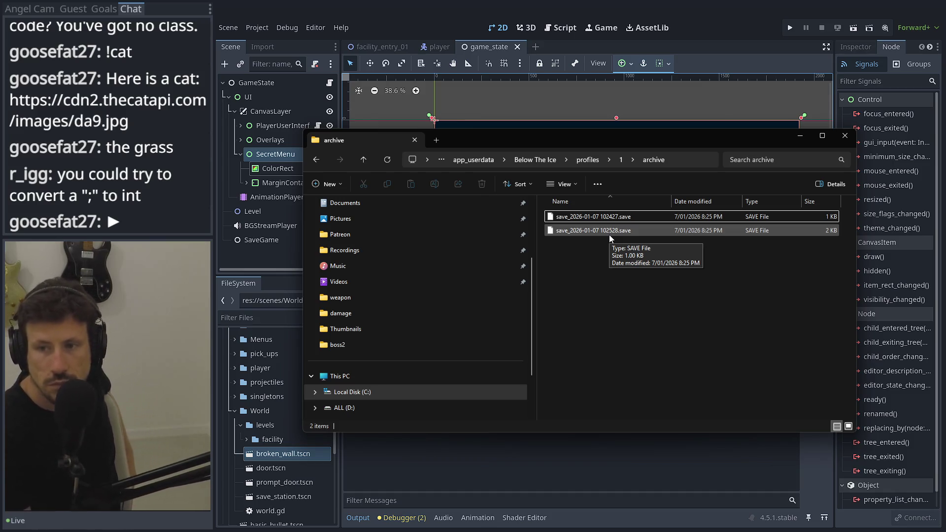
# Go up from the archive folder to profile folder 1 and close File Explorer.
pyautogui.click(622, 159)
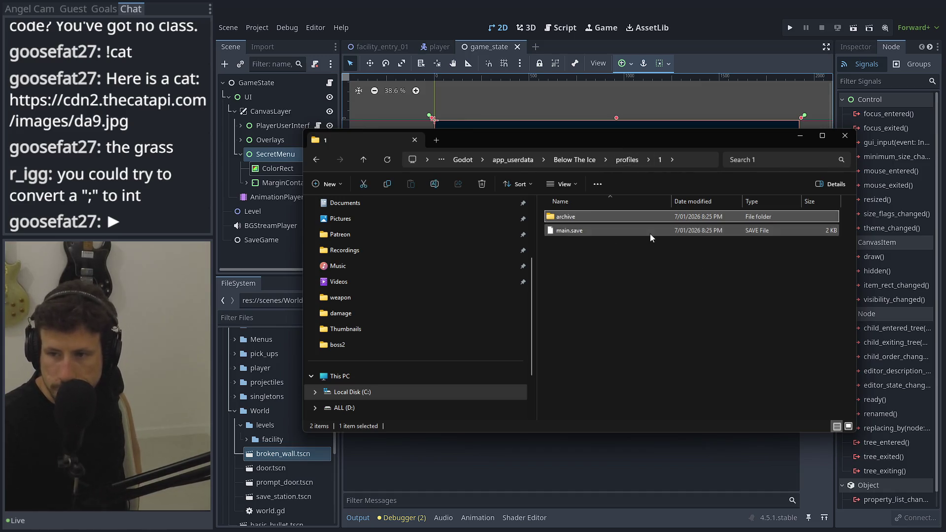
pyautogui.click(849, 140)
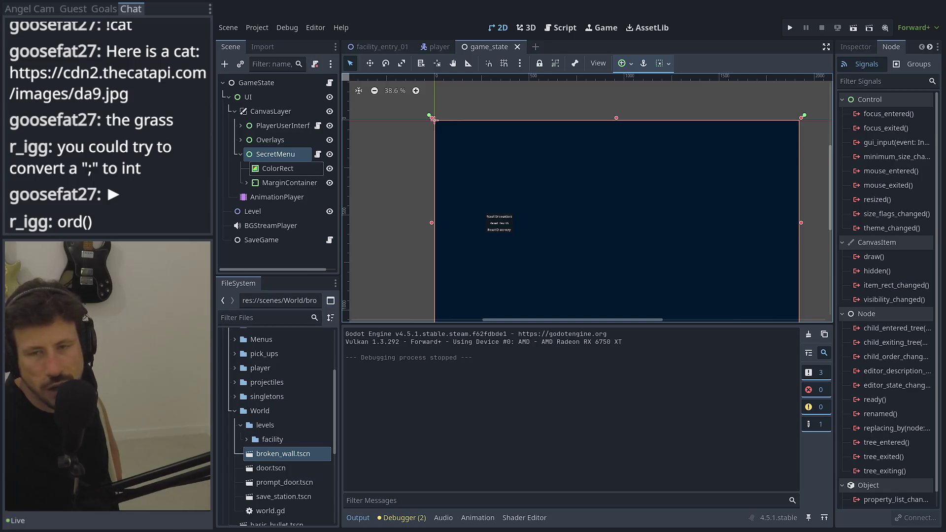
pyautogui.hotkey('alt', 'Tab')
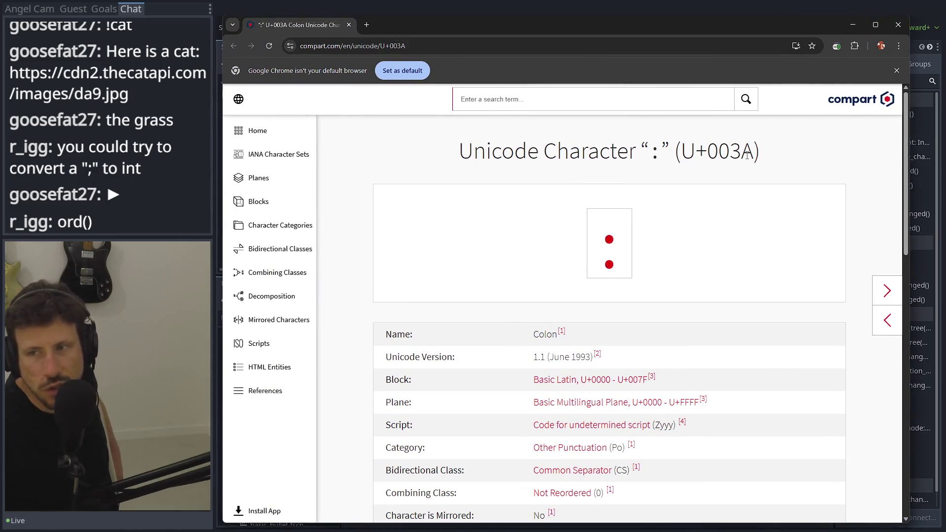
# Read the compart.com U+003A Colon page through its encodings, then minimise Chrome.
pyautogui.moveTo(734, 155); pyautogui.dragTo(678, 153)
pyautogui.click(678, 153)
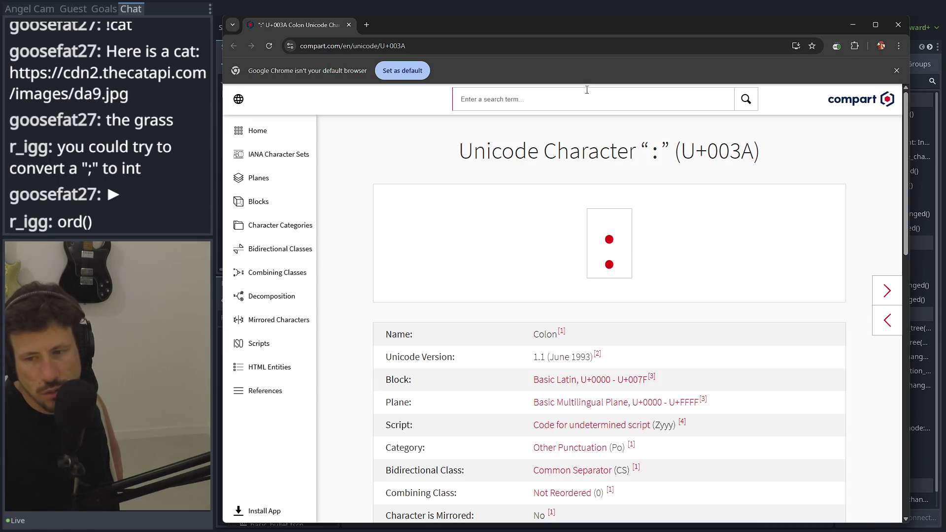
pyautogui.scroll(-2, 439, 177)
pyautogui.scroll(-2, 439, 178)
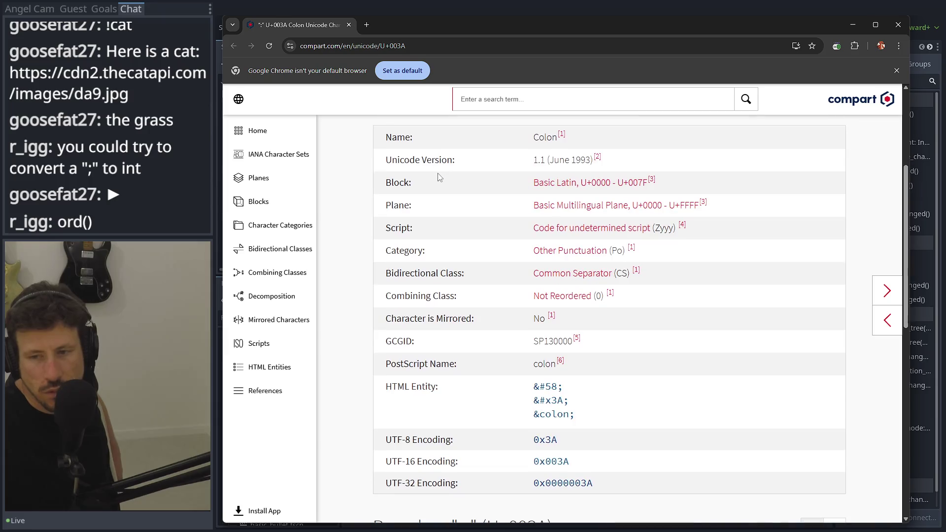
pyautogui.scroll(-6, 439, 177)
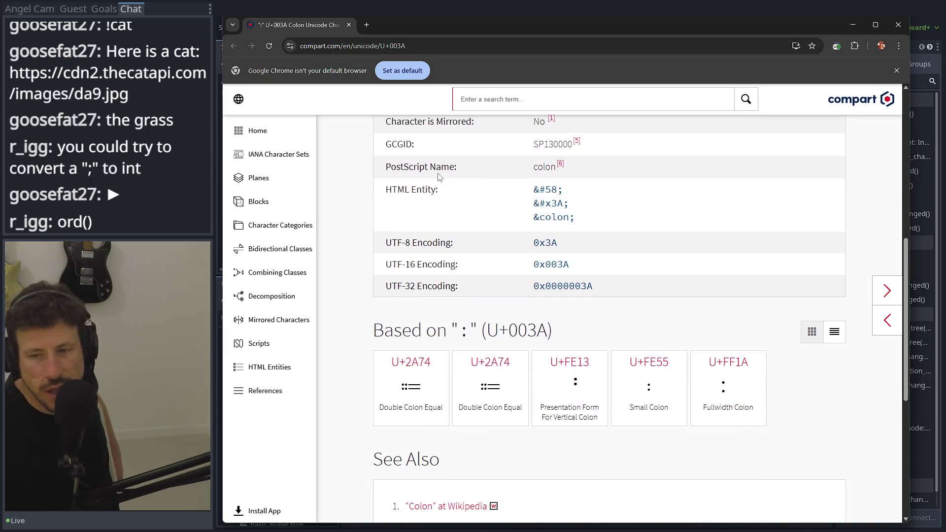
pyautogui.scroll(-4, 403, 188)
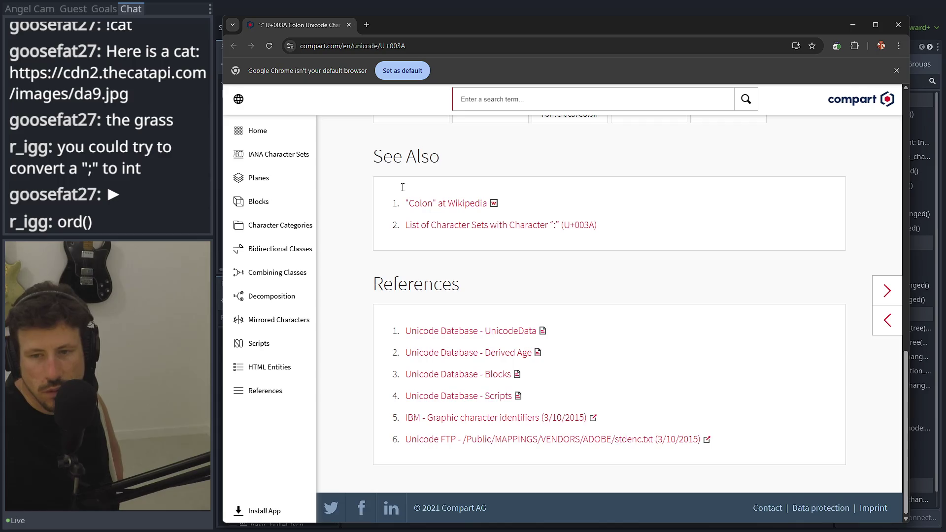
pyautogui.scroll(10, 403, 187)
pyautogui.click(852, 25)
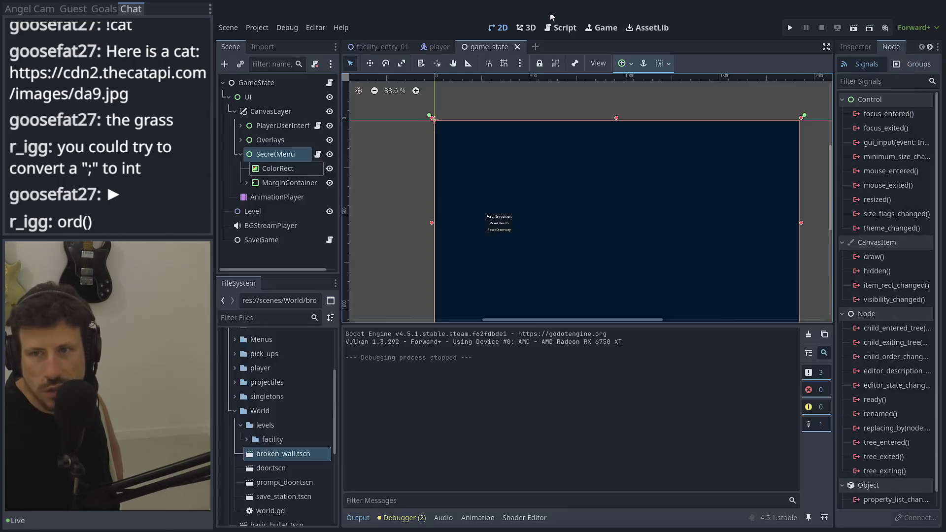
# Add a new print() call on a fresh line after line 94 of the script.
pyautogui.click(321, 156)
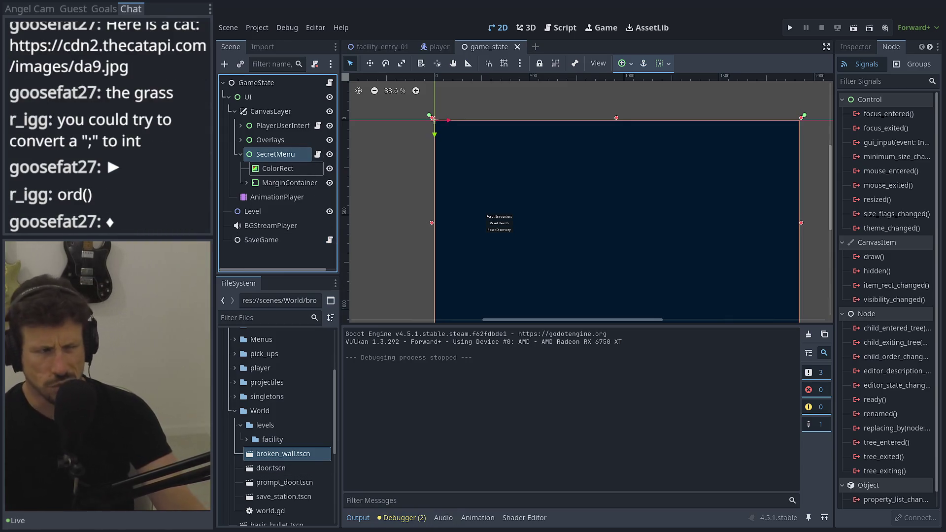
pyautogui.hotkey('ctrl', 'F3')
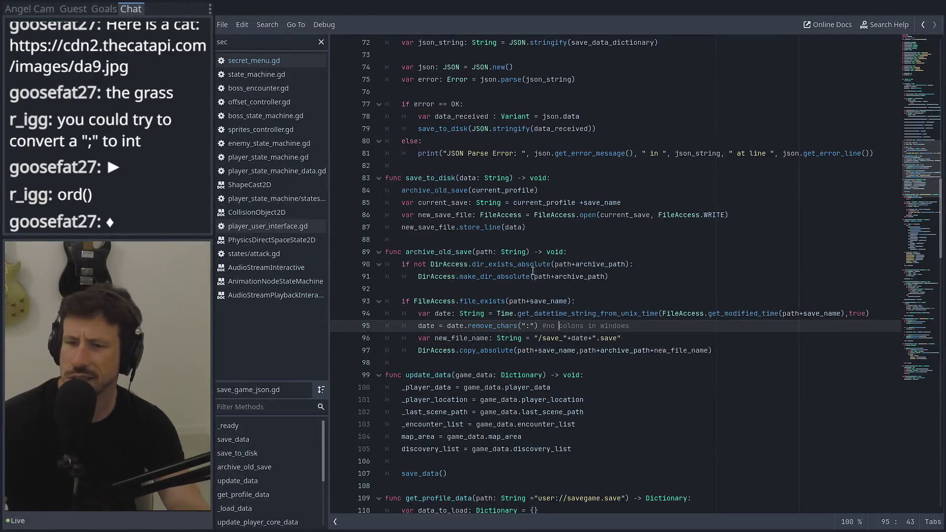
pyautogui.click(898, 315)
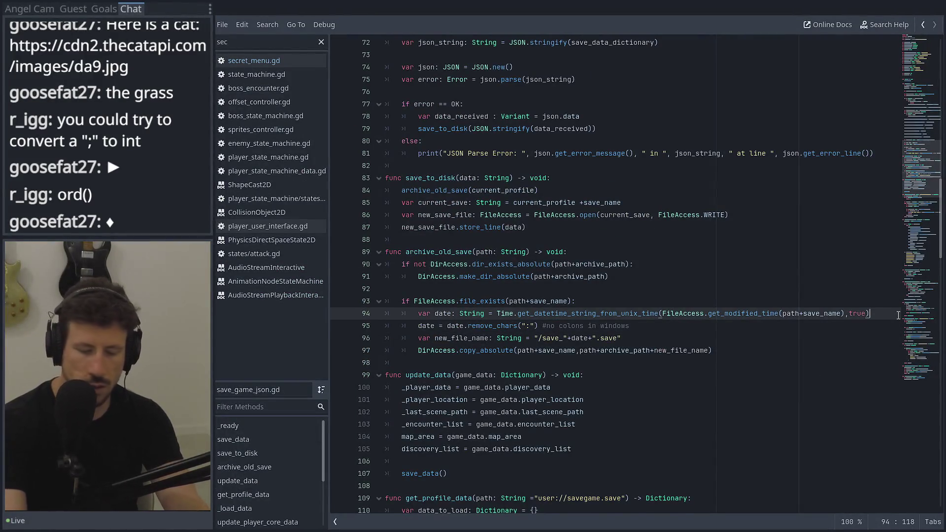
pyautogui.press('Return')
pyautogui.write('p')
pyautogui.press('Escape')
pyautogui.write('rint')
pyautogui.press('Return')
# Complete the line as print(int(":")) and open the built-in help for int.
pyautogui.write('"')
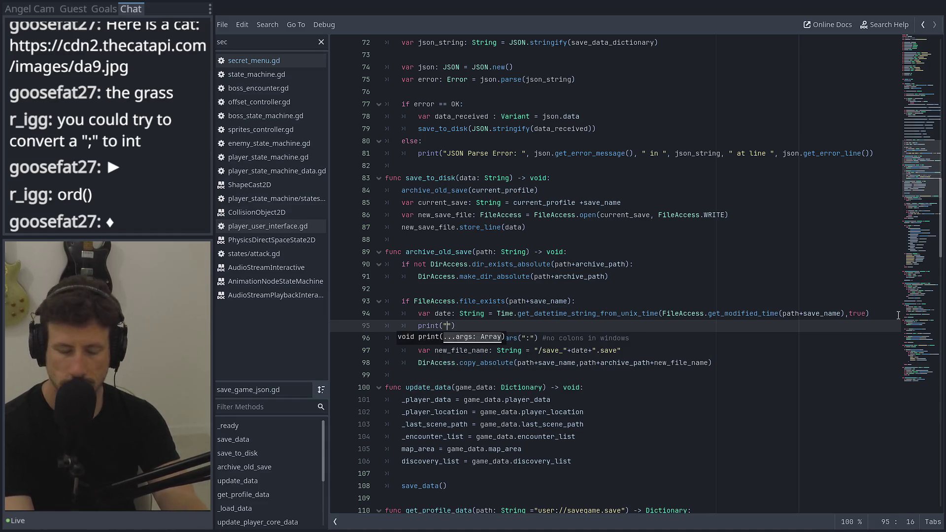
pyautogui.press('BackSpace')
pyautogui.write('int')
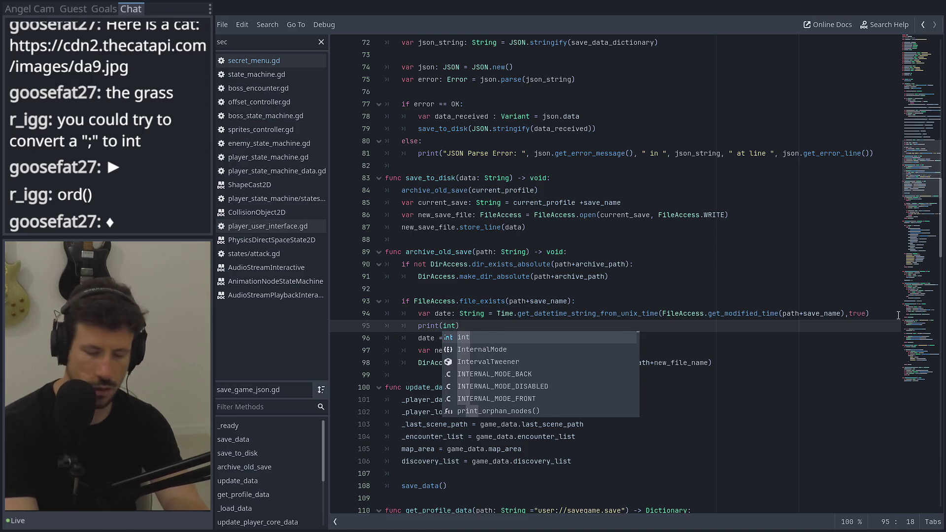
pyautogui.write('(":')
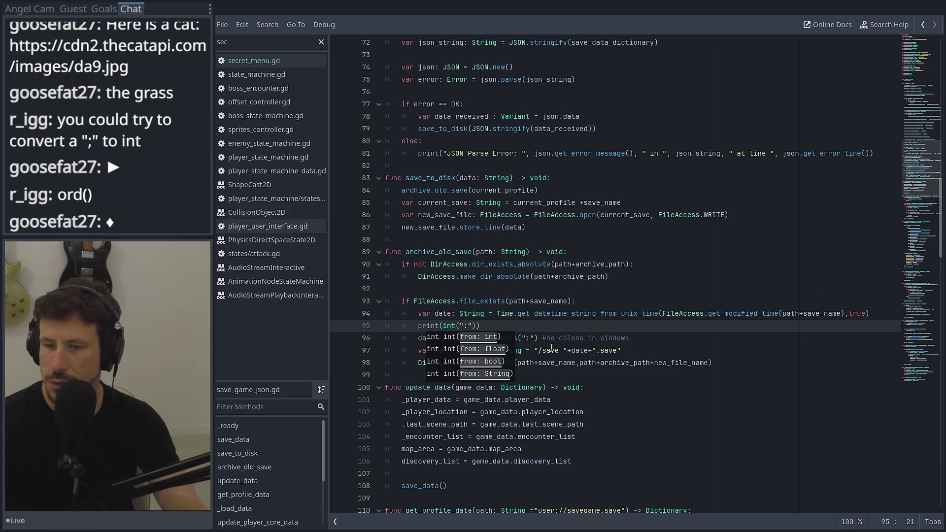
pyautogui.keyDown('ctrl'); pyautogui.click(448, 325); pyautogui.keyUp('ctrl')
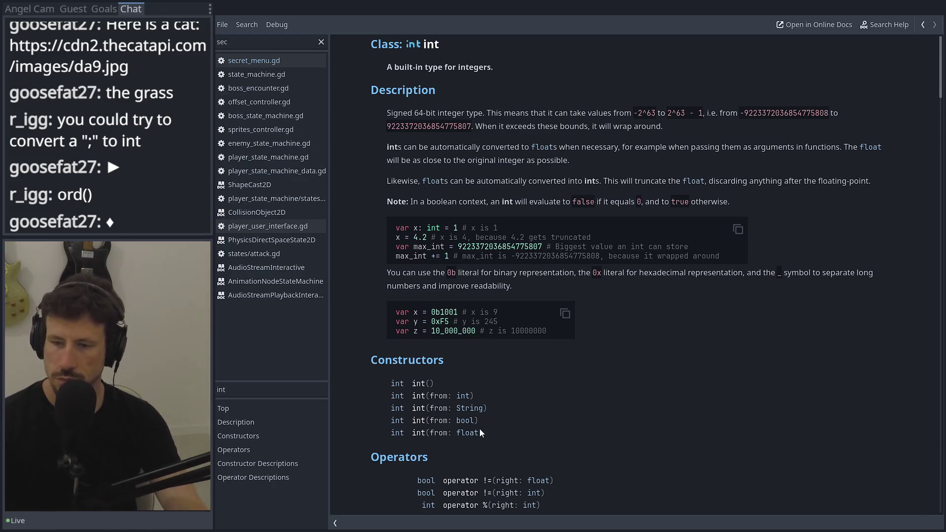
# Search the int help for 'string' and follow the String.to_int() link.
pyautogui.hotkey('ctrl', 'f')
pyautogui.write('string')
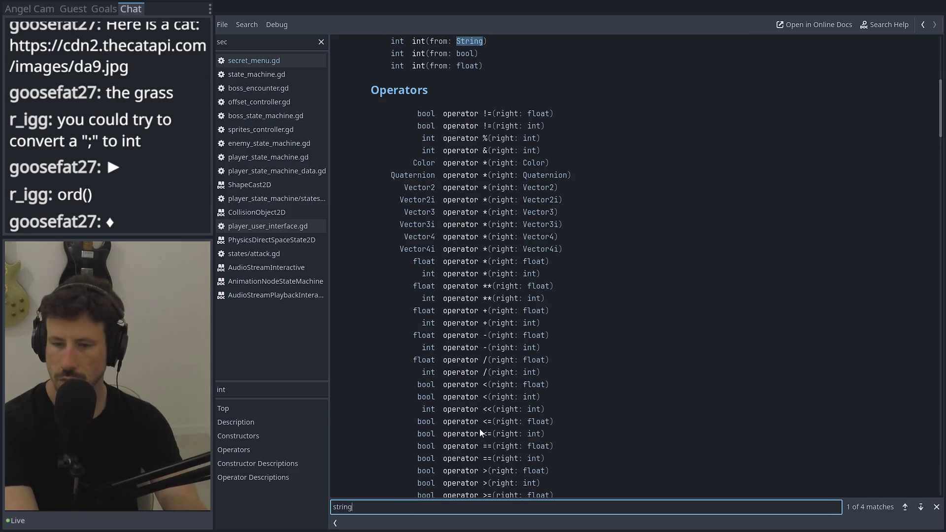
pyautogui.press('Return')
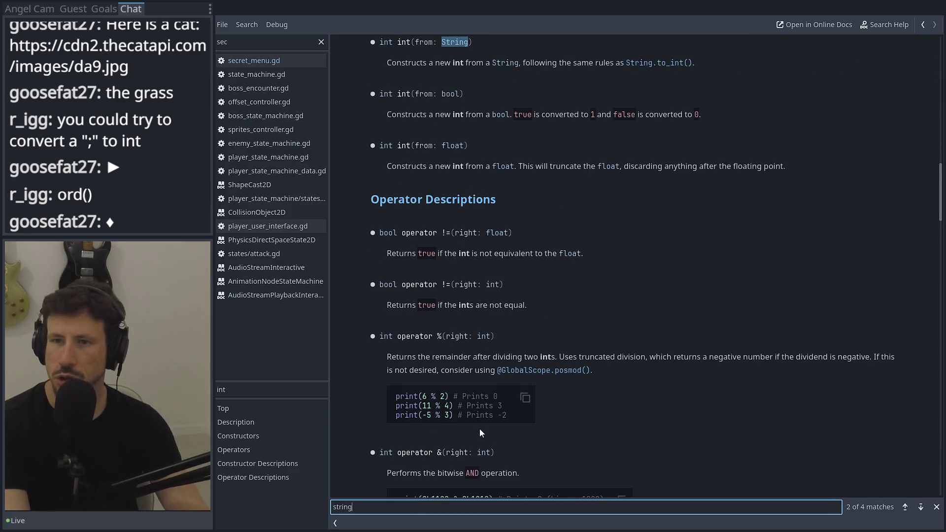
pyautogui.click(678, 62)
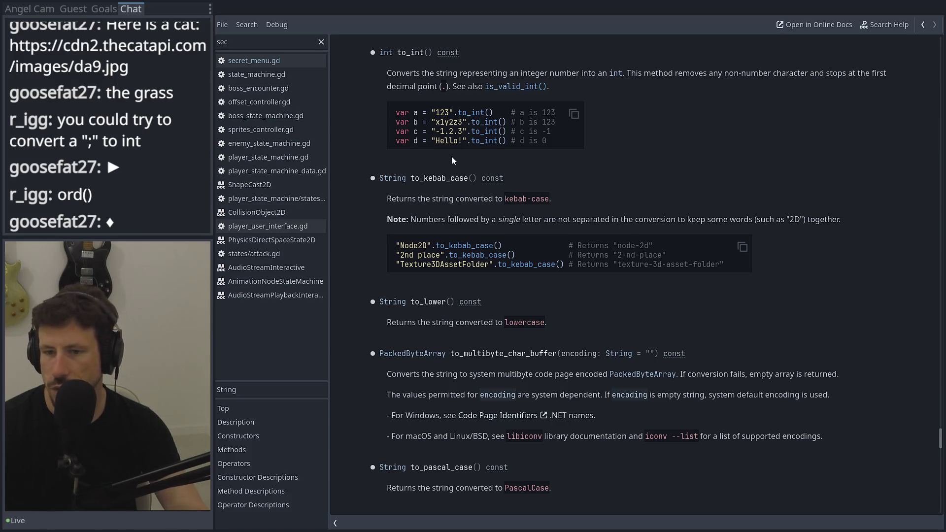
# Step through the 'unicode' matches in the String help, then clear the search highlight.
pyautogui.hotkey('ctrl', 'f')
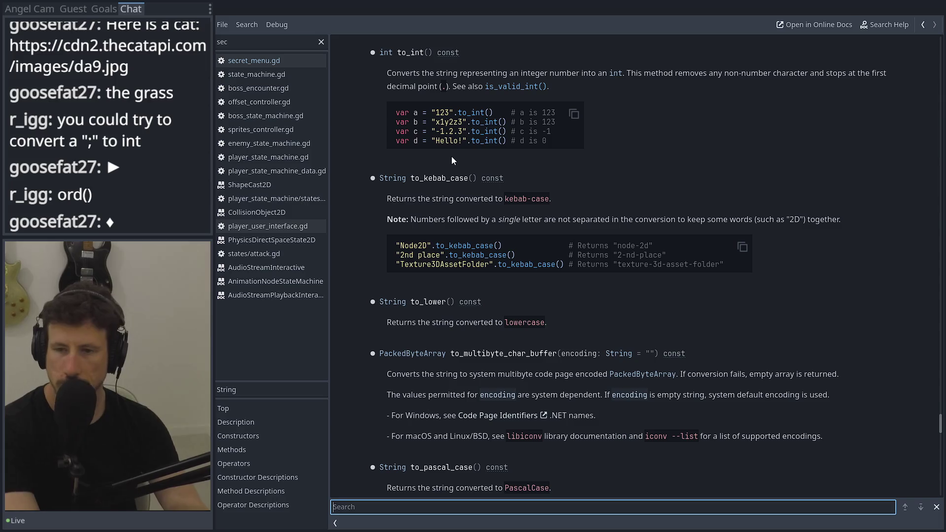
pyautogui.write('unicode')
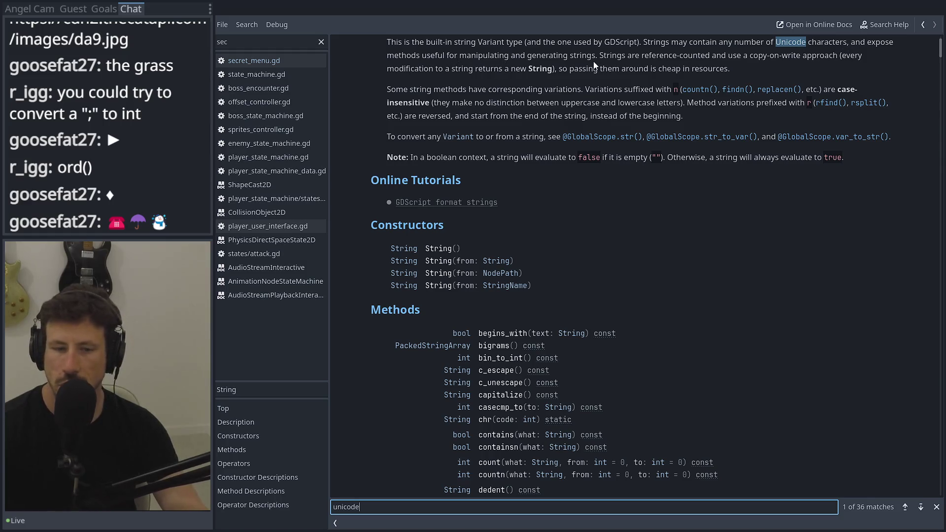
pyautogui.scroll(3, 459, 55)
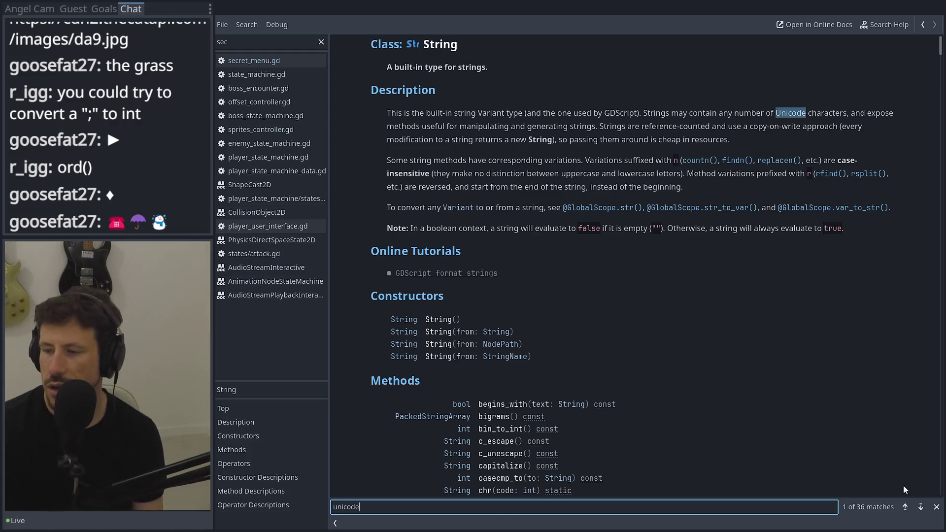
pyautogui.click(919, 507)
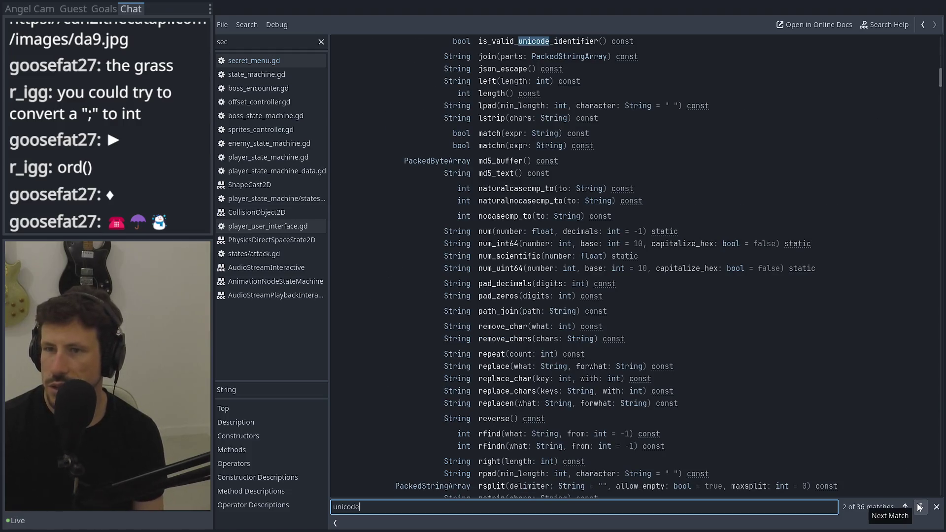
pyautogui.click(919, 507)
pyautogui.click(920, 507)
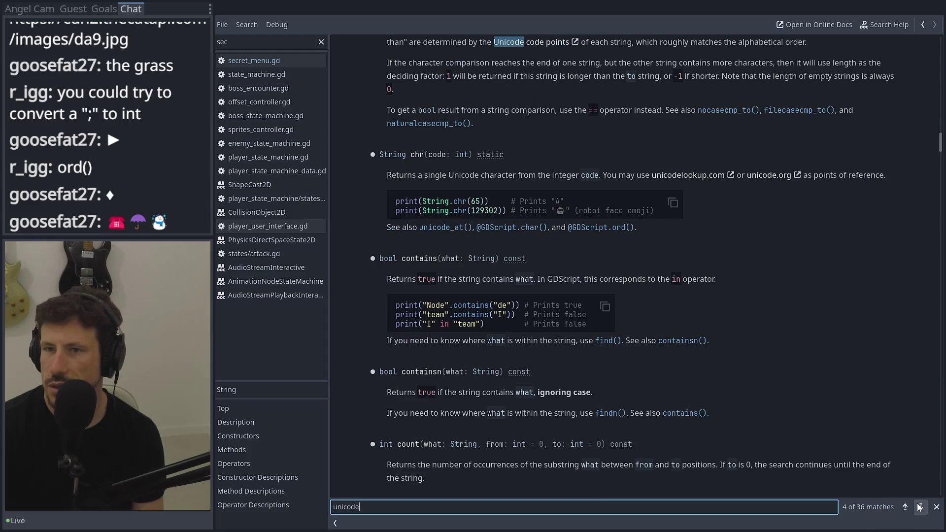
pyautogui.scroll(2, 858, 423)
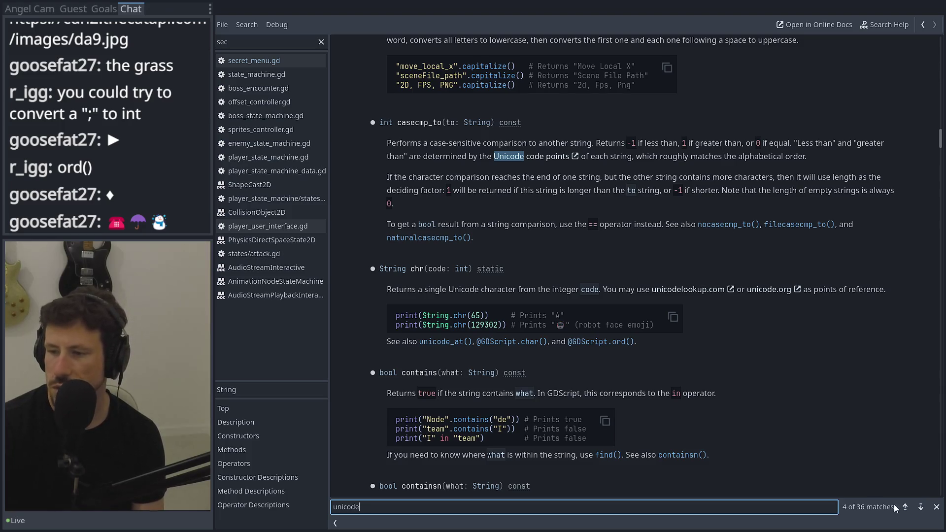
pyautogui.click(926, 511)
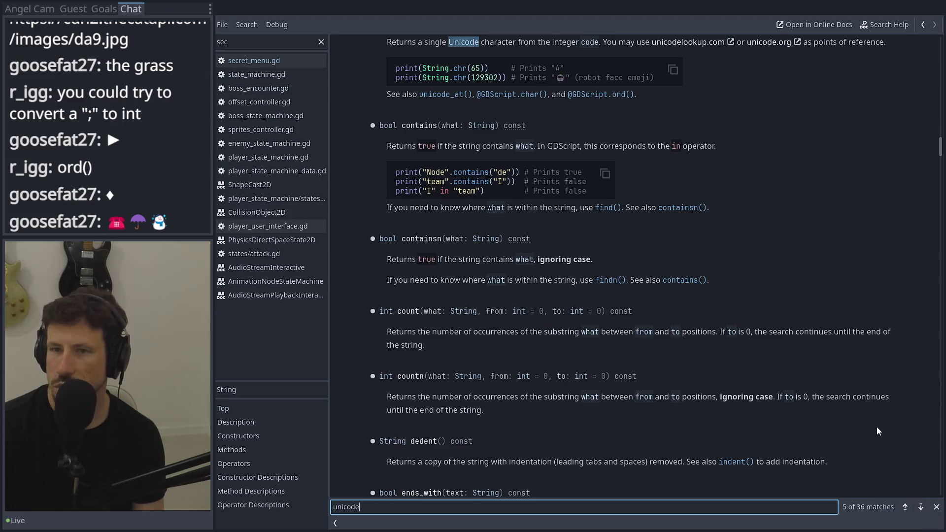
pyautogui.scroll(1, 877, 427)
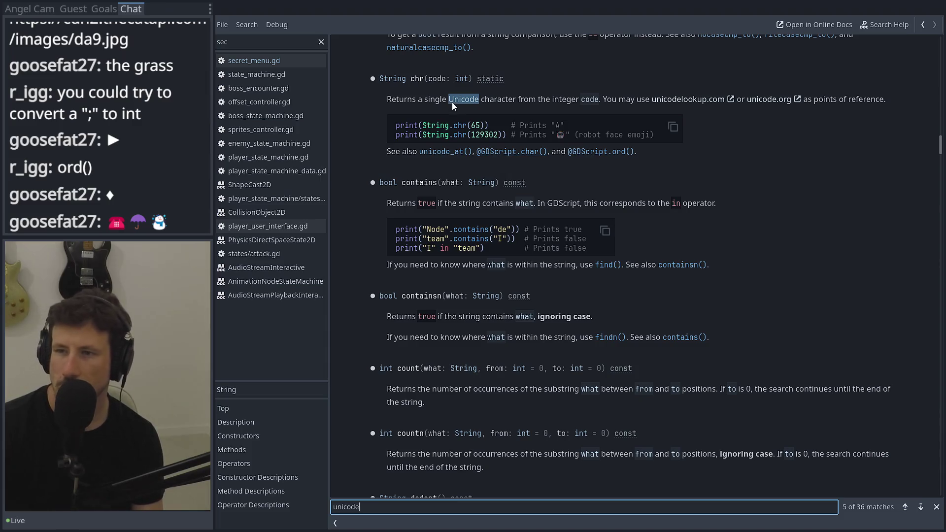
pyautogui.click(710, 107)
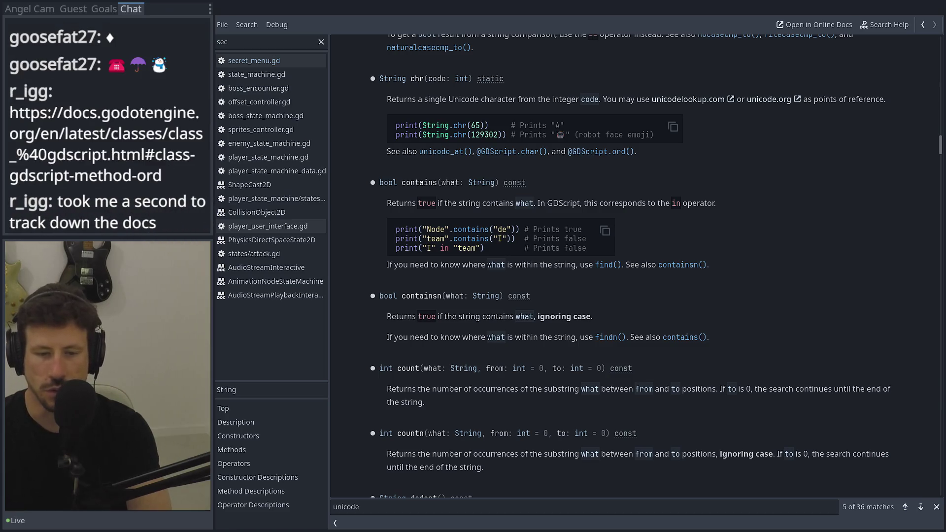
pyautogui.hotkey('alt', 'Tab')
pyautogui.hotkey('ctrl', 't')
pyautogui.write('https://docs.godotengine.org/en/latest/classes/class_%40gdscript.html#class-gdscript-method-ord')
pyautogui.press('Return')
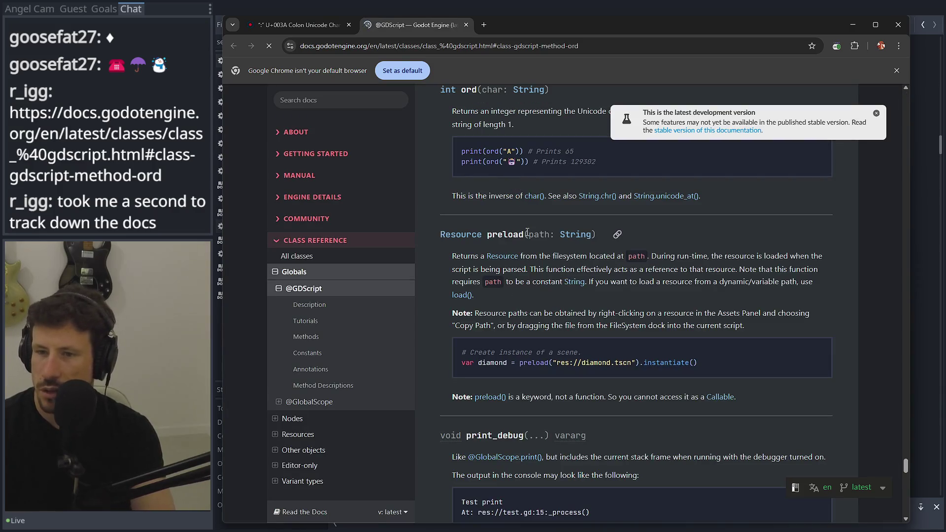
# Scroll to the ord() entry on Unicode code points, then minimize the docs window.
pyautogui.scroll(2, 542, 202)
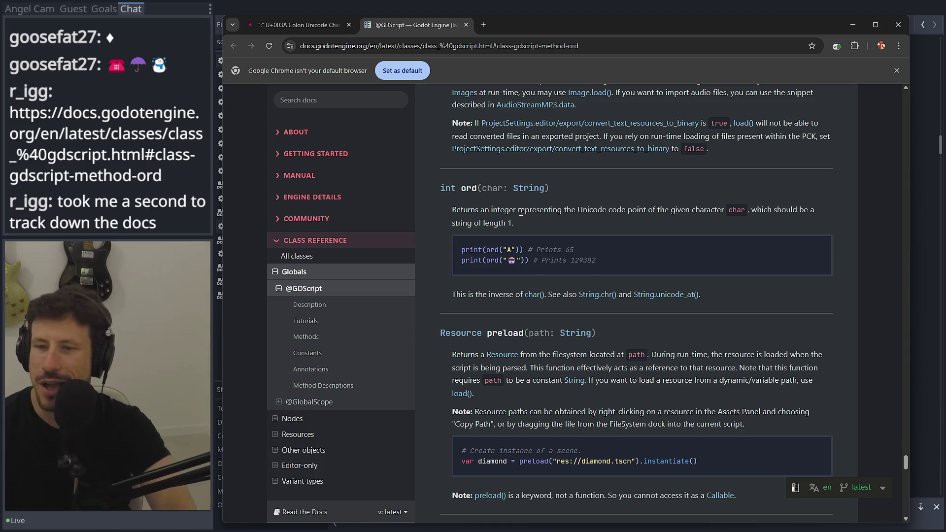
pyautogui.click(856, 24)
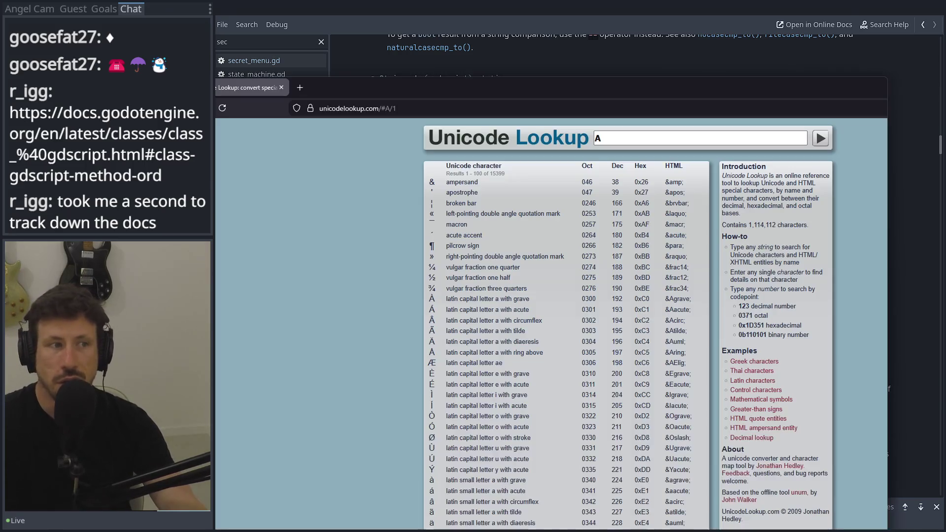
# Move the Unicode Lookup window into view, scroll its character code table, then minimize it.
pyautogui.moveTo(544, 83); pyautogui.dragTo(598, 62)
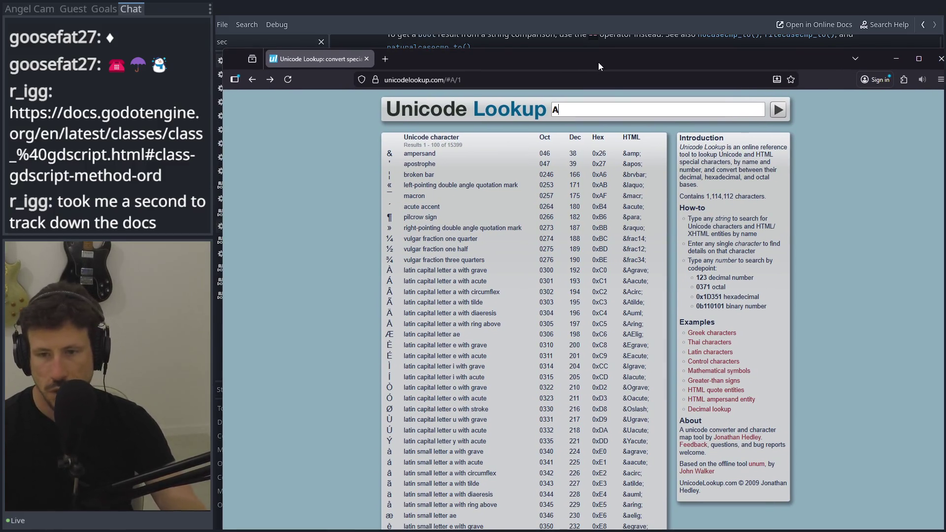
pyautogui.scroll(-10, 438, 319)
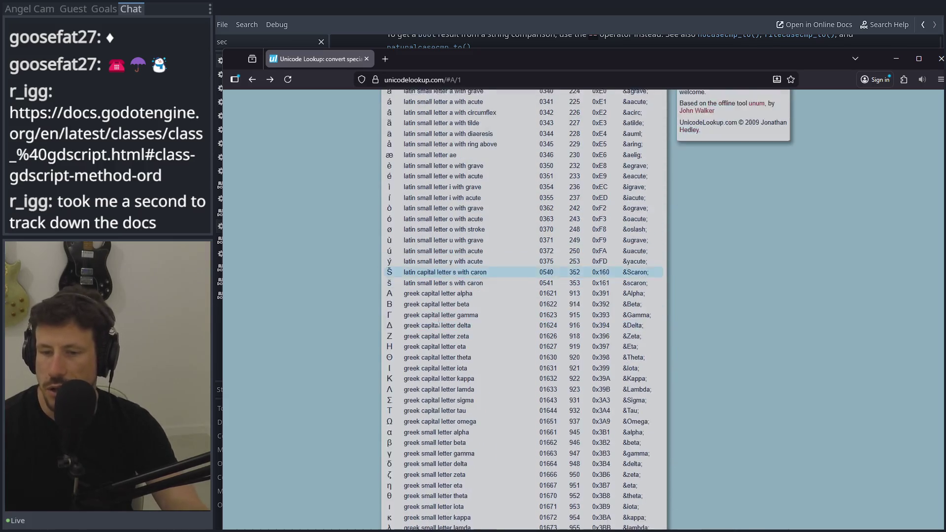
pyautogui.scroll(10, 438, 318)
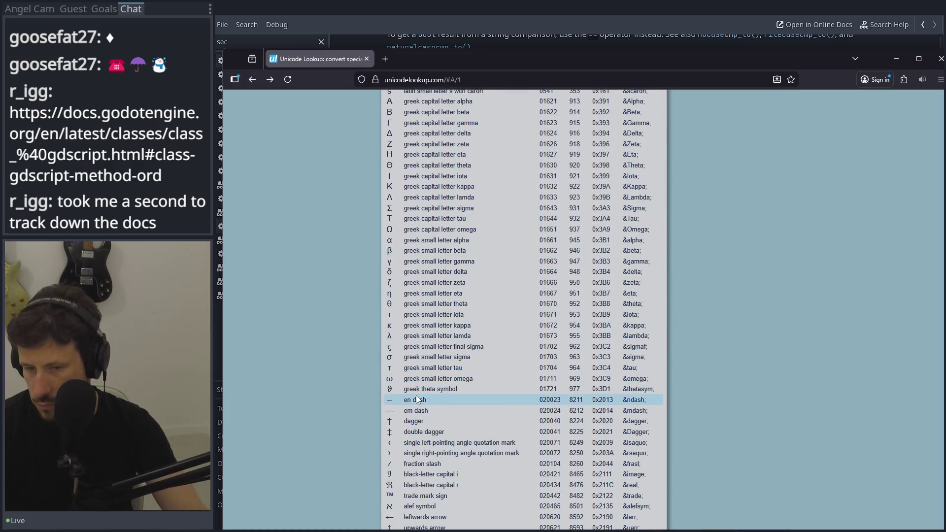
pyautogui.scroll(3, 421, 380)
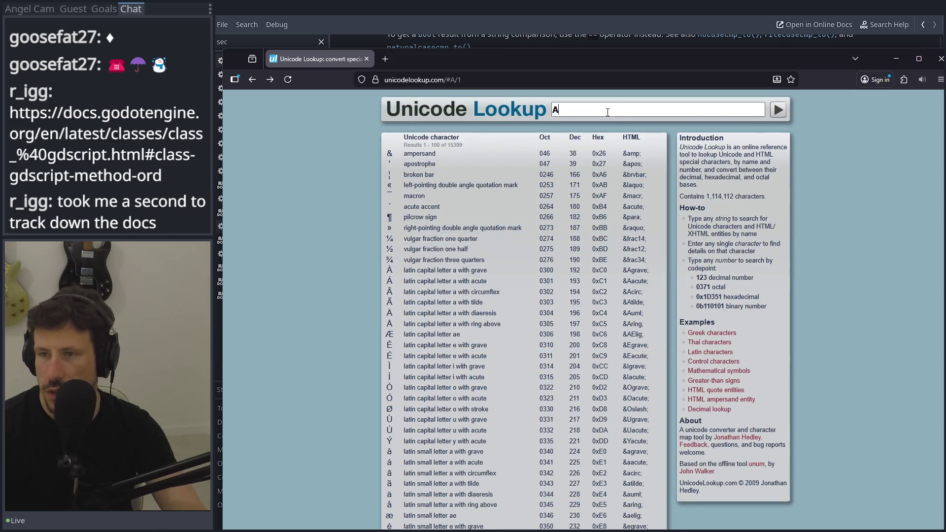
pyautogui.scroll(-5, 443, 177)
pyautogui.scroll(5, 414, 216)
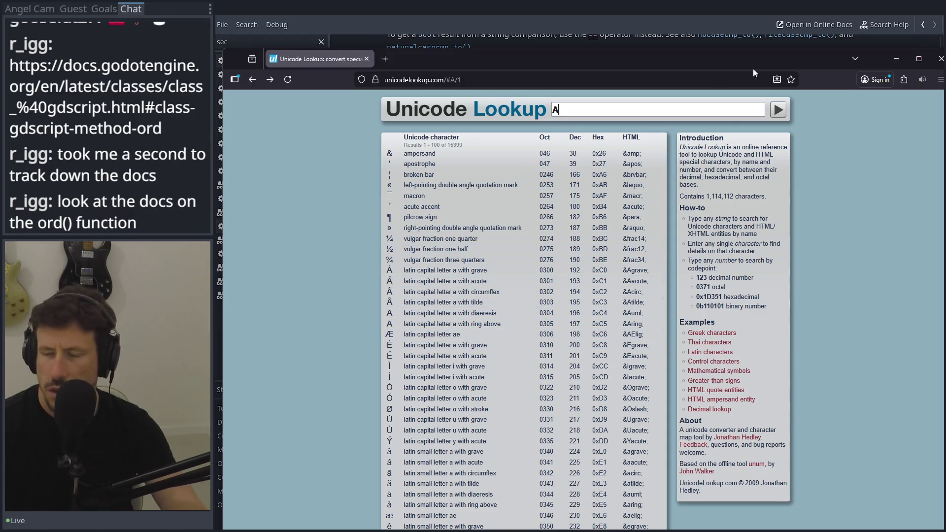
pyautogui.click(895, 59)
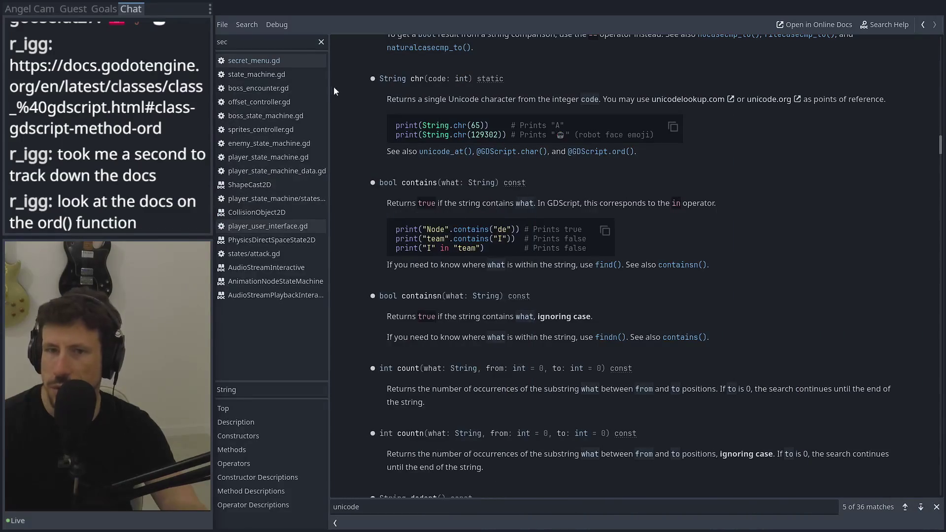
# Change line 95 to print(ord(":")), save save_game_json.gd, and return to game_state.
pyautogui.click(922, 25)
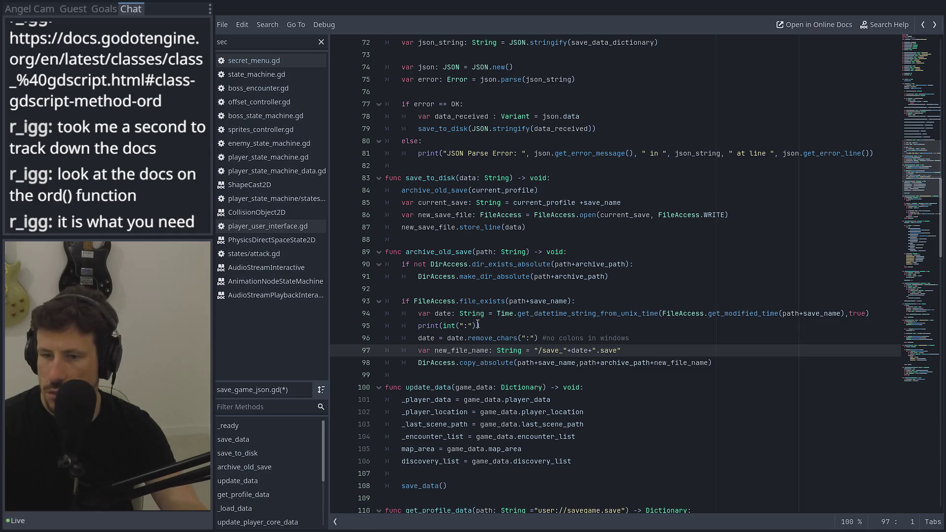
pyautogui.moveTo(478, 324); pyautogui.dragTo(442, 326)
pyautogui.write('ord(":')
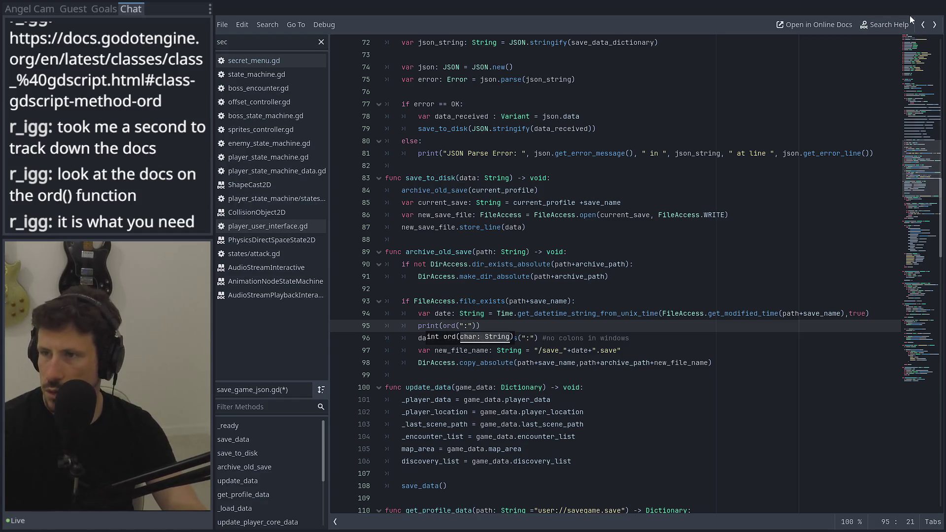
pyautogui.hotkey('ctrl', 's')
pyautogui.click(720, 338)
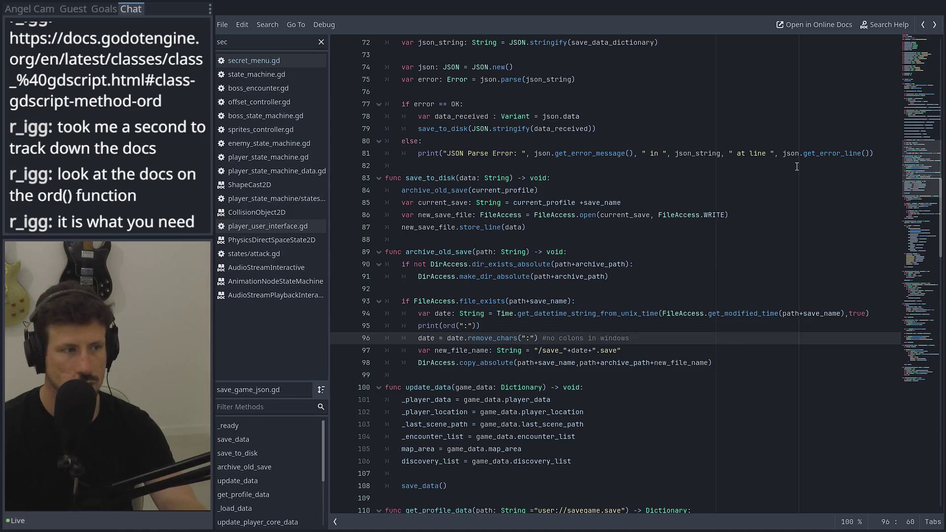
pyautogui.hotkey('ctrl', 'F1')
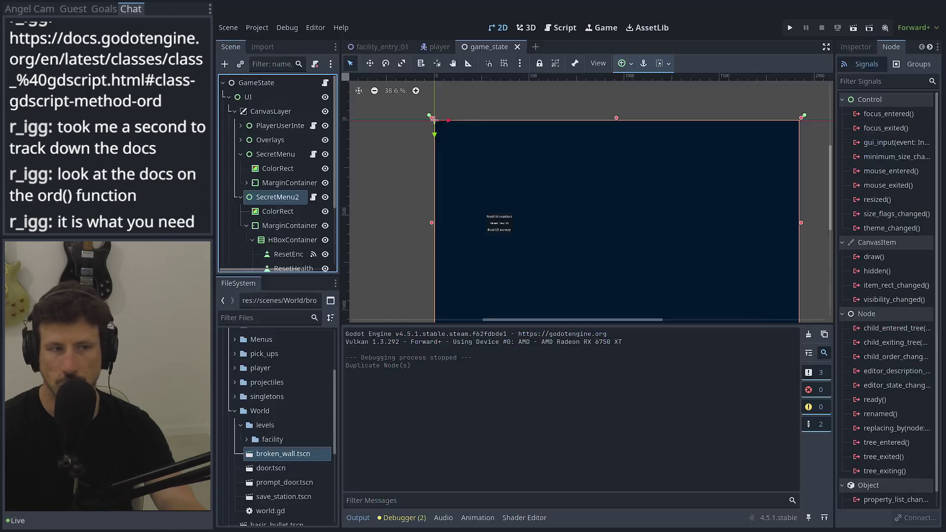
# Run Below The Ice to see 58 printed, then select the Unicode Lookup search text.
pyautogui.click(794, 28)
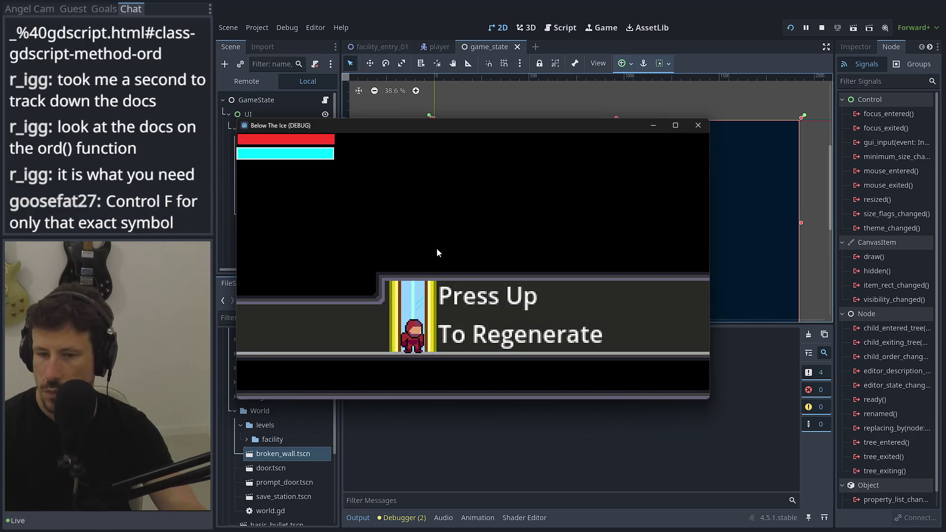
pyautogui.moveTo(467, 124); pyautogui.dragTo(486, 49)
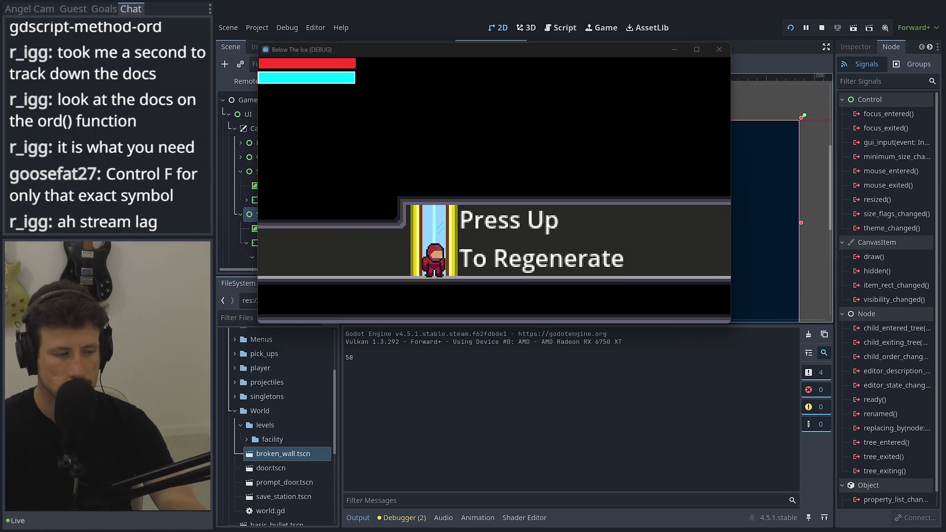
pyautogui.hotkey('alt', 'Tab')
pyautogui.tripleClick(556, 109)
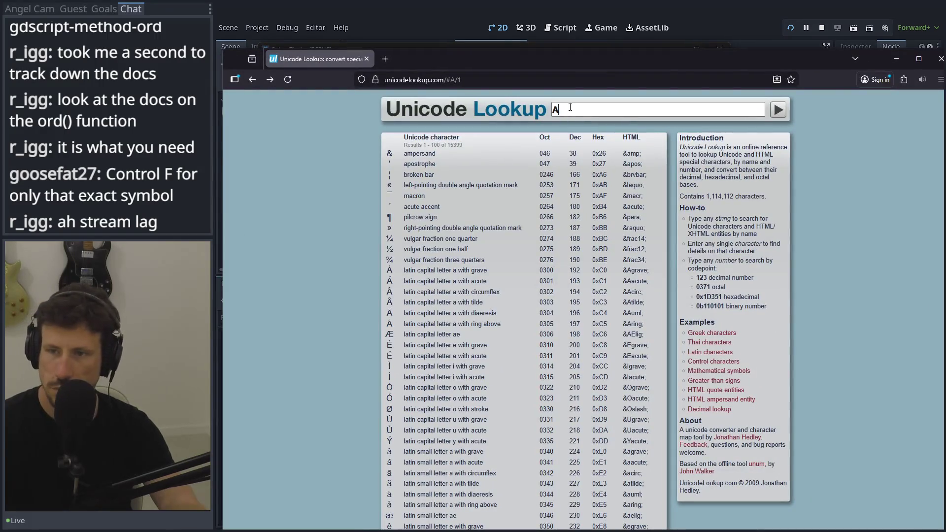
# Look up ':' in Unicode Lookup to confirm decimal 58, then close the page.
pyautogui.write(':')
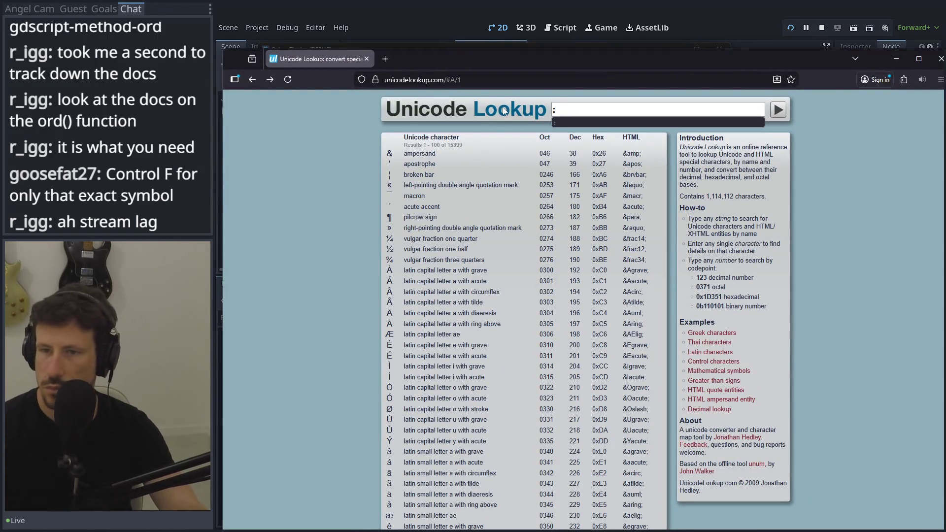
pyautogui.click(869, 165)
pyautogui.click(567, 106)
pyautogui.press('Return')
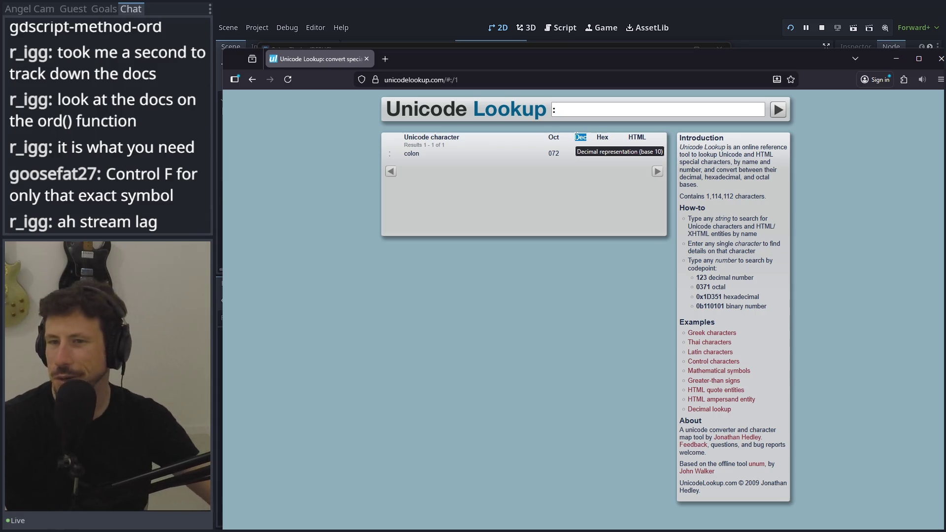
pyautogui.hotkey('ctrl', 'w')
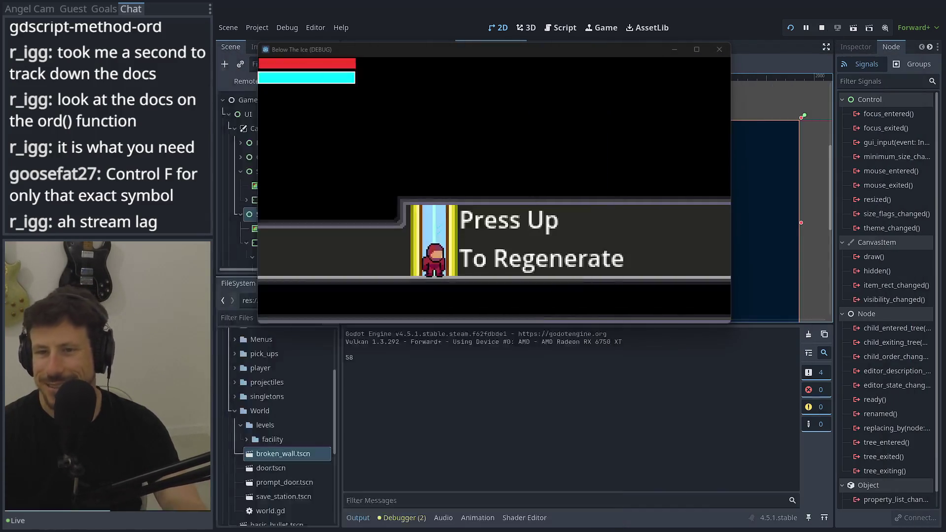
# Stop the game and change remove_chars(":") to remove_char(58) on line 96.
pyautogui.press('F8')
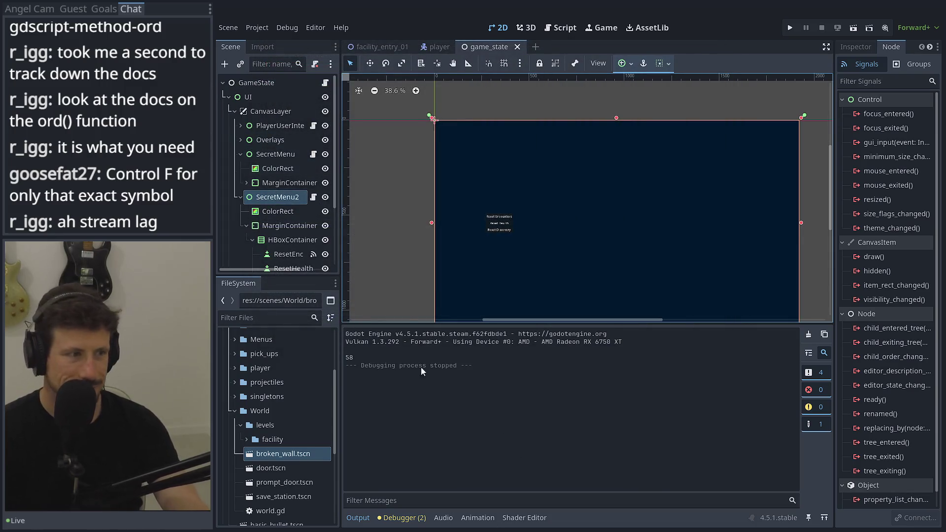
pyautogui.hotkey('ctrl', 'F3')
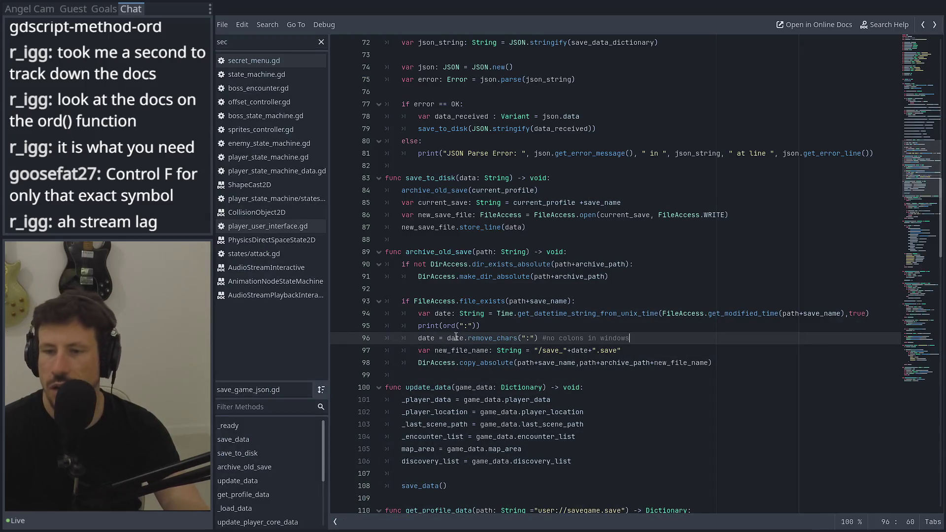
pyautogui.click(519, 337)
pyautogui.press('BackSpace')
pyautogui.moveTo(531, 337); pyautogui.dragTo(517, 337)
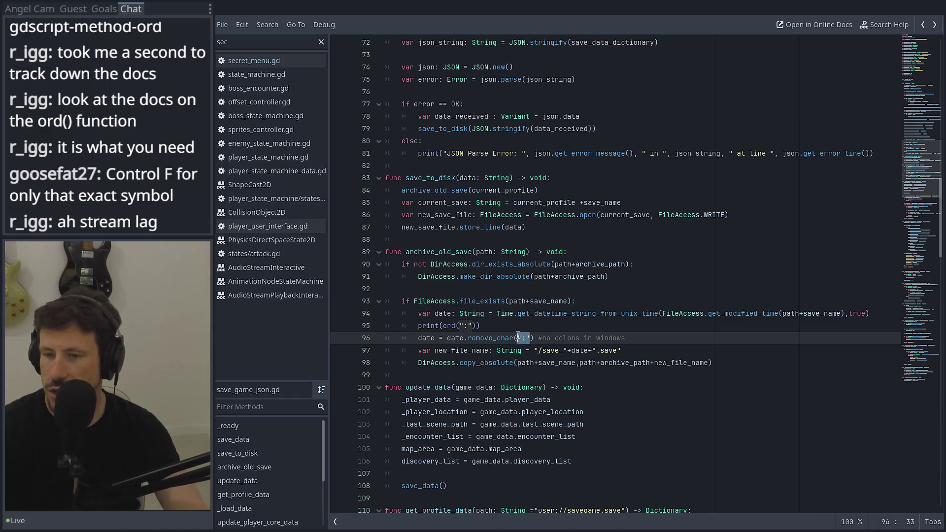
pyautogui.write('58')
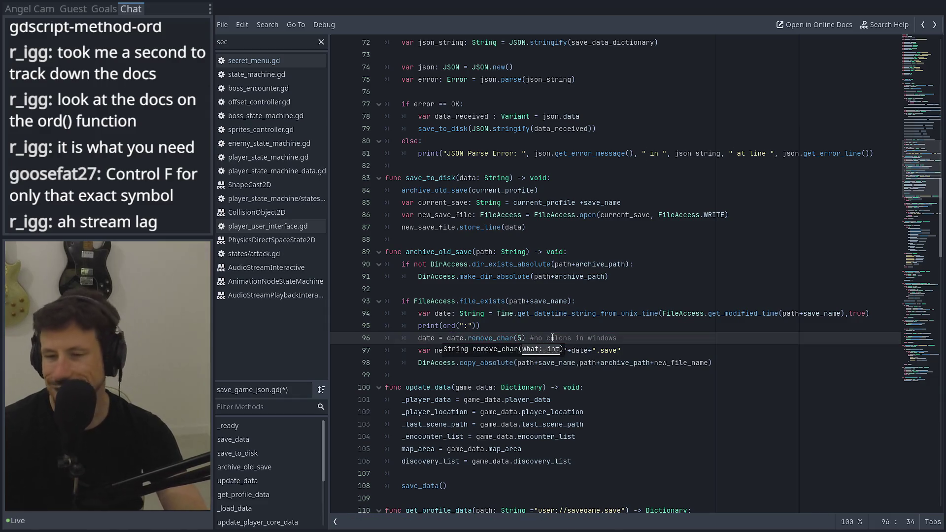
# Comment out the print(ord(":")) debug line with #.
pyautogui.click(500, 326)
pyautogui.click(424, 327)
pyautogui.write('#')
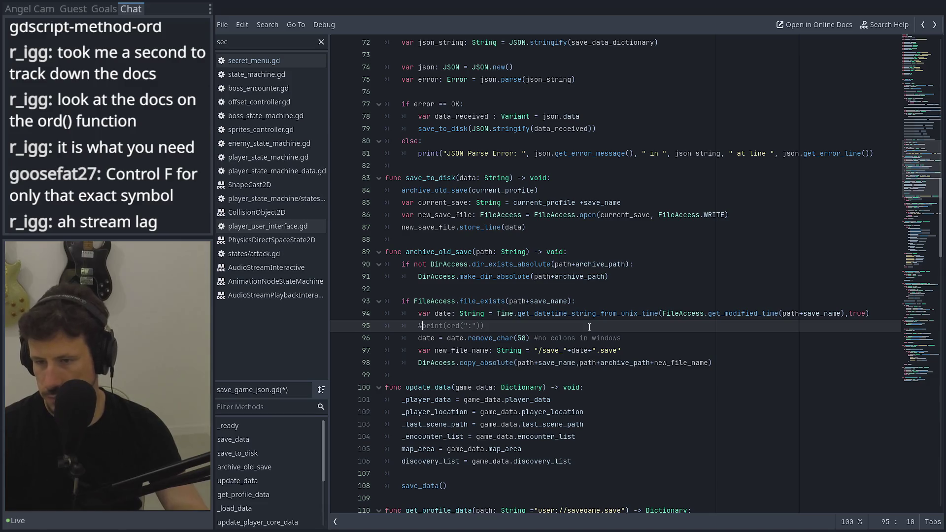
pyautogui.click(888, 18)
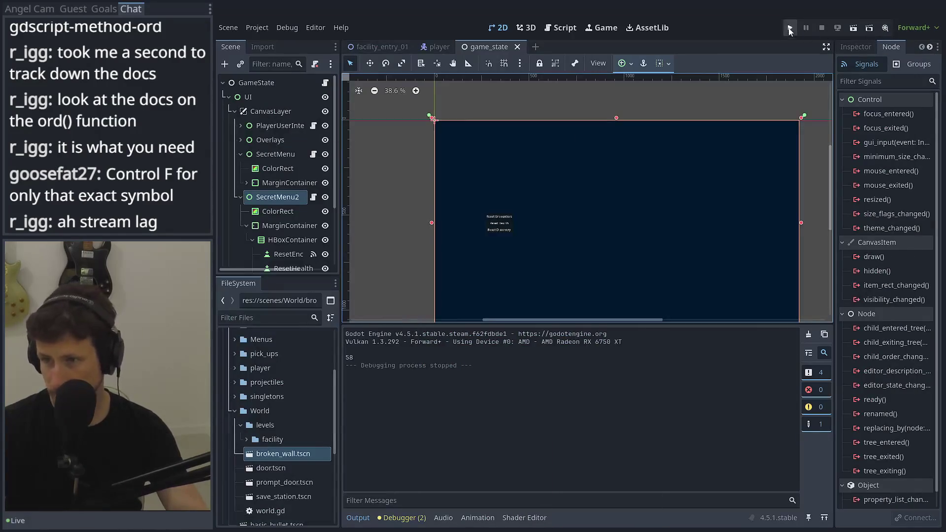
# Relaunch the game, load the Boss Test Hall save, then close the game window.
pyautogui.click(790, 28)
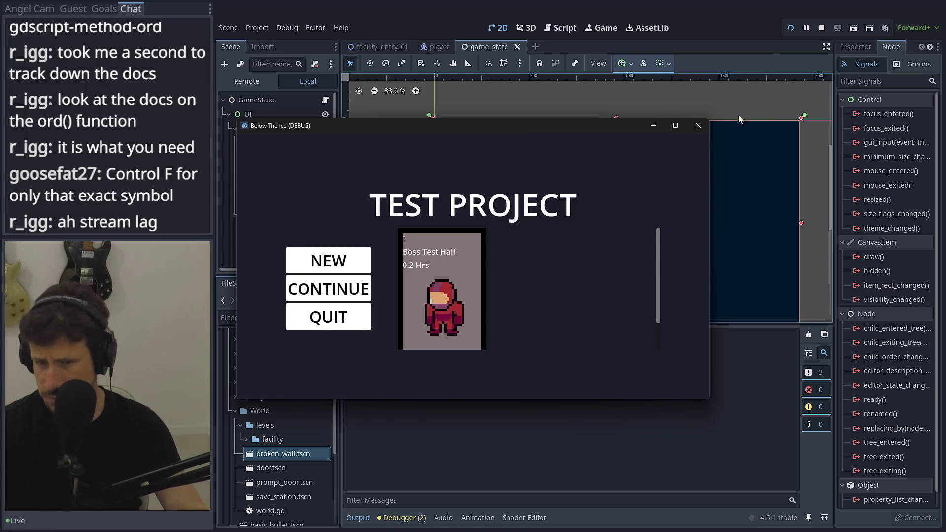
pyautogui.click(441, 281)
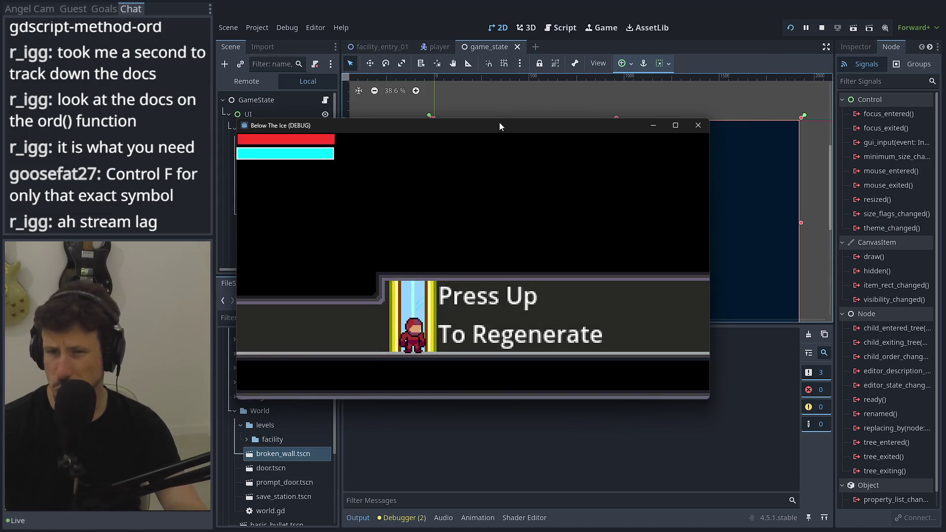
pyautogui.moveTo(498, 122); pyautogui.dragTo(517, 63)
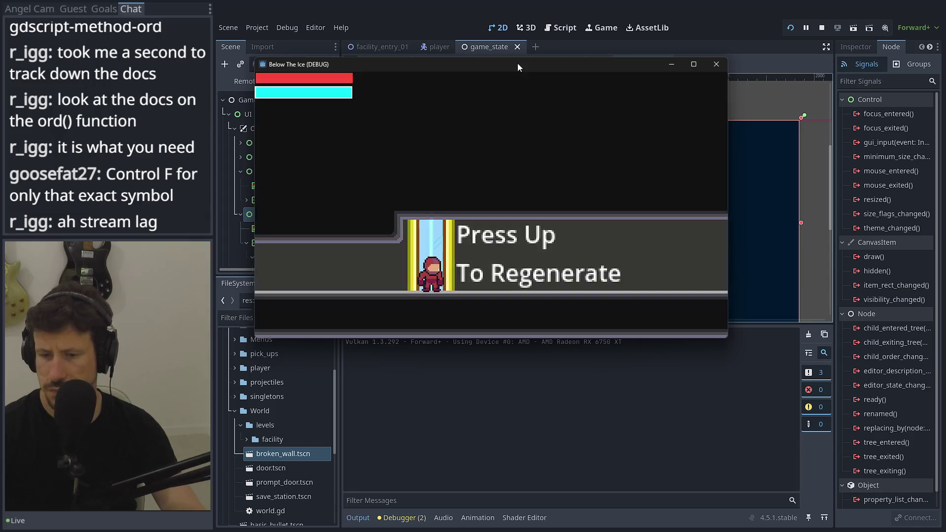
pyautogui.click(716, 64)
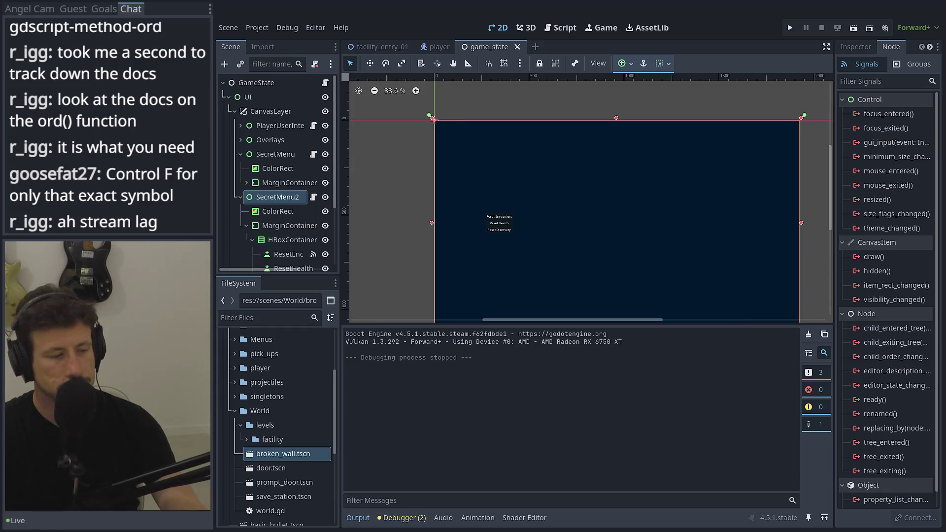
# Minimize the file browser and open the editor's Project menu.
pyautogui.hotkey('alt', 'Tab')
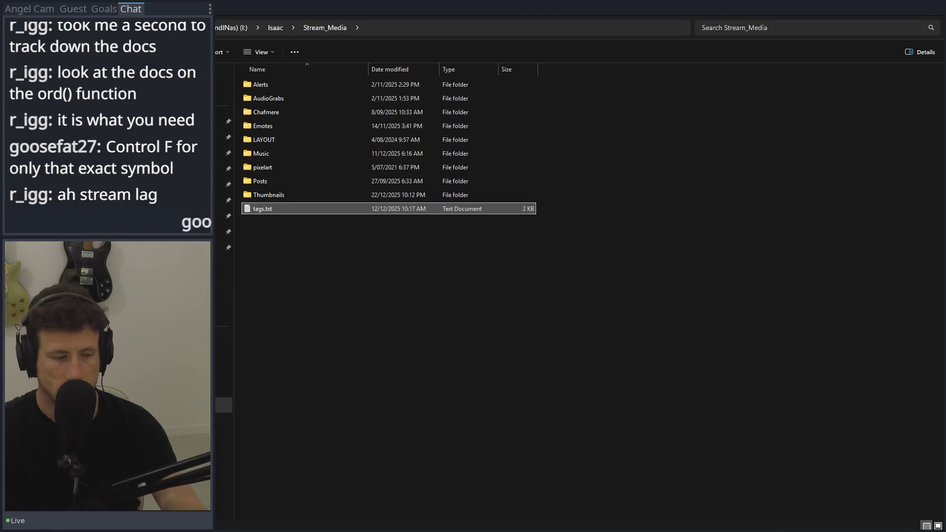
pyautogui.press('super+Down')
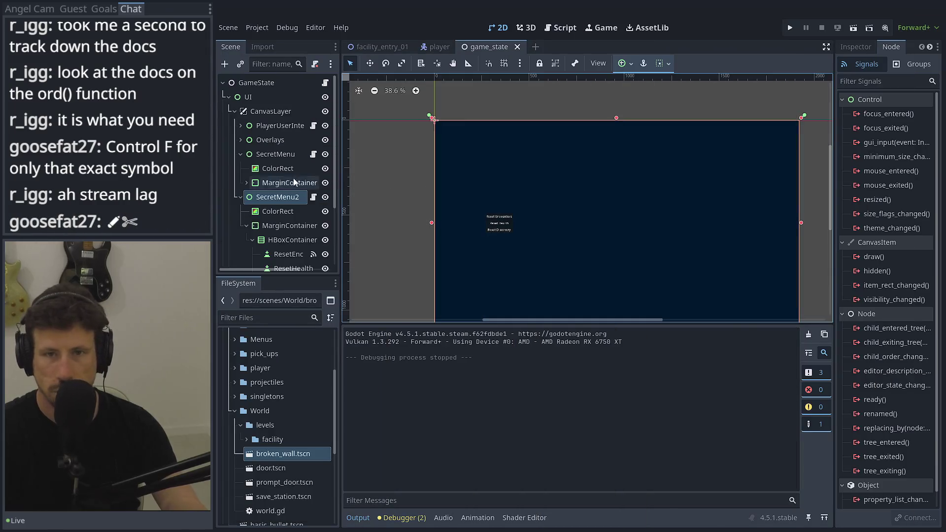
pyautogui.click(261, 26)
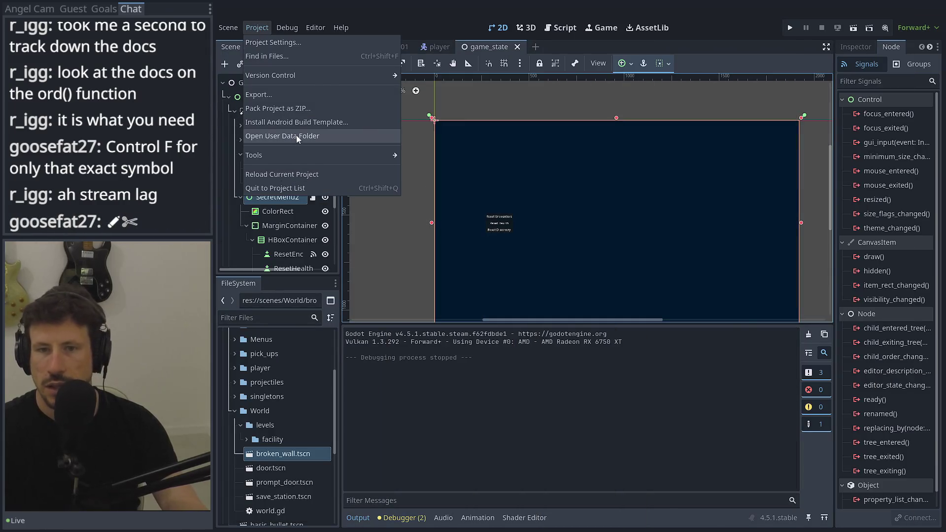
pyautogui.click(297, 135)
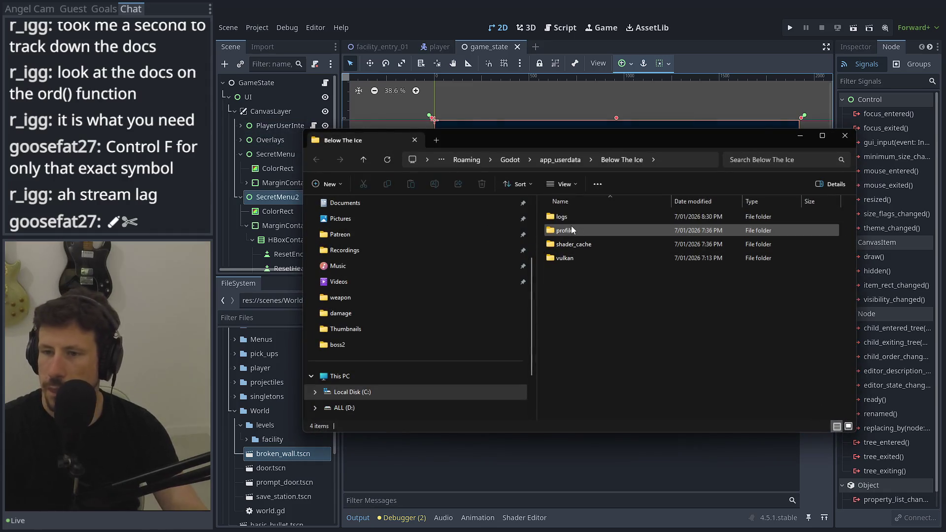
pyautogui.doubleClick(570, 229)
pyautogui.doubleClick(568, 217)
pyautogui.doubleClick(569, 217)
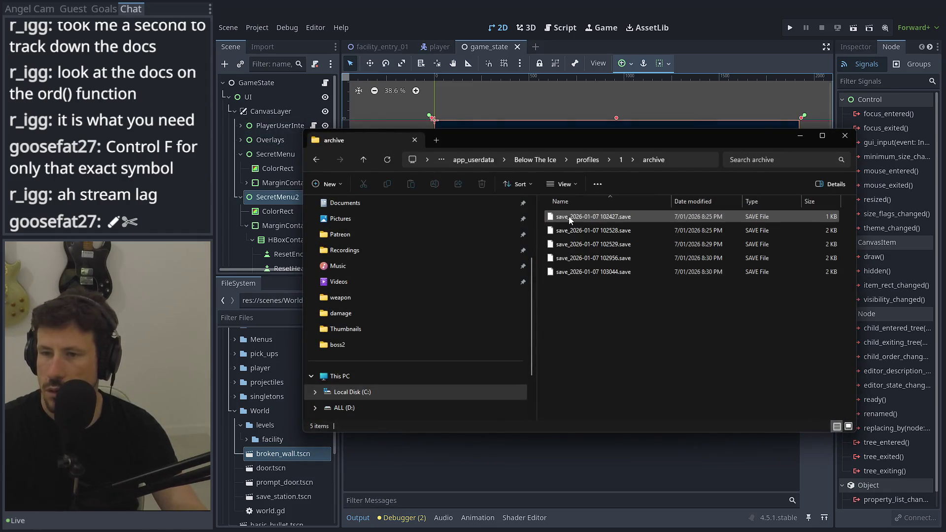
pyautogui.hotkey('alt', 'F4')
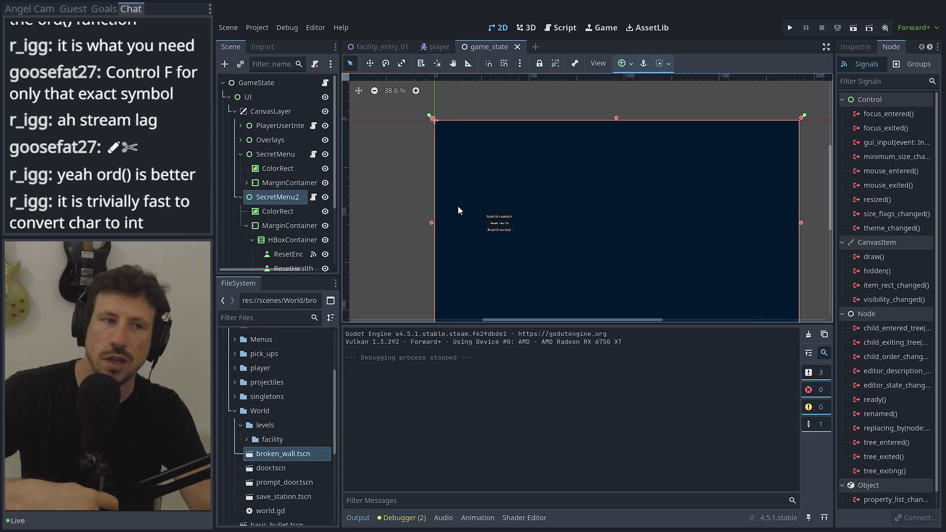
pyautogui.moveTo(520, 167)
pyautogui.mouseDown()
pyautogui.moveTo(573, 169)
pyautogui.moveTo(473, 128)
pyautogui.mouseUp()
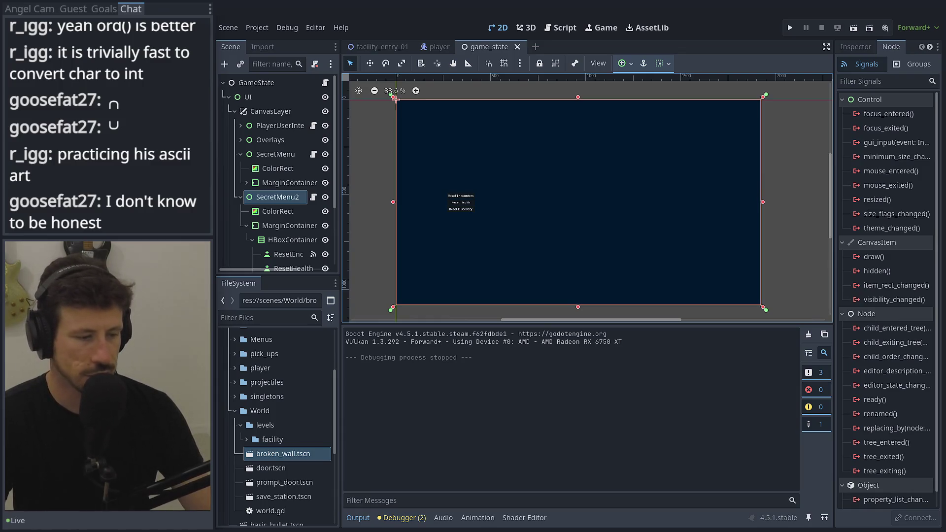
pyautogui.hotkey('alt', 'Tab')
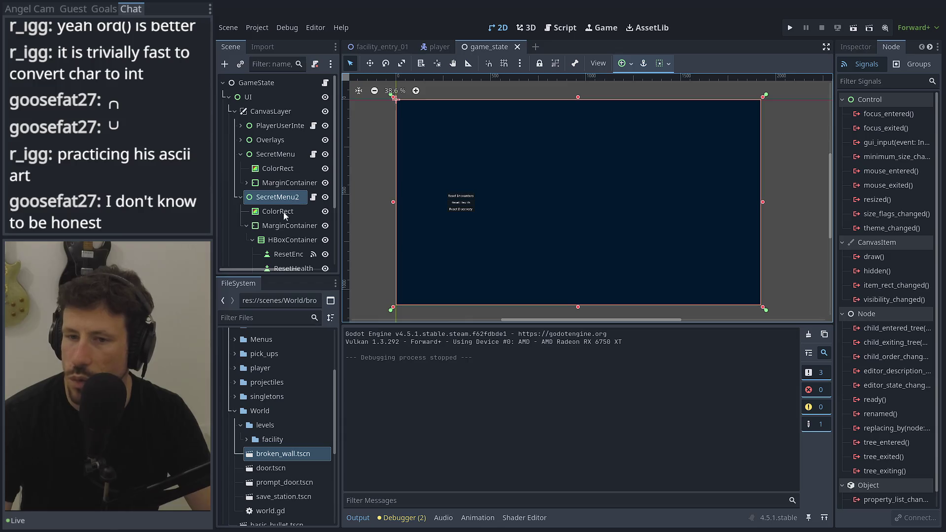
# Select SecretMenu2's MarginContainer and apply the Full Rect anchor preset.
pyautogui.scroll(-1, 280, 219)
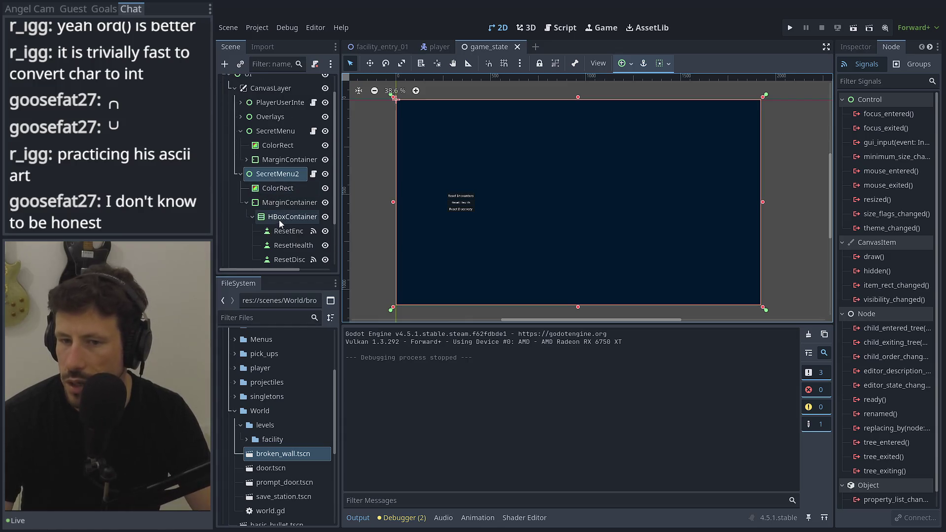
pyautogui.click(279, 220)
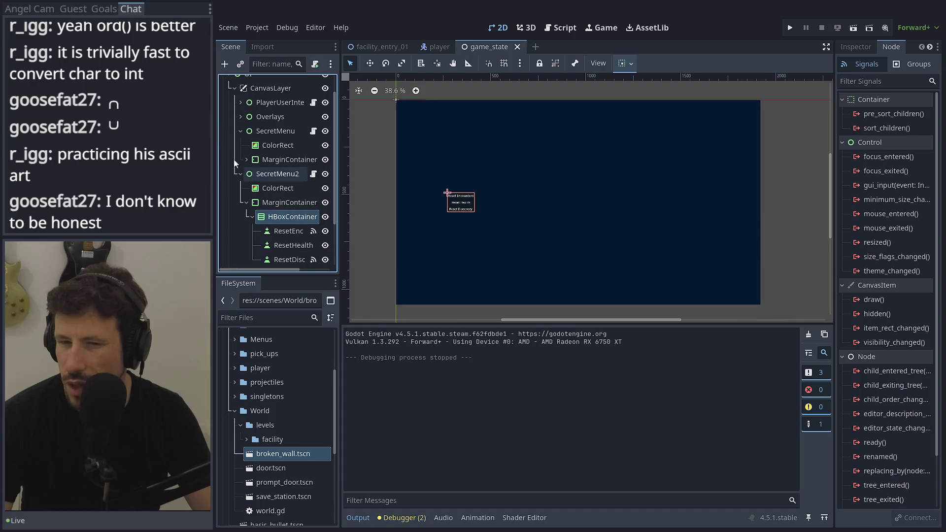
pyautogui.click(272, 203)
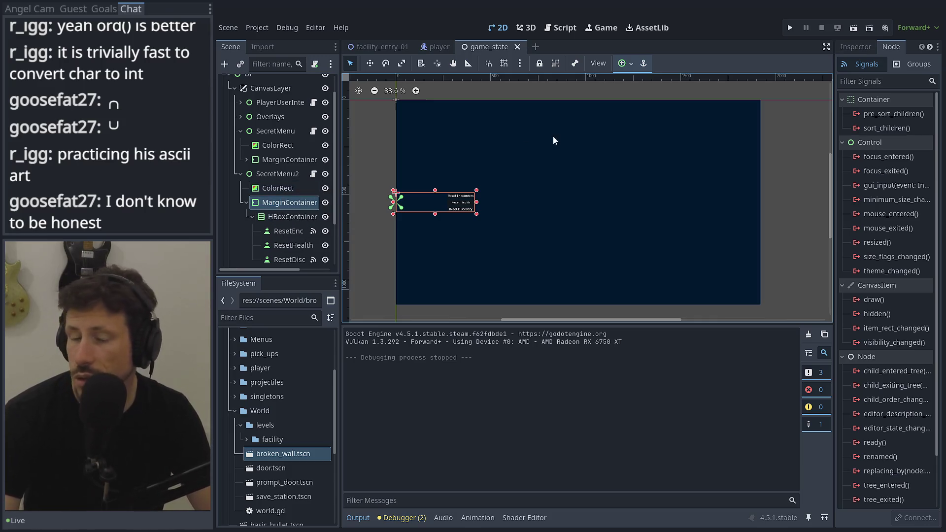
pyautogui.click(621, 66)
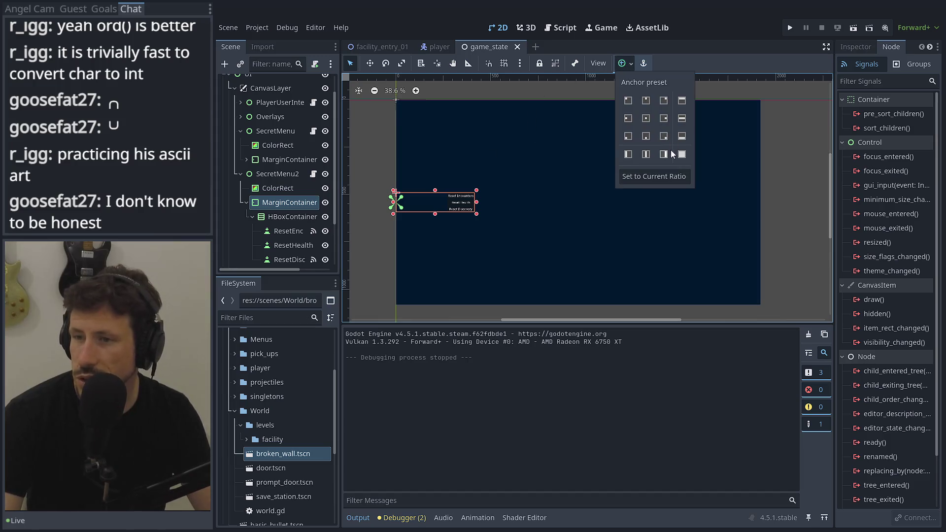
pyautogui.click(681, 154)
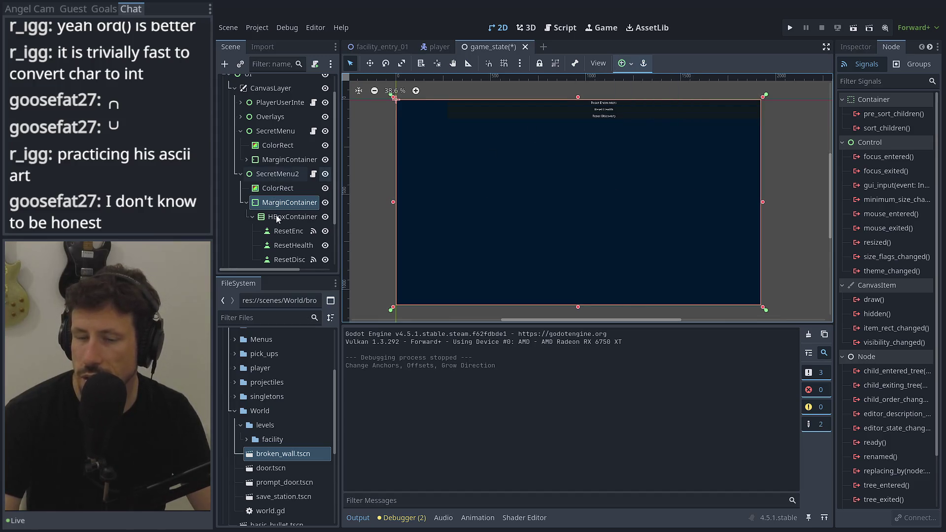
# Re-anchor the MarginContainer with the Center Left preset.
pyautogui.click(858, 48)
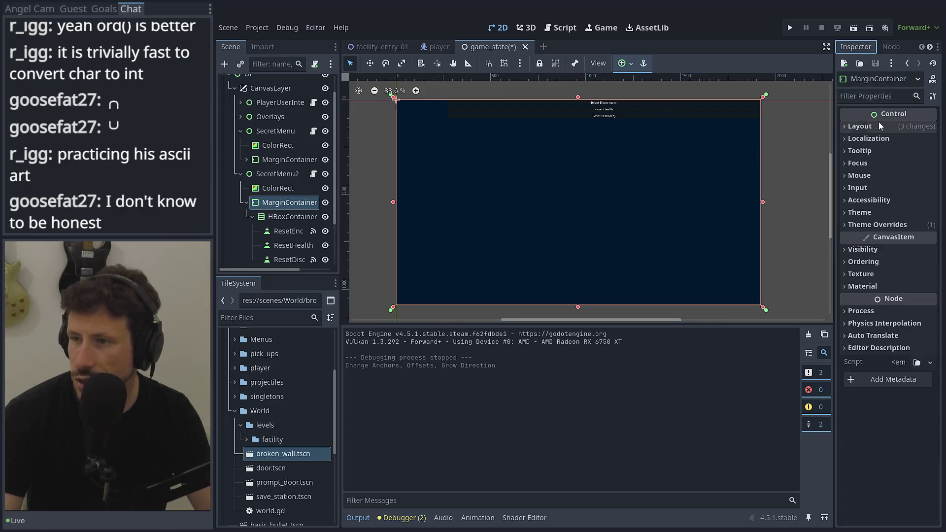
pyautogui.click(623, 63)
pyautogui.click(632, 121)
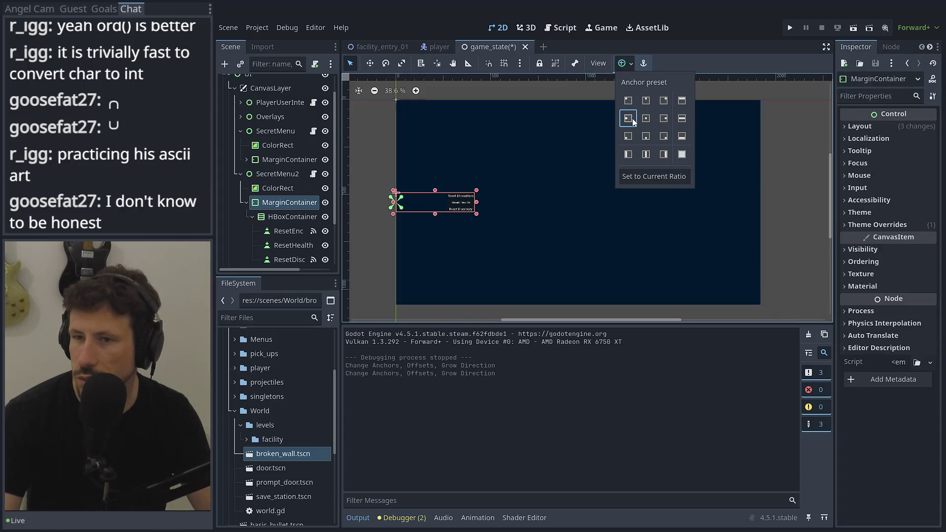
pyautogui.click(269, 214)
# Inspect the reset buttons' HBoxContainer, then reselect SecretMenu2's MarginContainer.
pyautogui.click(266, 217)
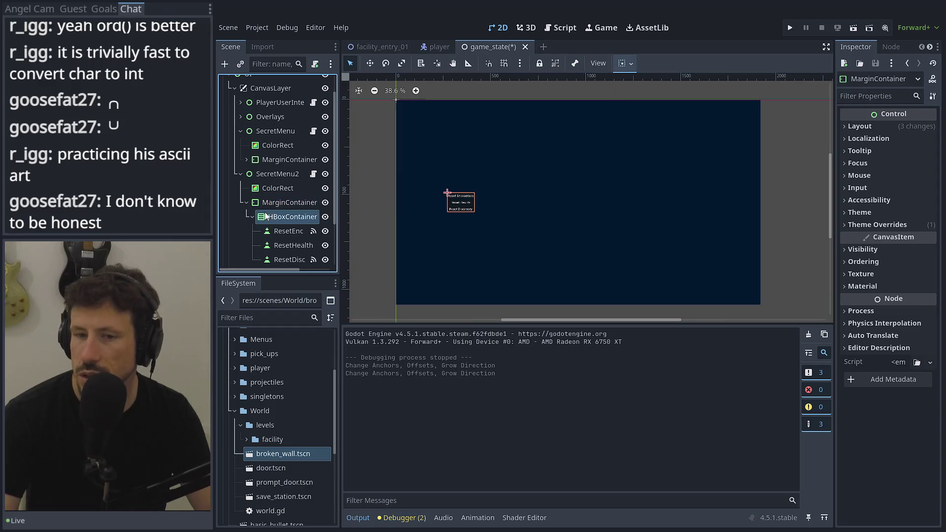
pyautogui.click(265, 205)
pyautogui.click(270, 217)
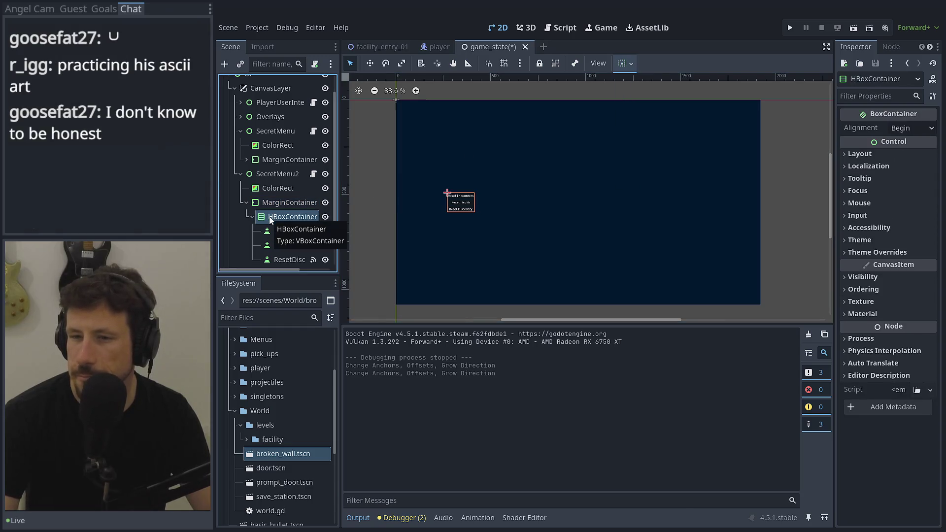
pyautogui.click(270, 201)
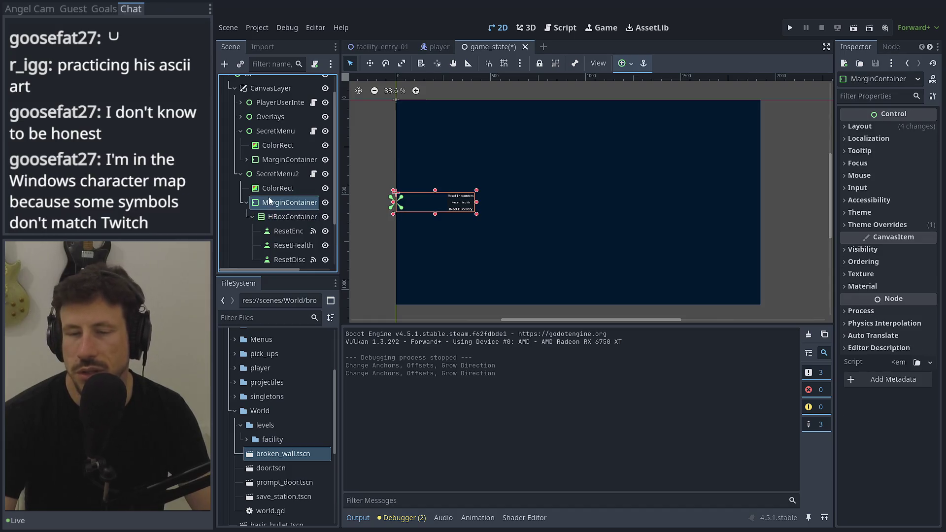
# Add an HBoxContainer child to the MarginContainer and move the reset-button container into it.
pyautogui.click(225, 64)
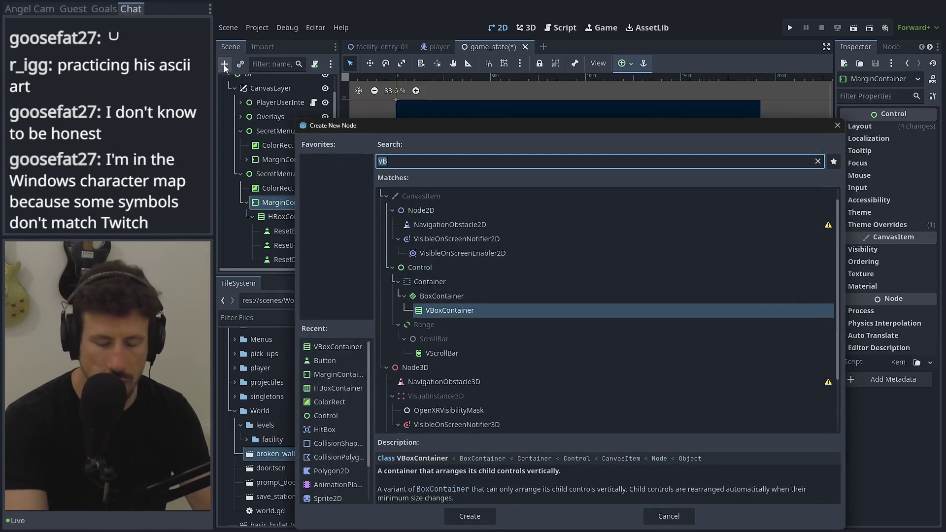
pyautogui.write('HB')
pyautogui.press('Return')
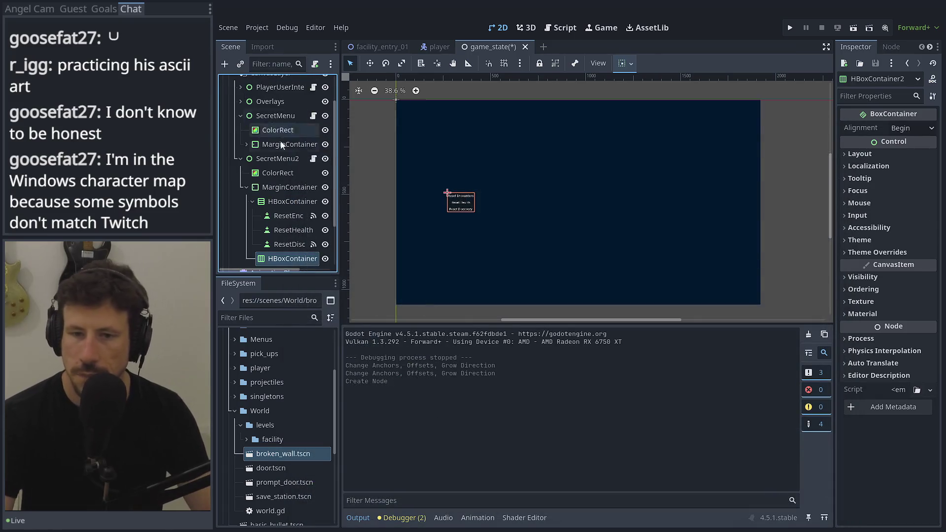
pyautogui.moveTo(293, 201)
pyautogui.mouseDown()
pyautogui.moveTo(288, 266)
pyautogui.moveTo(280, 225)
pyautogui.mouseUp()
# Rename the moved reset-button container to VBoxContainer.
pyautogui.doubleClick(290, 180)
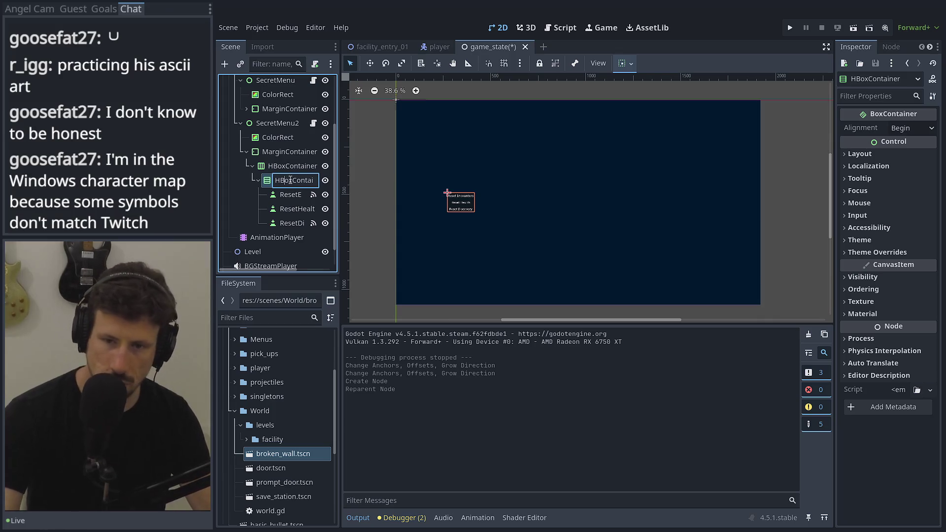
pyautogui.press('Delete')
pyautogui.write('V')
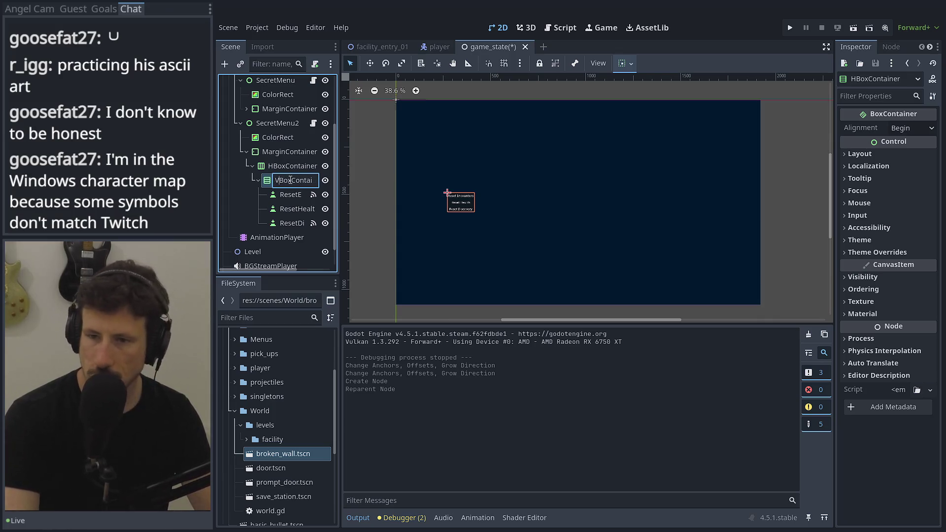
pyautogui.press('Return')
# Select the new HBoxContainer and cancel adding another child node to it.
pyautogui.click(257, 181)
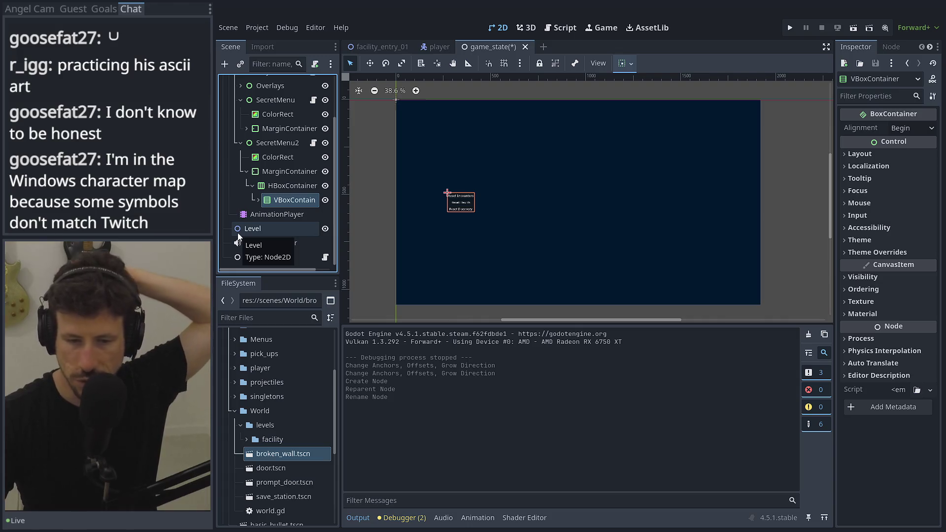
pyautogui.click(270, 186)
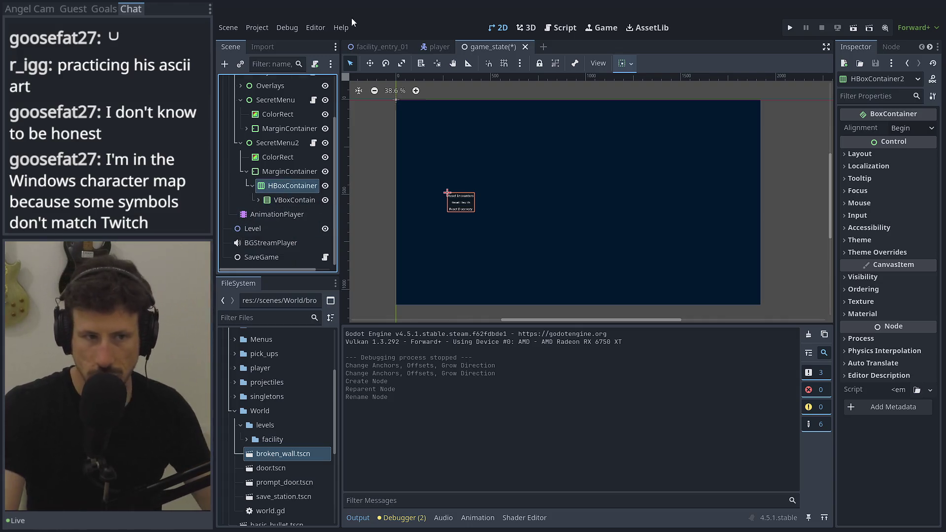
pyautogui.click(228, 64)
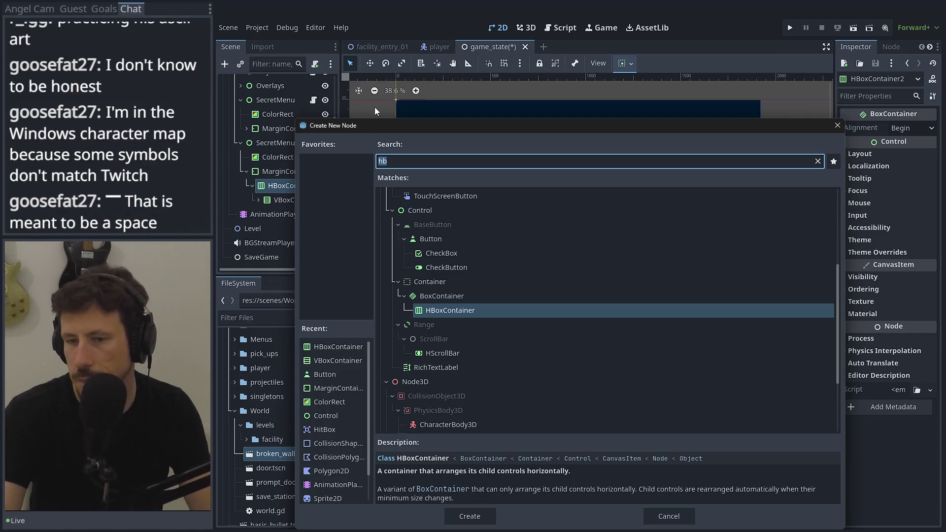
pyautogui.press('Escape')
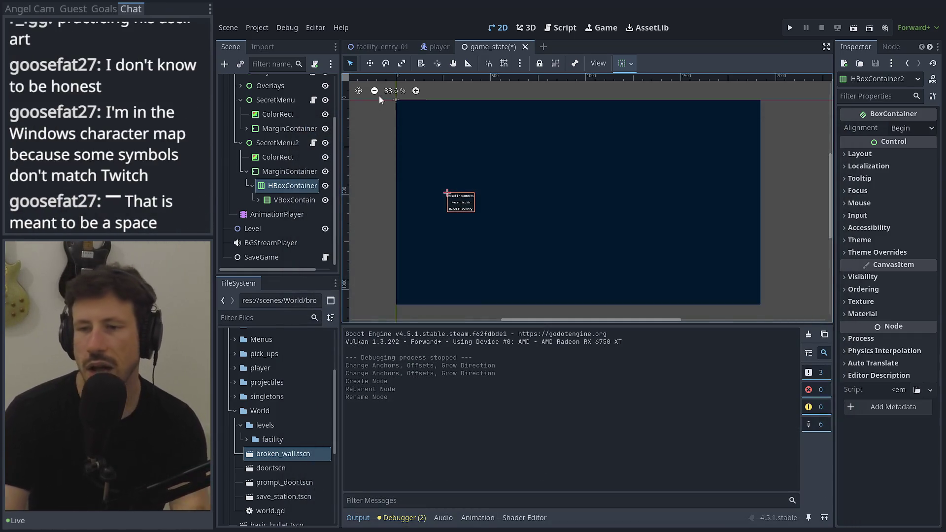
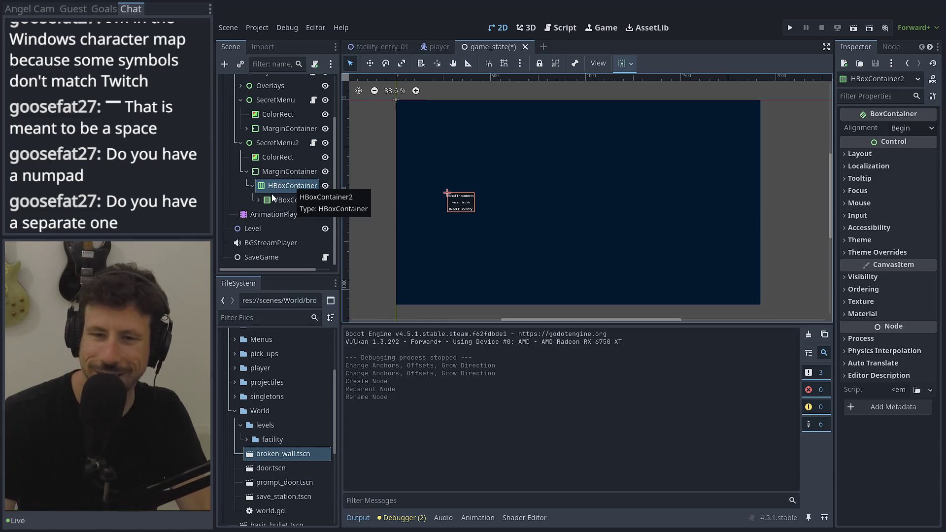
# Add a ScrollContainer under HBoxContainer and review its configuration warning.
pyautogui.click(281, 190)
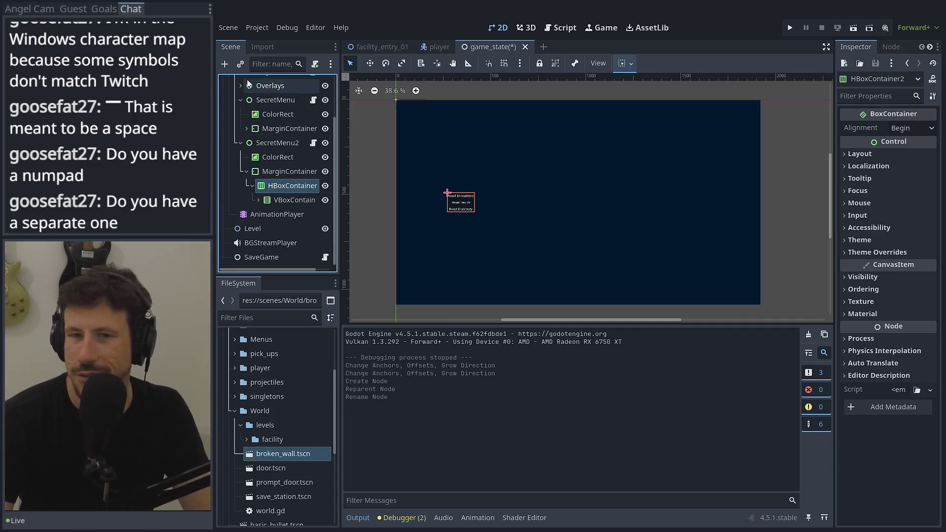
pyautogui.click(226, 64)
pyautogui.write('scr')
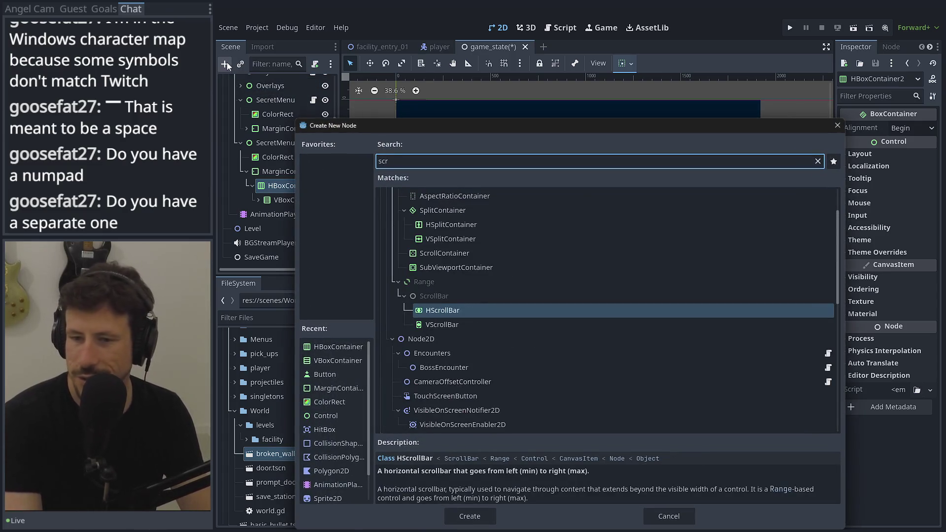
pyautogui.press('Up')
pyautogui.press('Up')
pyautogui.press('Up')
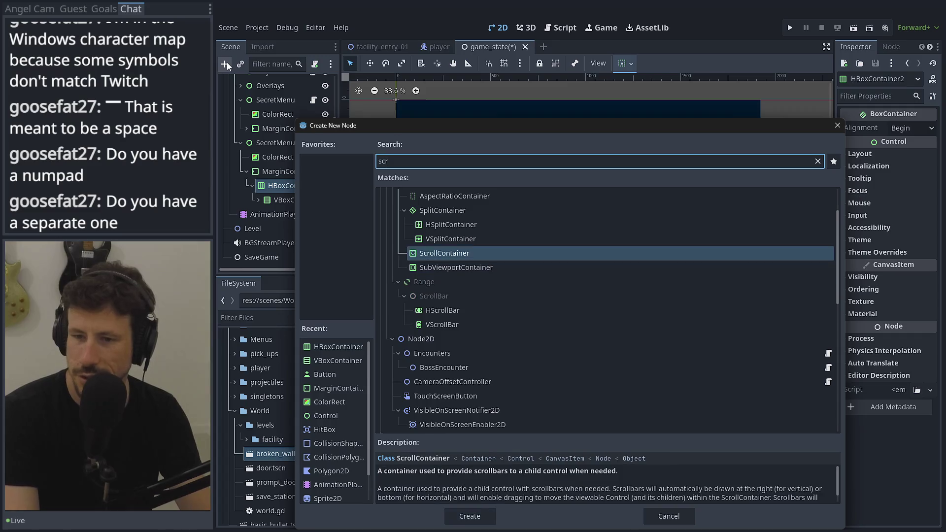
pyautogui.press('Return')
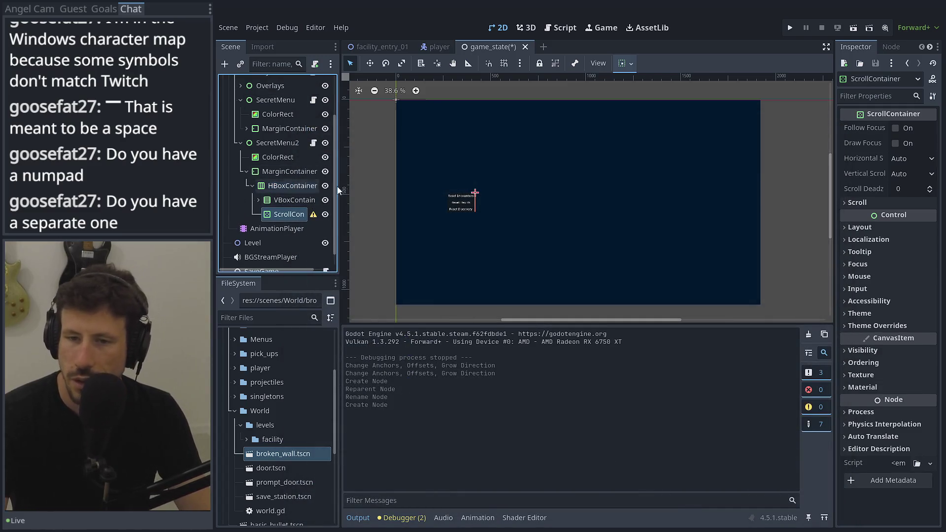
pyautogui.click(313, 214)
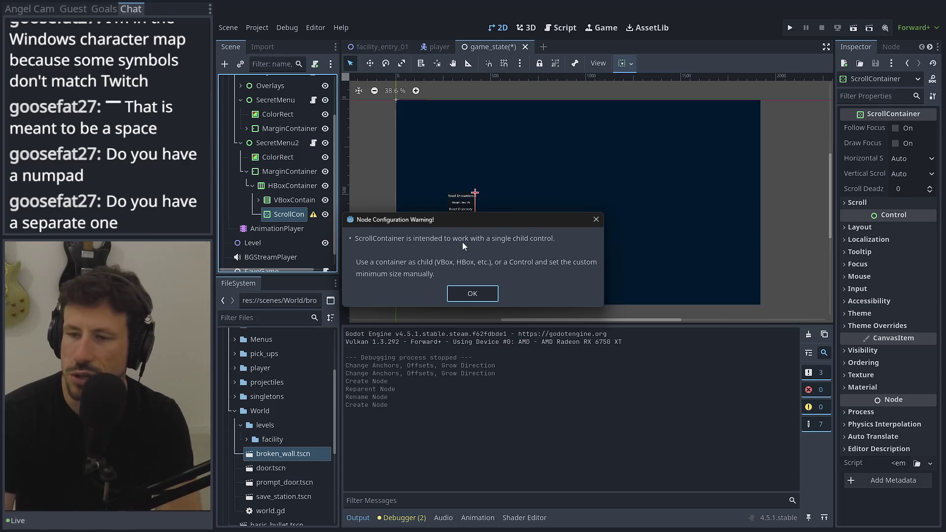
pyautogui.click(472, 294)
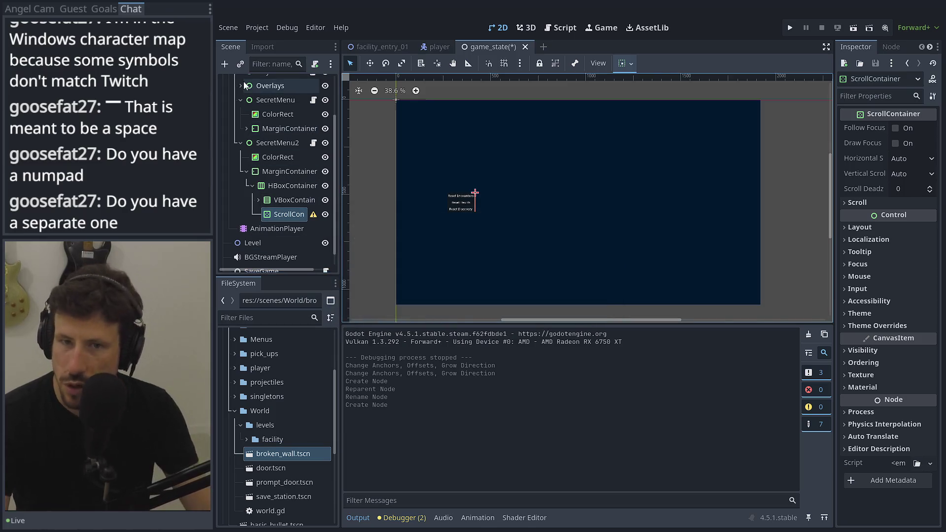
# Add a VBoxContainer inside the ScrollContainer, then open SecretMenu2's secret_menu.gd script.
pyautogui.click(229, 69)
pyautogui.write('vbox')
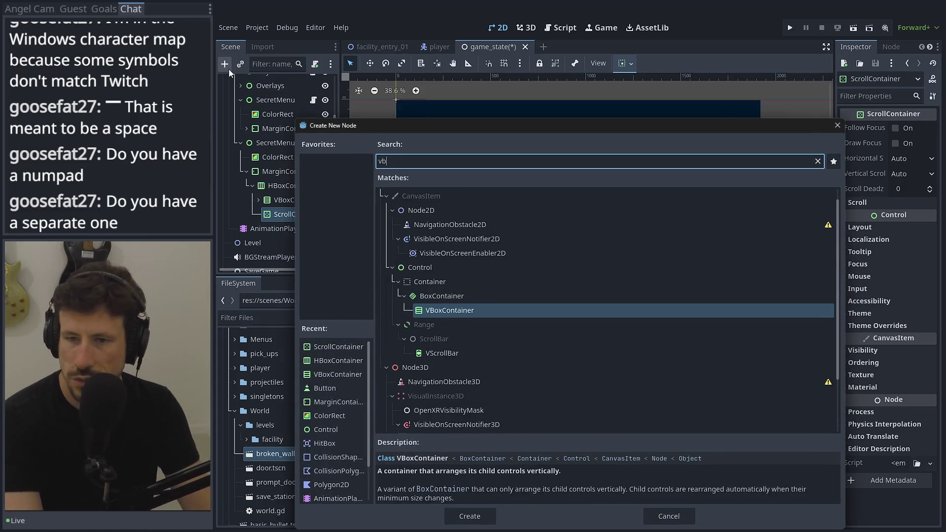
pyautogui.press('Return')
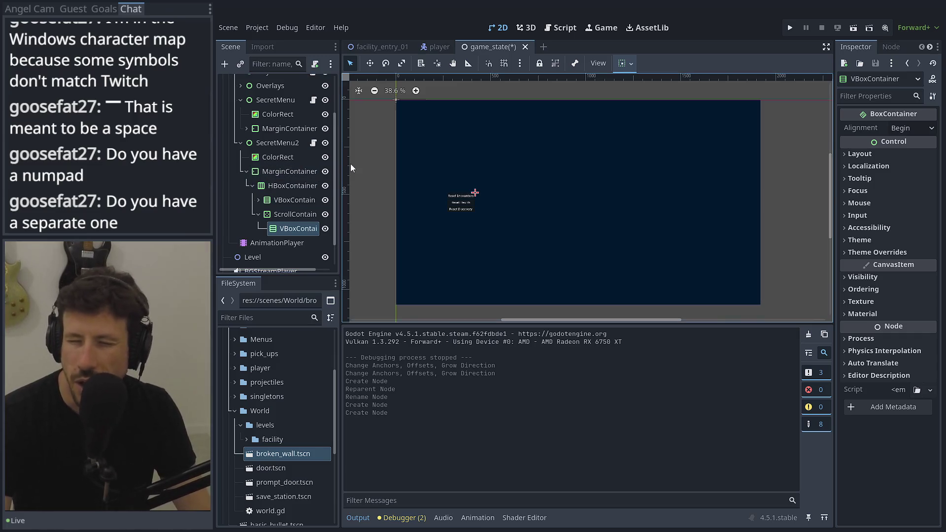
pyautogui.click(314, 143)
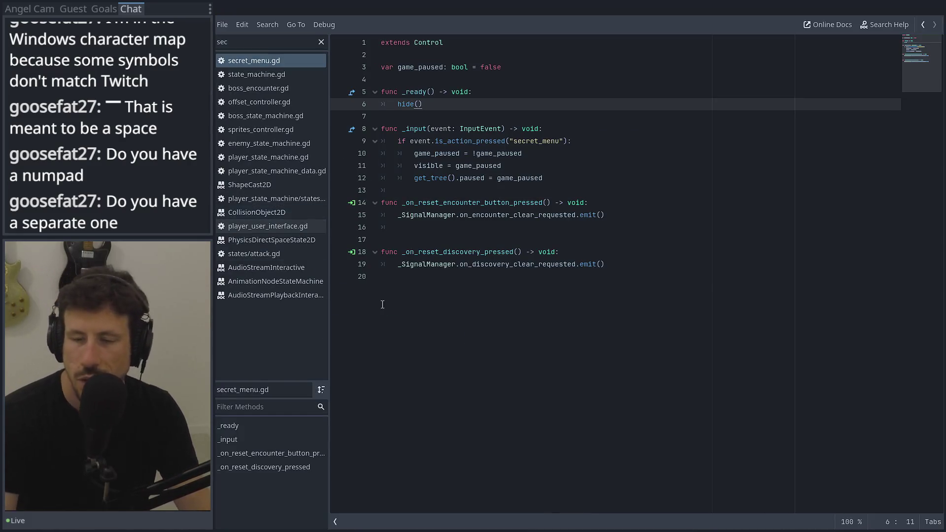
# Declare func create_state_list(player_state_data: PlayerStateMachineData) -> void: at the script's end.
pyautogui.click(461, 307)
pyautogui.press('Return')
pyautogui.press('Return')
pyautogui.write('func ')
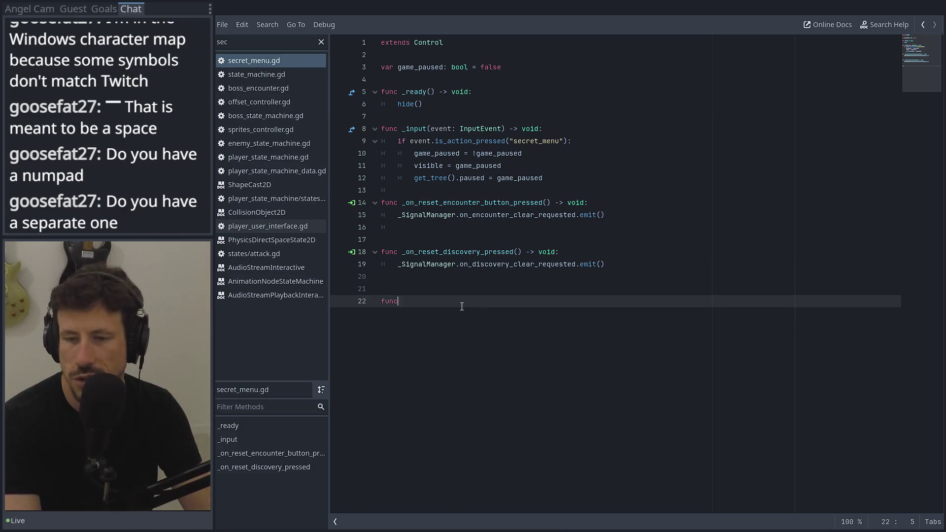
pyautogui.write('creat')
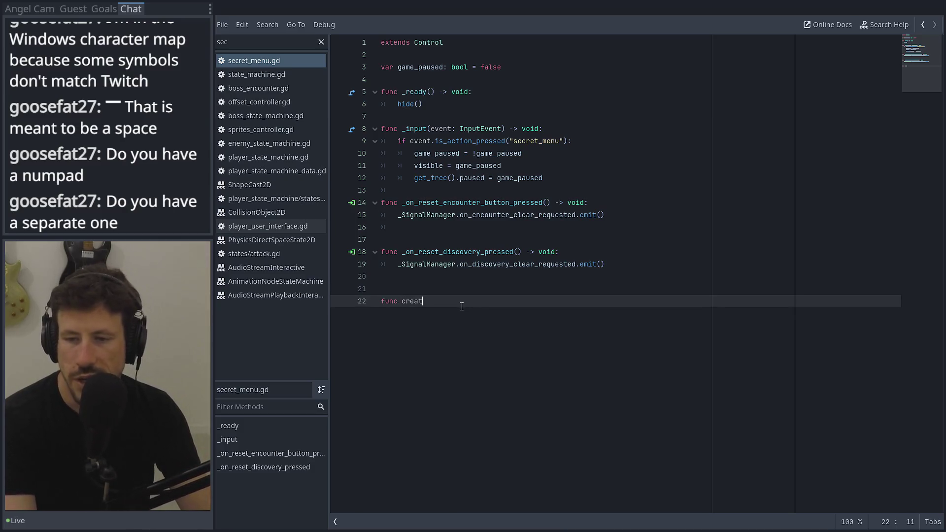
pyautogui.write('e_state_')
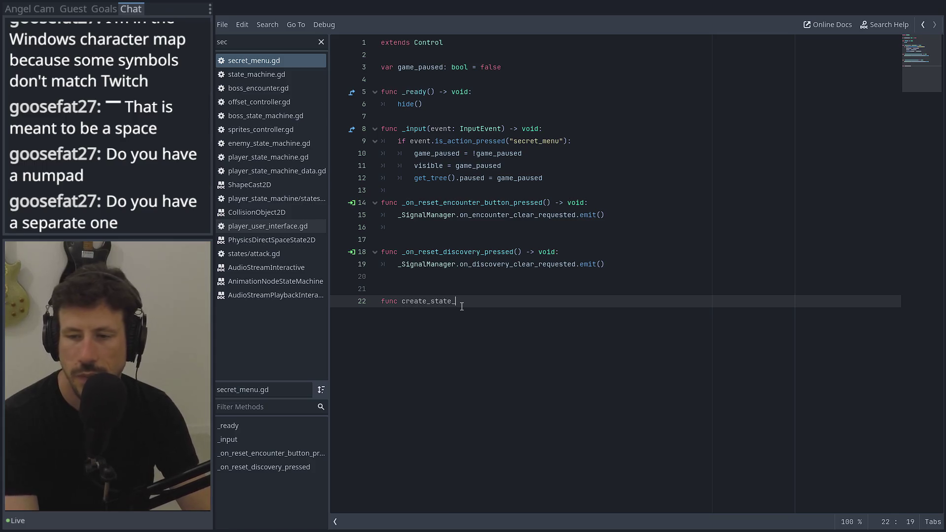
pyautogui.write('list(')
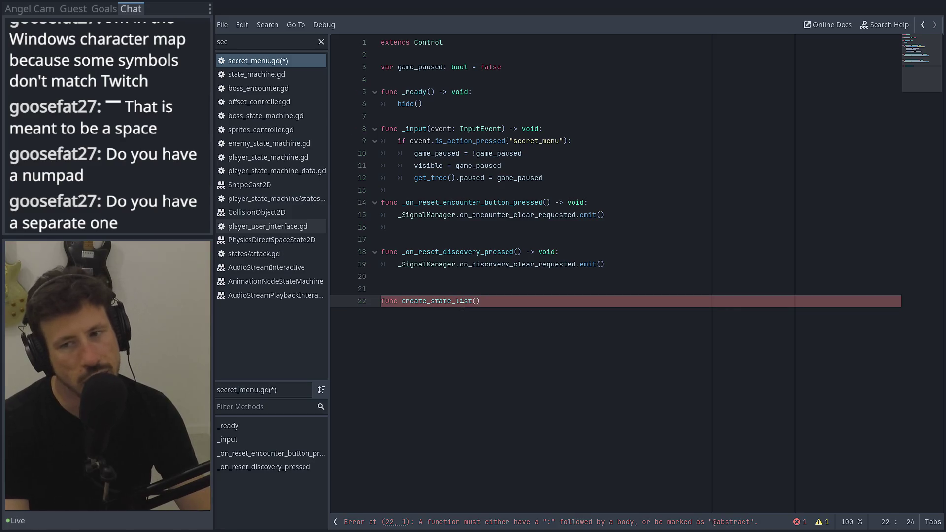
pyautogui.write('player')
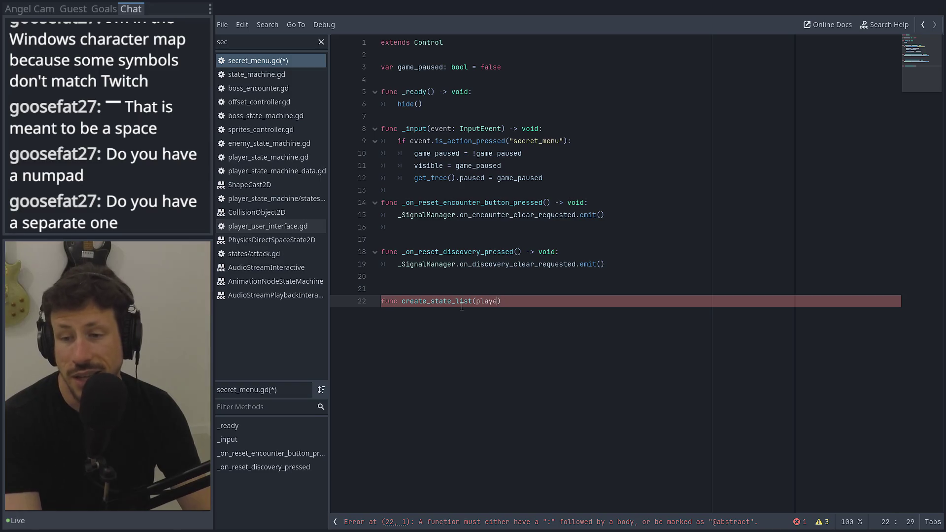
pyautogui.write('_state')
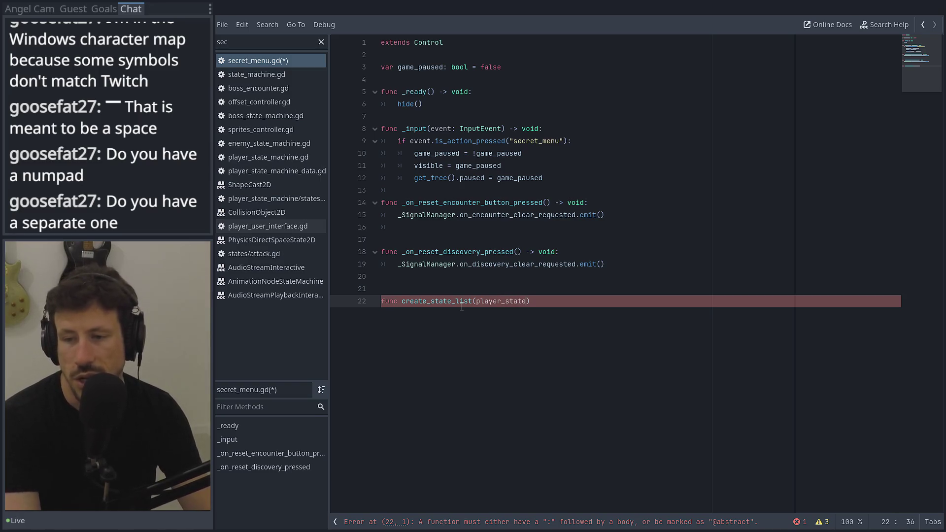
pyautogui.write('_Dd')
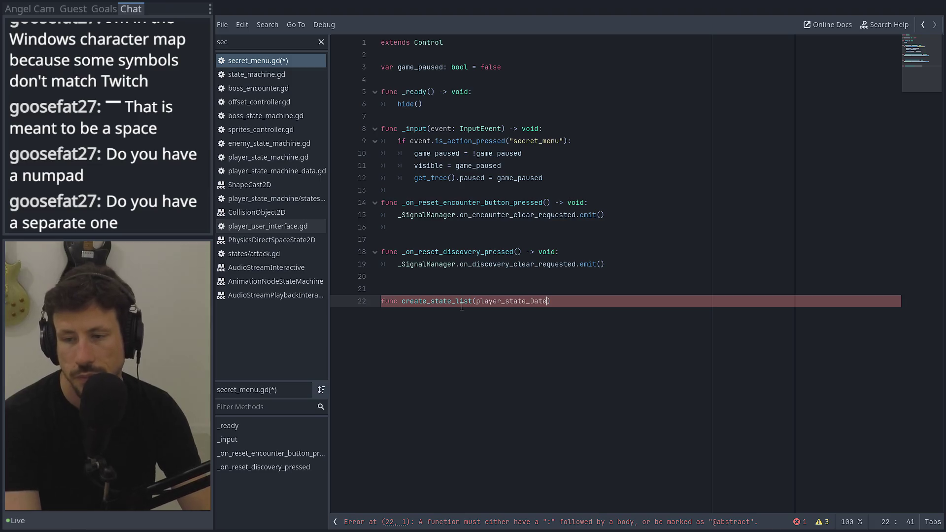
pyautogui.press('BackSpace')
pyautogui.press('BackSpace')
pyautogui.write('data: ')
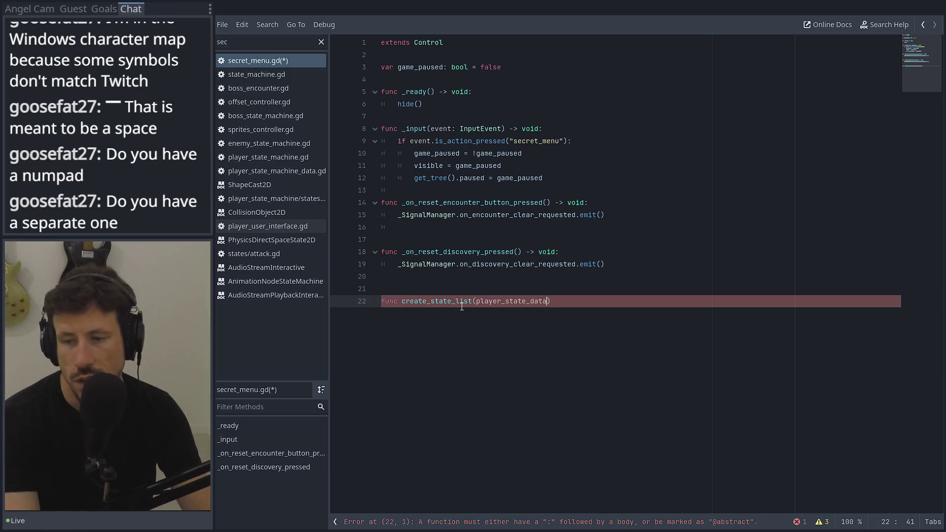
pyautogui.write('Pl')
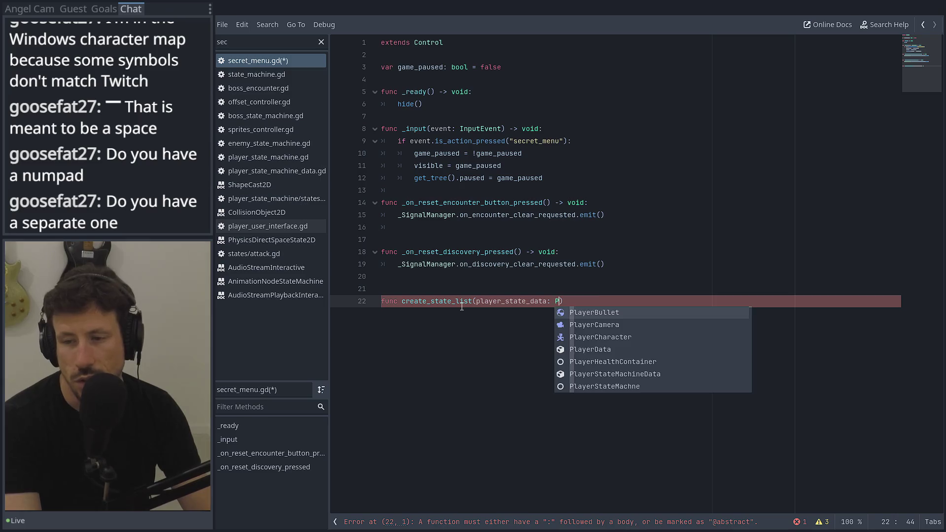
pyautogui.press('Down')
pyautogui.press('Down')
pyautogui.press('Down')
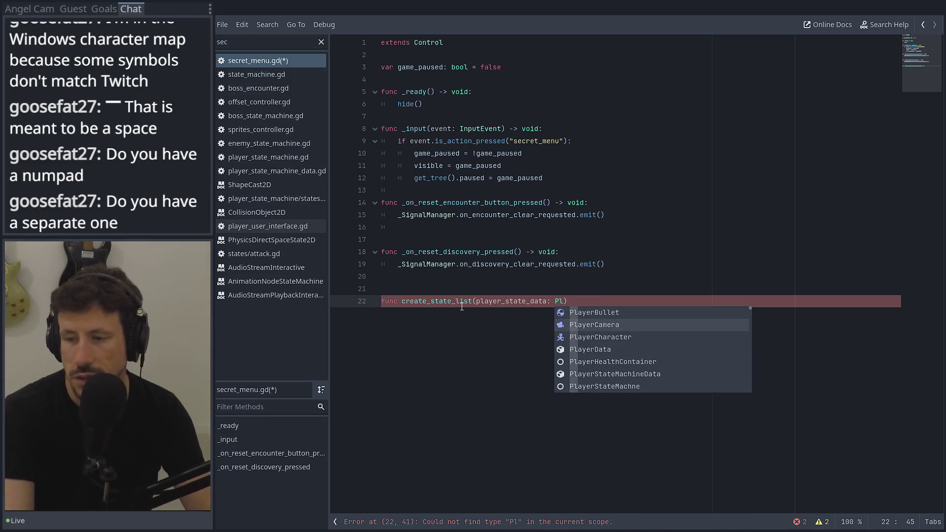
pyautogui.press('Return')
pyautogui.write('-> void:')
pyautogui.press('Return')
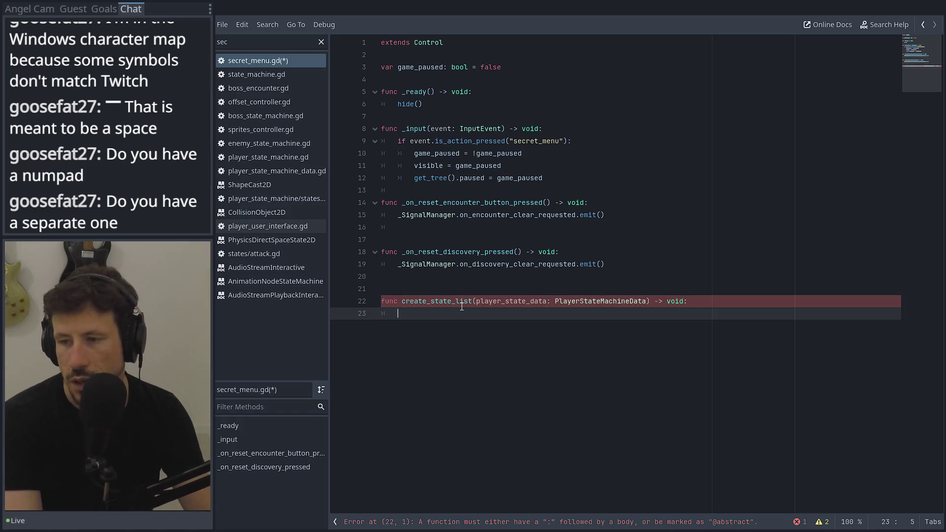
# Begin the loop 'for i in player_state_data.' in the function body.
pyautogui.write('for i inn')
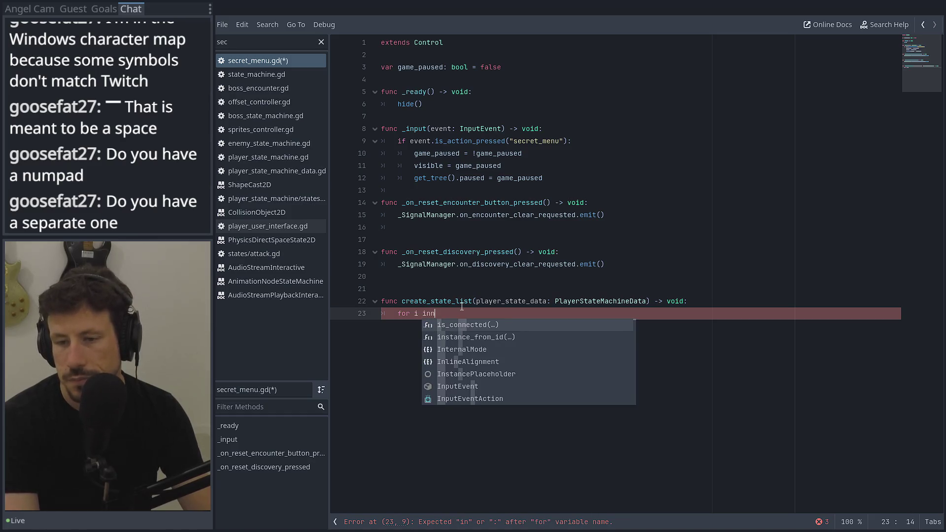
pyautogui.press('BackSpace')
pyautogui.write('player_state_')
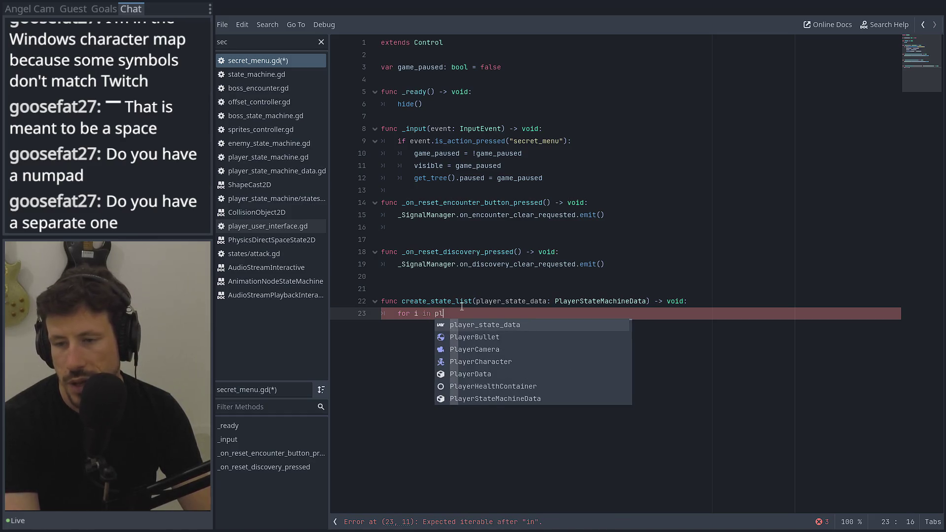
pyautogui.press('Return')
pyautogui.write('.')
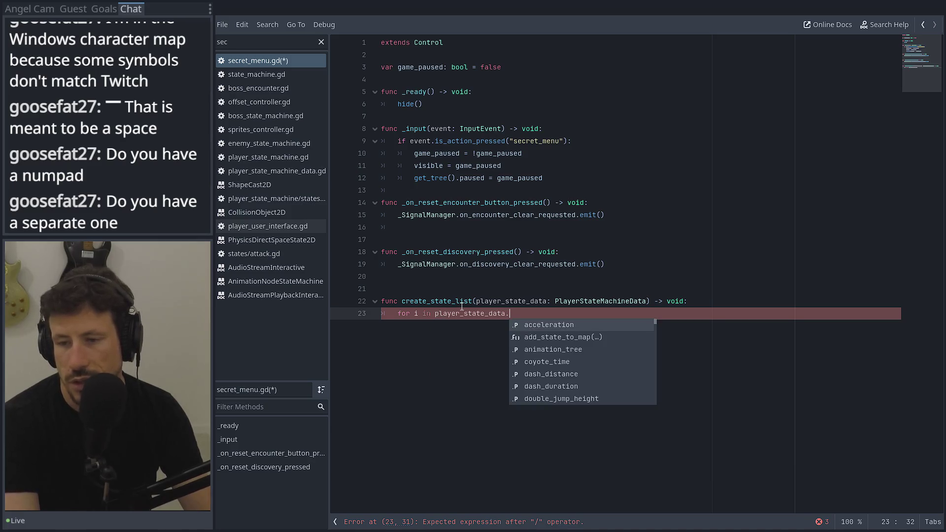
pyautogui.write('st')
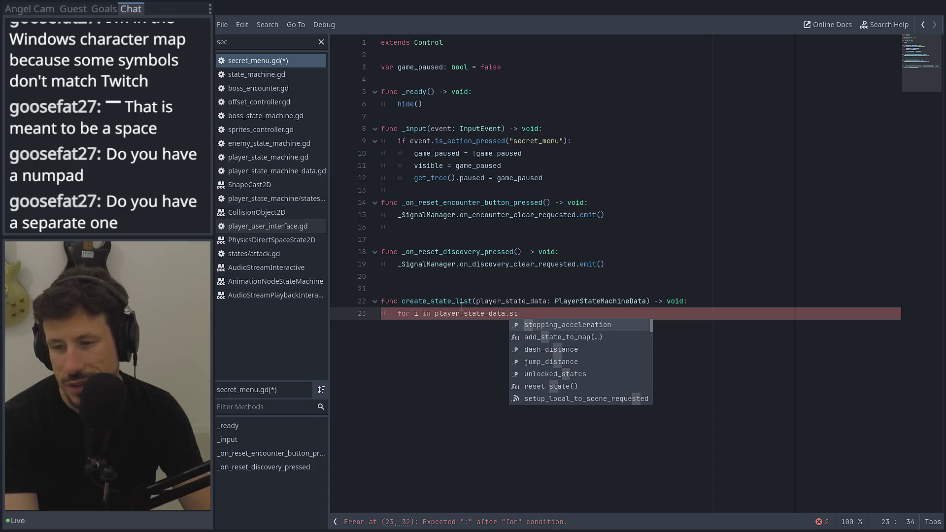
pyautogui.press('Down')
pyautogui.press('Down')
pyautogui.press('Down')
pyautogui.press('BackSpace')
pyautogui.press('BackSpace')
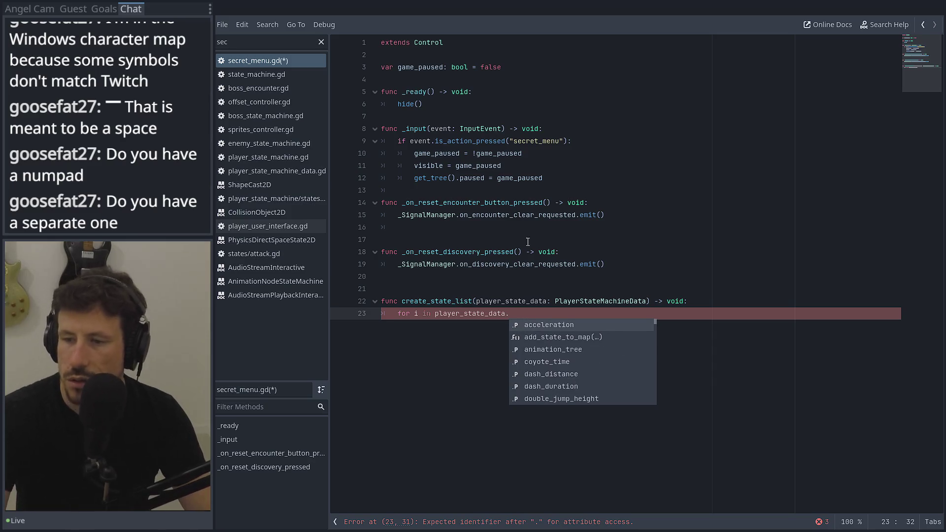
# Look up PlayerStateMachineData to find the unlocked_states property, then return to secret_menu.gd.
pyautogui.keyDown('ctrl'); pyautogui.click(597, 301); pyautogui.keyUp('ctrl')
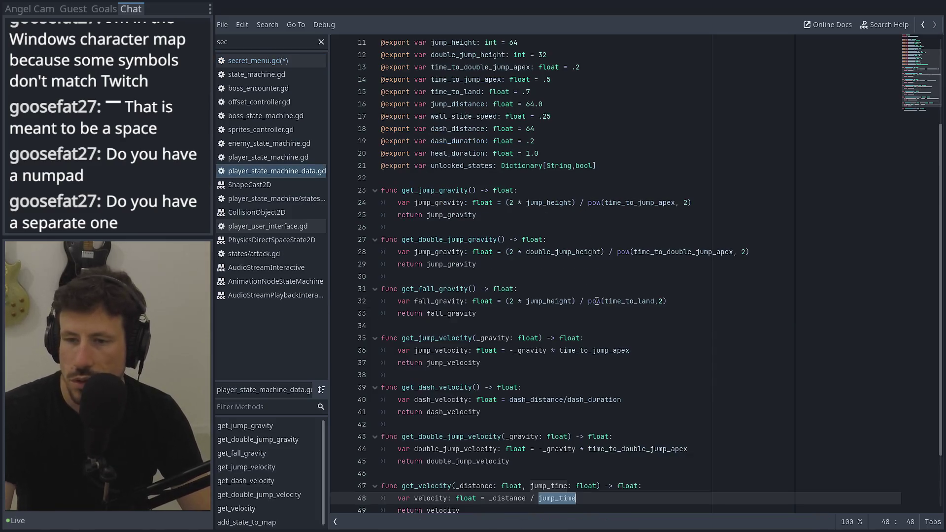
pyautogui.doubleClick(460, 168)
pyautogui.click(921, 25)
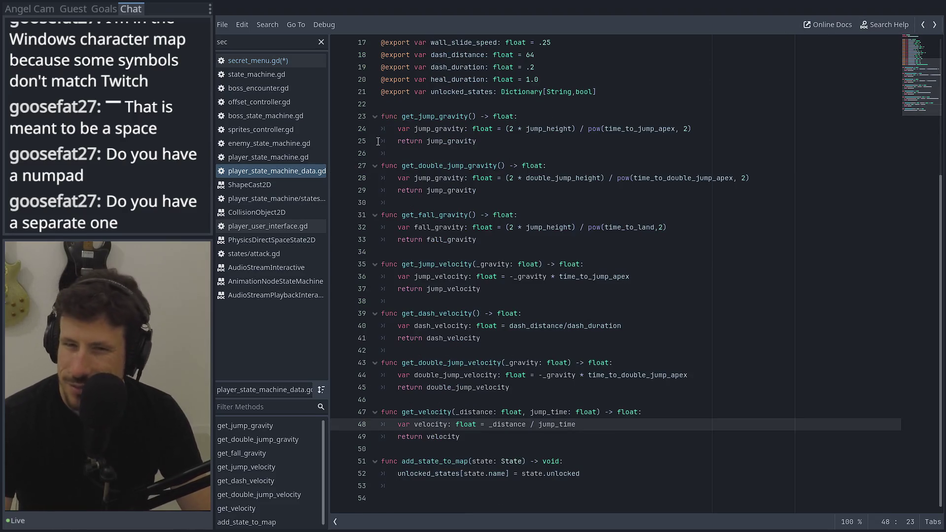
pyautogui.click(285, 64)
pyautogui.click(549, 304)
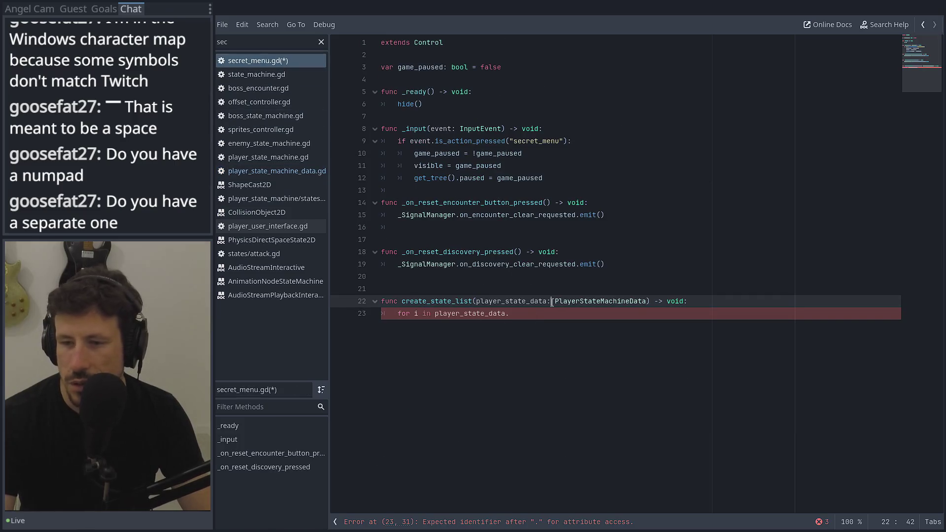
# Loop over player_state_data.unlocked_states and declare an hb_box variable typed HBoxContainer.
pyautogui.click(541, 318)
pyautogui.write('unlocked_states')
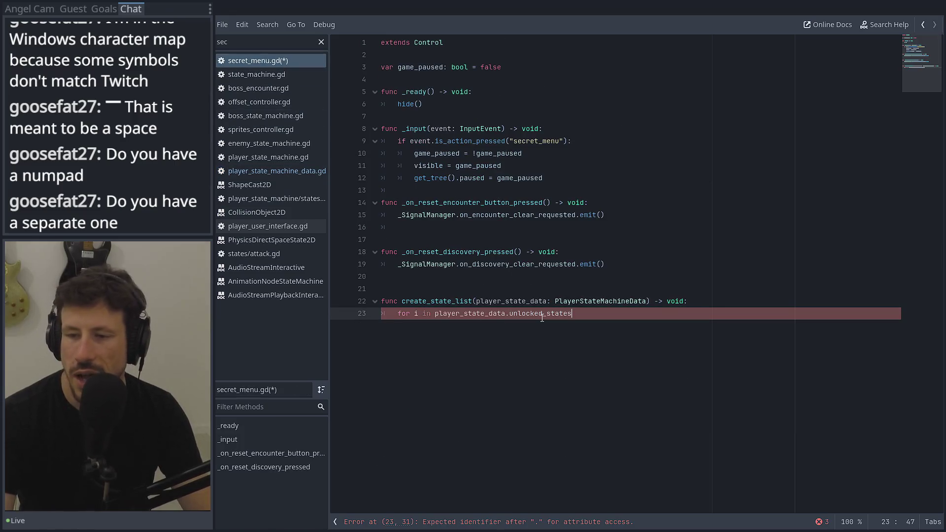
pyautogui.write(':')
pyautogui.press('Return')
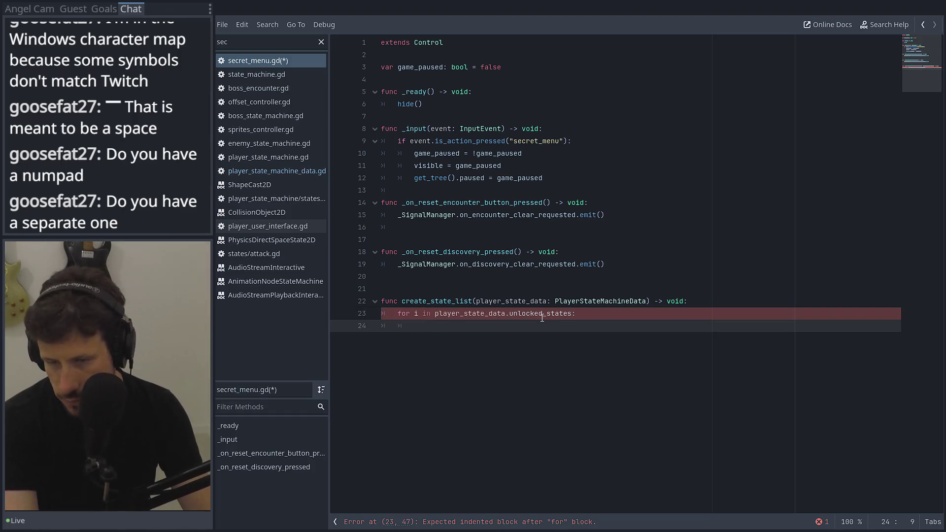
pyautogui.write('var')
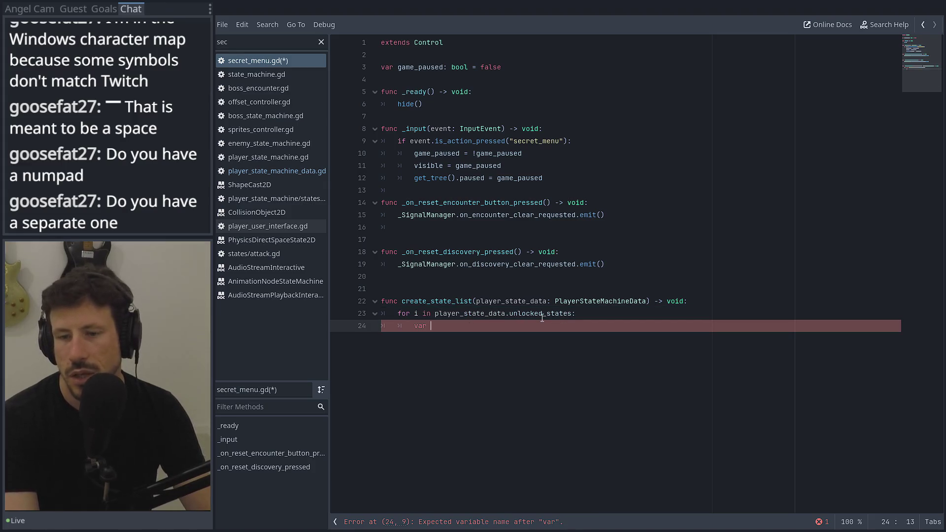
pyautogui.write('hb')
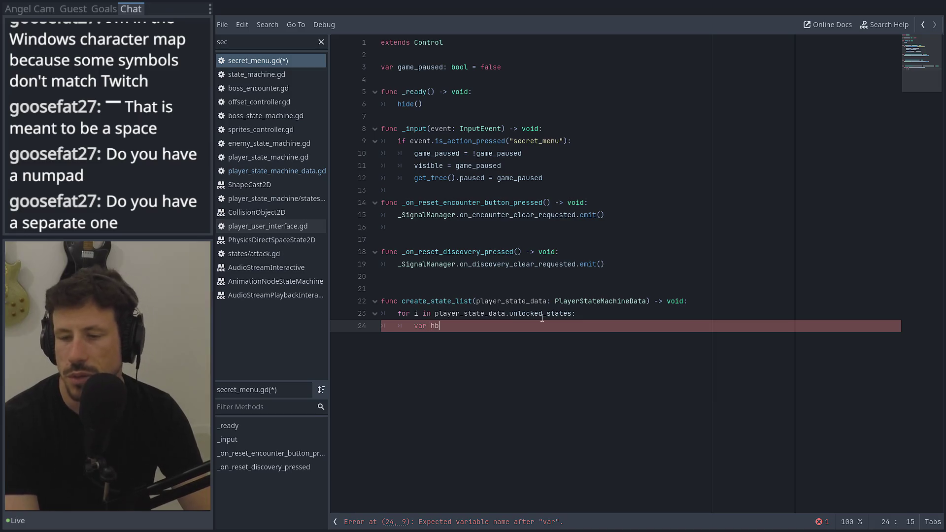
pyautogui.write('_box')
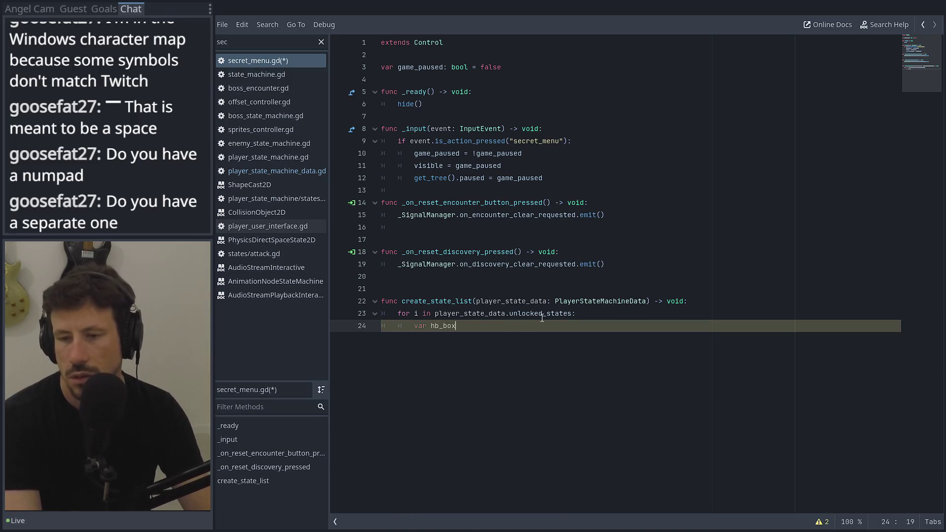
pyautogui.write(': Hb')
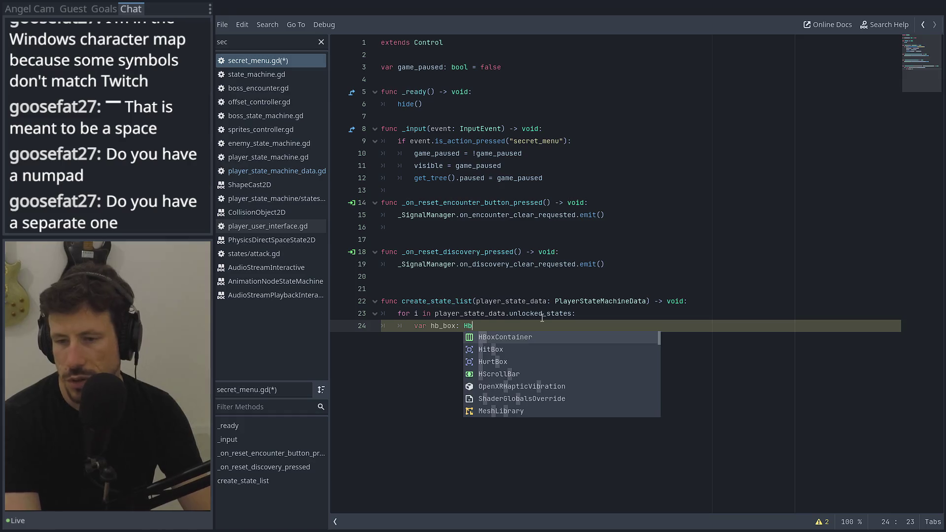
pyautogui.press('Return')
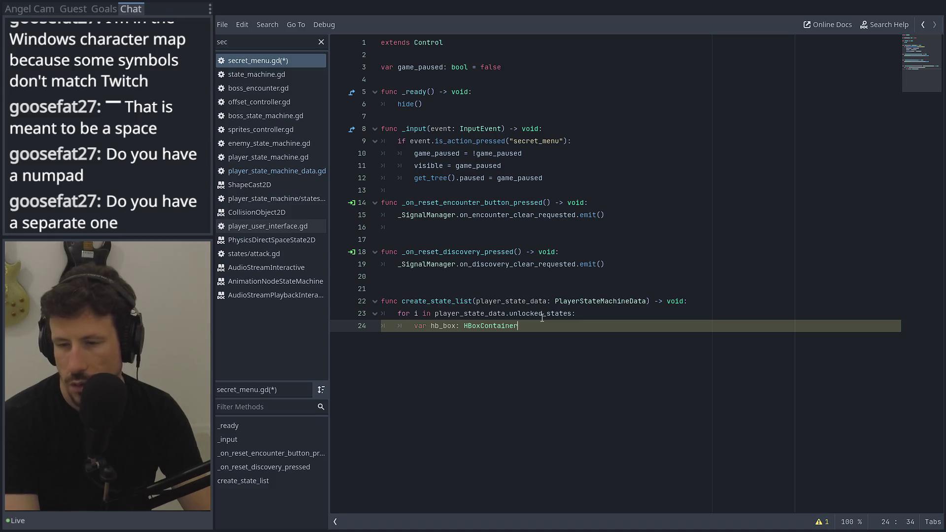
# Assign HBoxContainer.new() to hb_box.
pyautogui.press('Return')
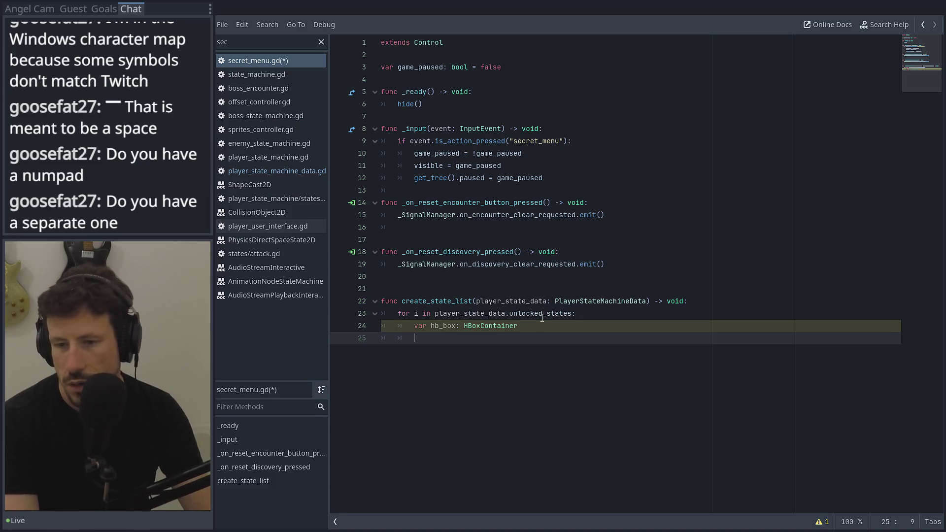
pyautogui.press('BackSpace')
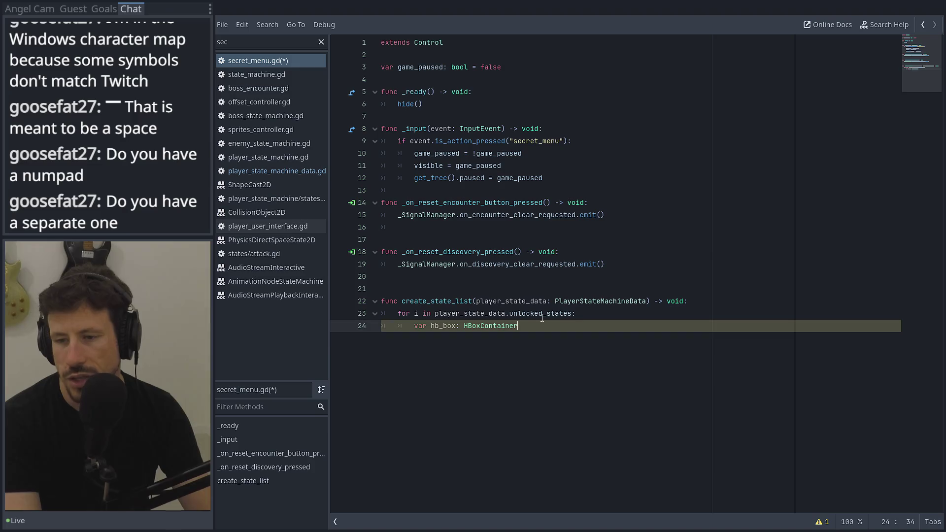
pyautogui.click(539, 322)
pyautogui.write('=Hb')
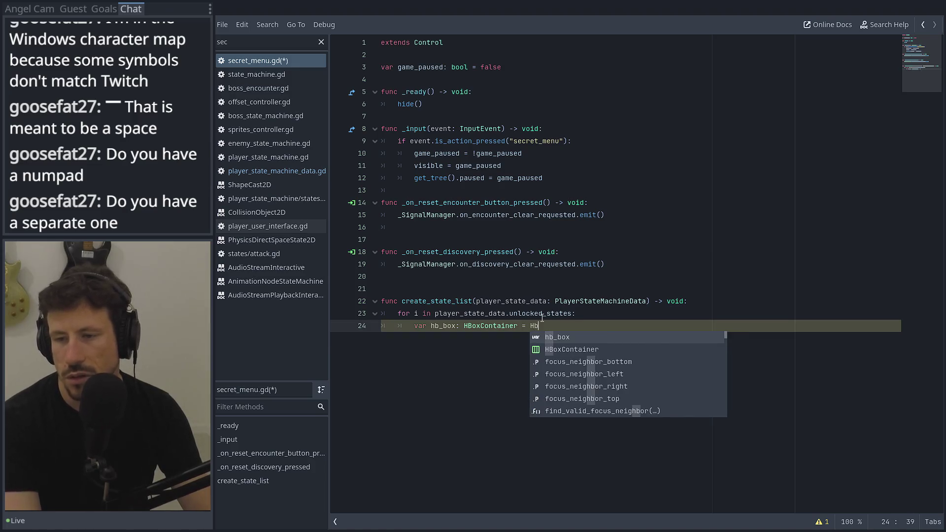
pyautogui.press('Down')
pyautogui.press('Return')
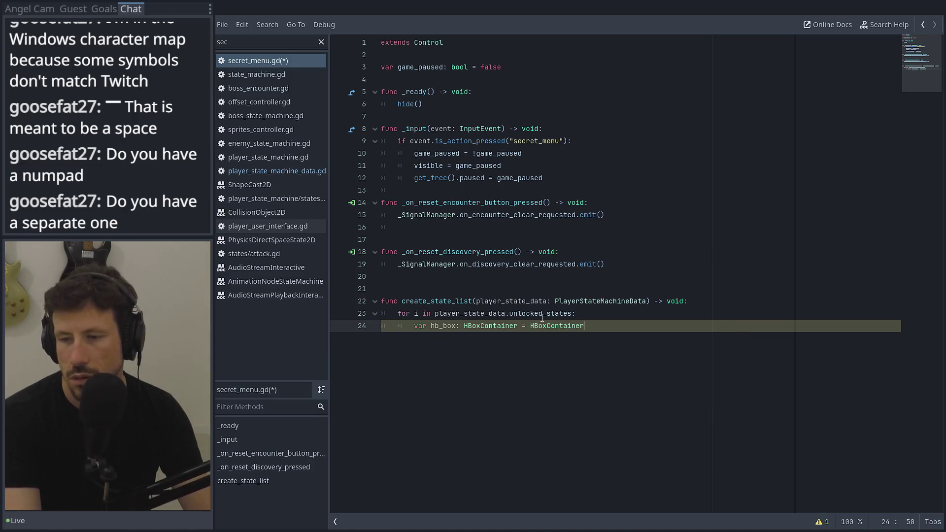
pyautogui.write('.new')
pyautogui.press('Return')
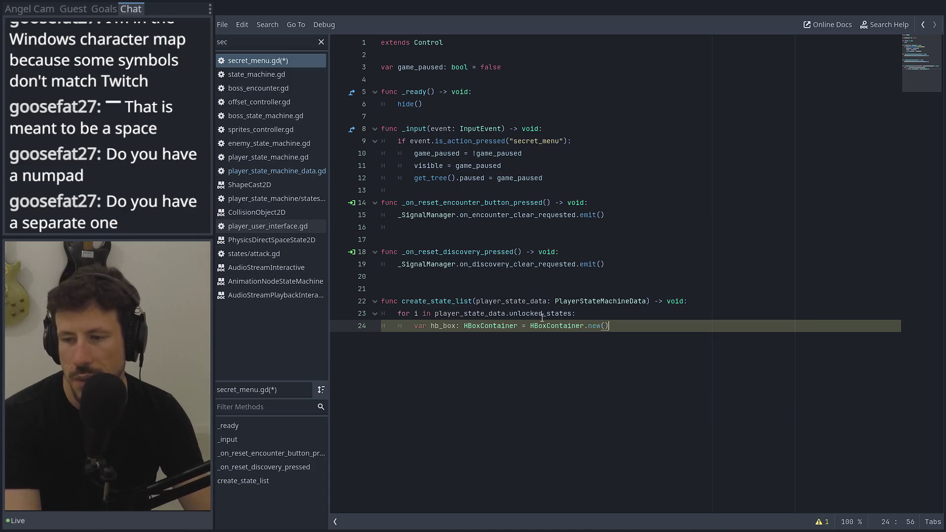
# Clear stray digits and Unicode characters from the new line 25 of the loop body.
pyautogui.press('Return')
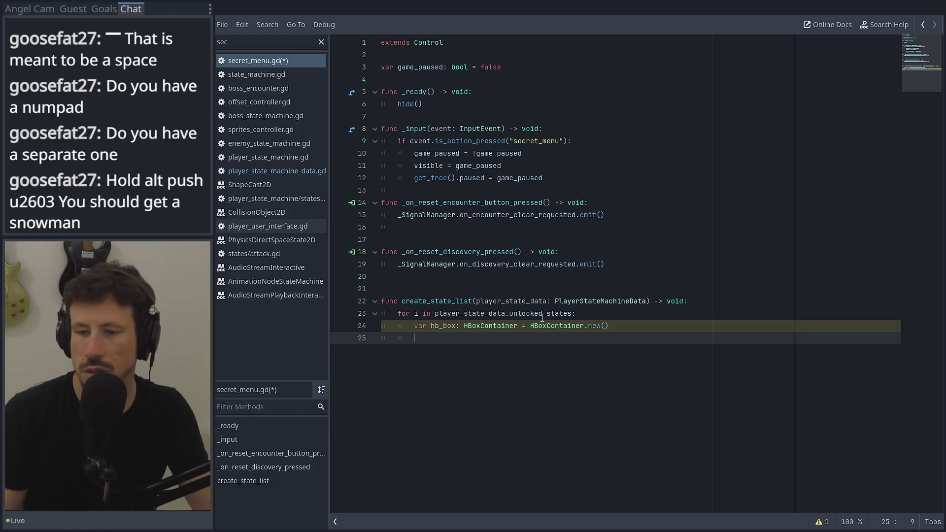
pyautogui.write('111')
pyautogui.press('BackSpace')
pyautogui.press('BackSpace')
pyautogui.press('BackSpace')
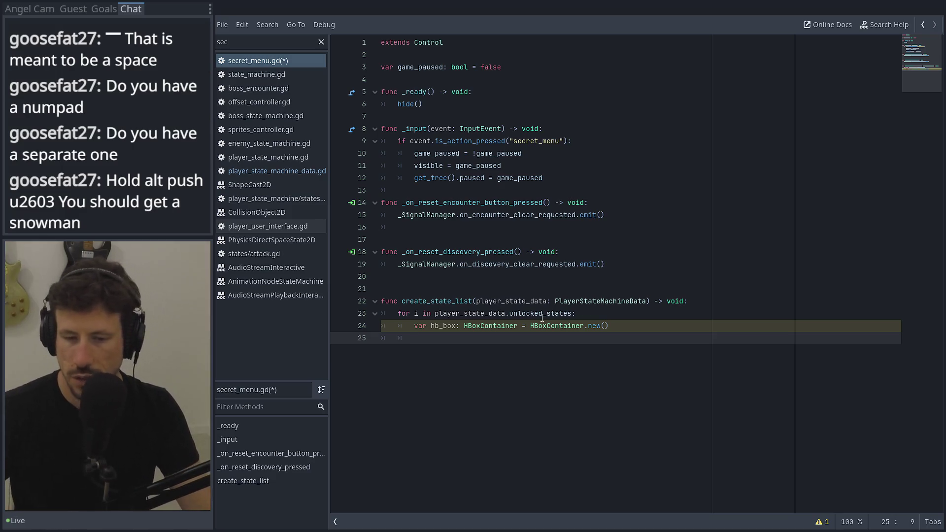
pyautogui.hotkey('ctrl', 'shift', 'u')
pyautogui.write('26')
pyautogui.write('3')
pyautogui.press('space')
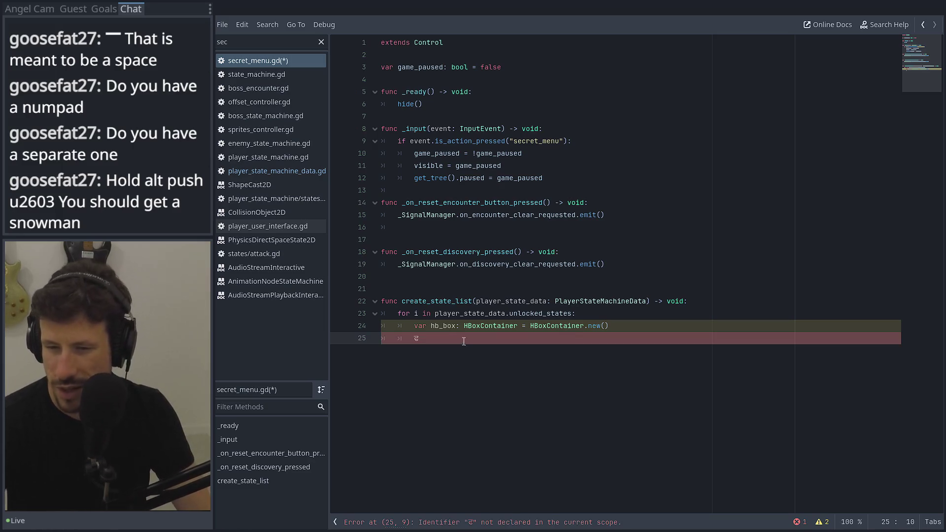
pyautogui.scroll(8, 420, 346)
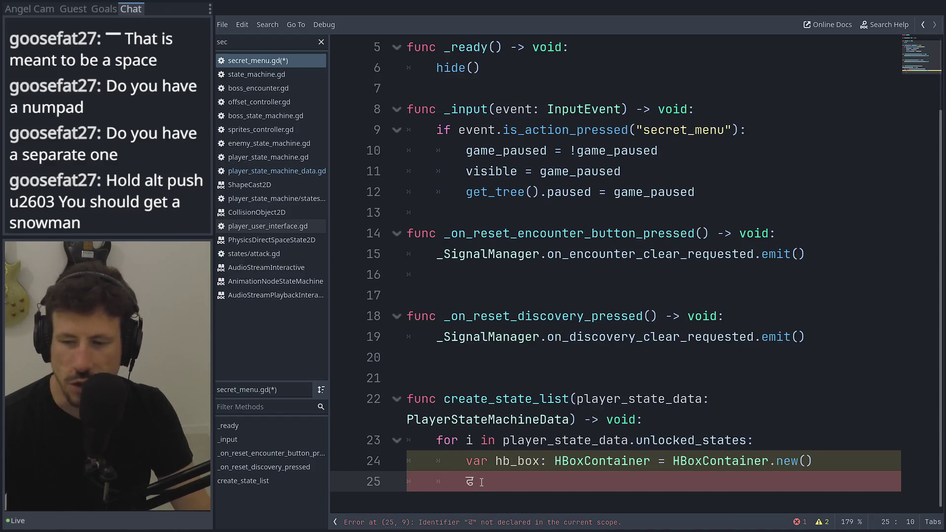
pyautogui.scroll(-8, 483, 484)
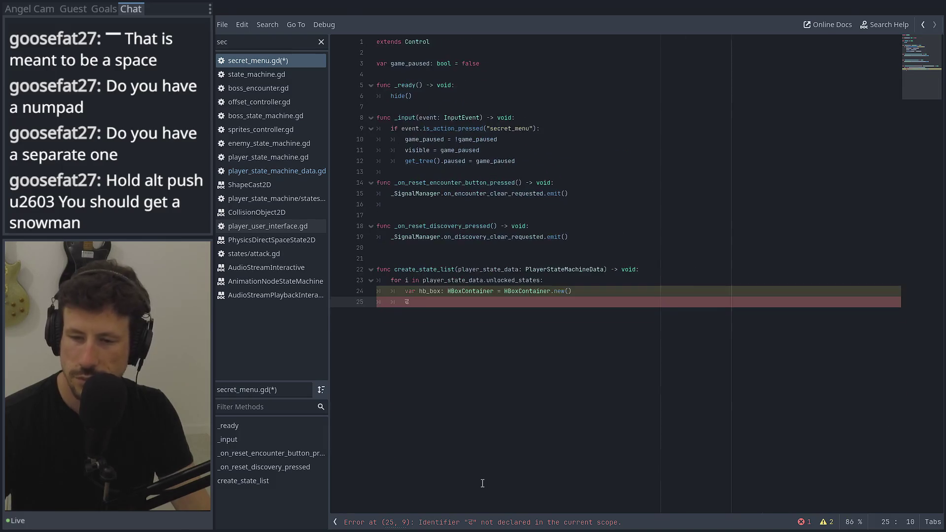
pyautogui.press('BackSpace')
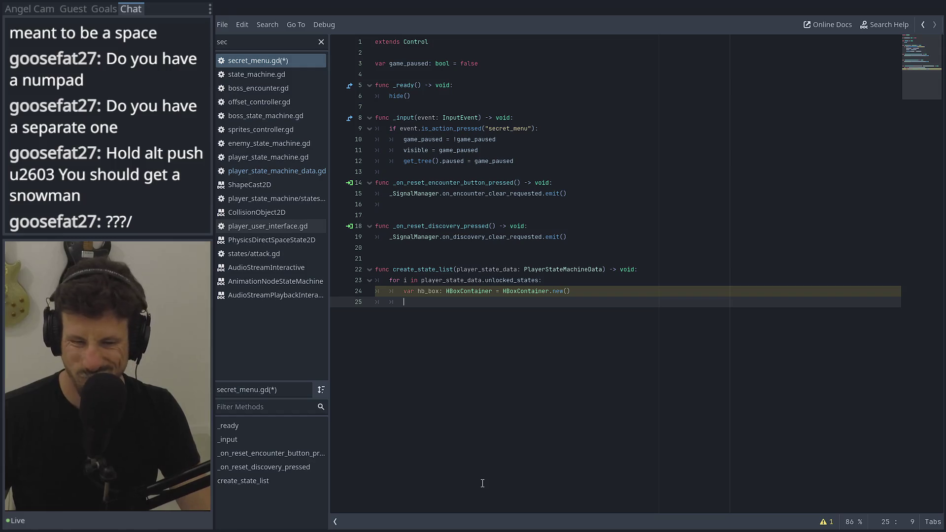
pyautogui.hotkey('ctrl', 'shift', 'u')
pyautogui.write('u2603')
pyautogui.press('space')
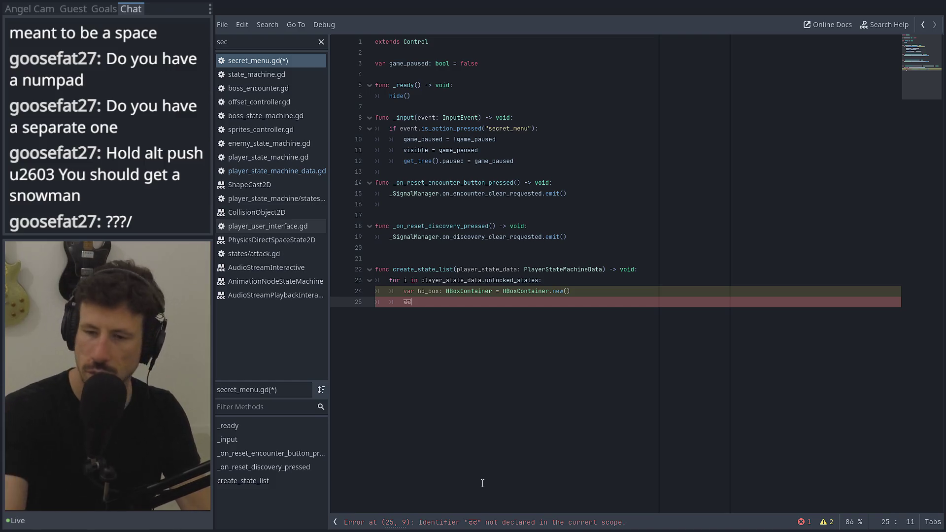
pyautogui.press('BackSpace')
pyautogui.press('BackSpace')
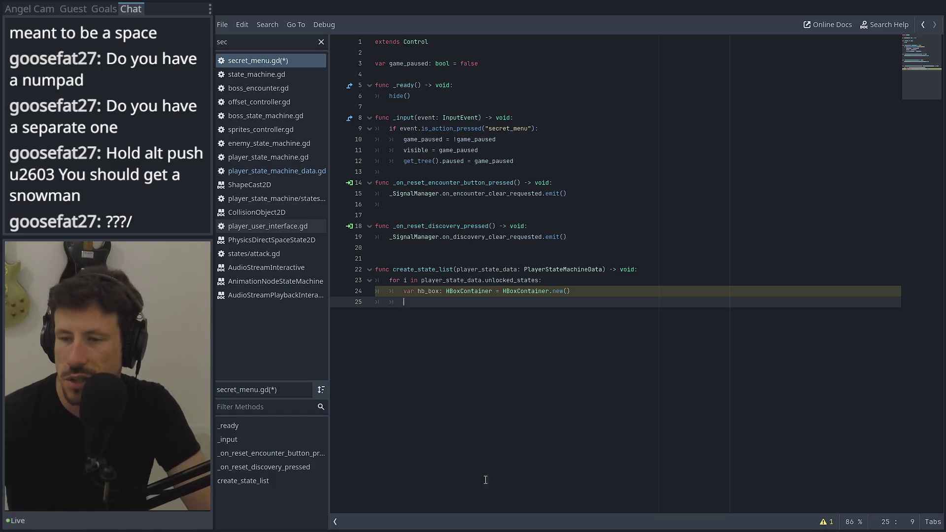
# Add var label: Label = Label.new() to the loop body.
pyautogui.write('var labe')
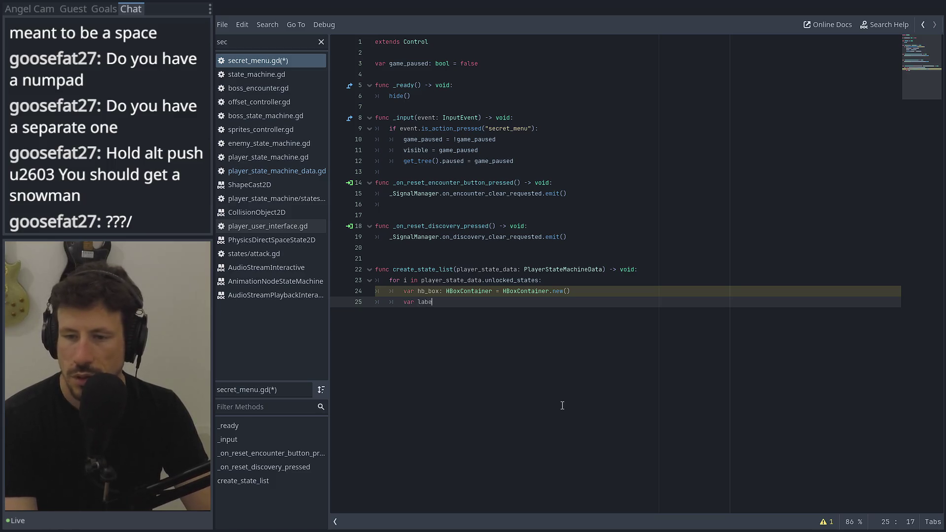
pyautogui.write('l: Lab')
pyautogui.press('Return')
pyautogui.write('= La')
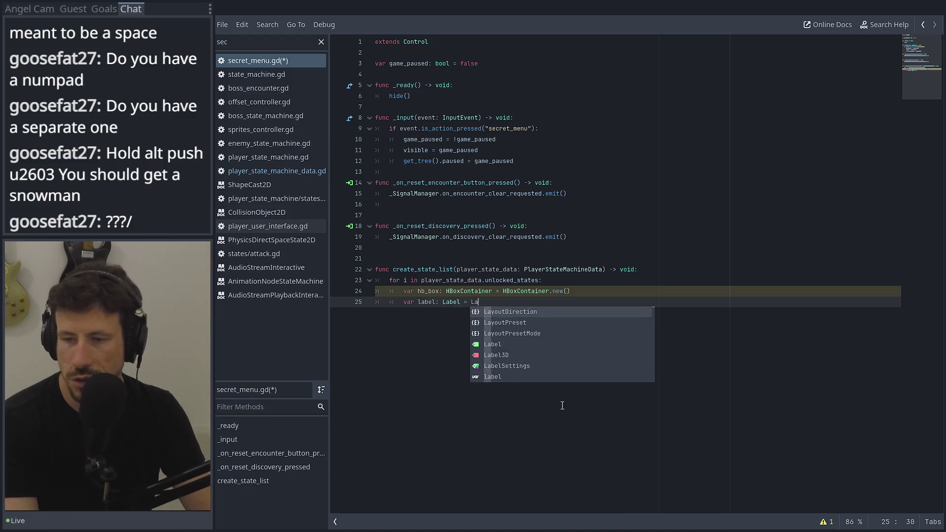
pyautogui.write('b')
pyautogui.press('Return')
pyautogui.write('.new(')
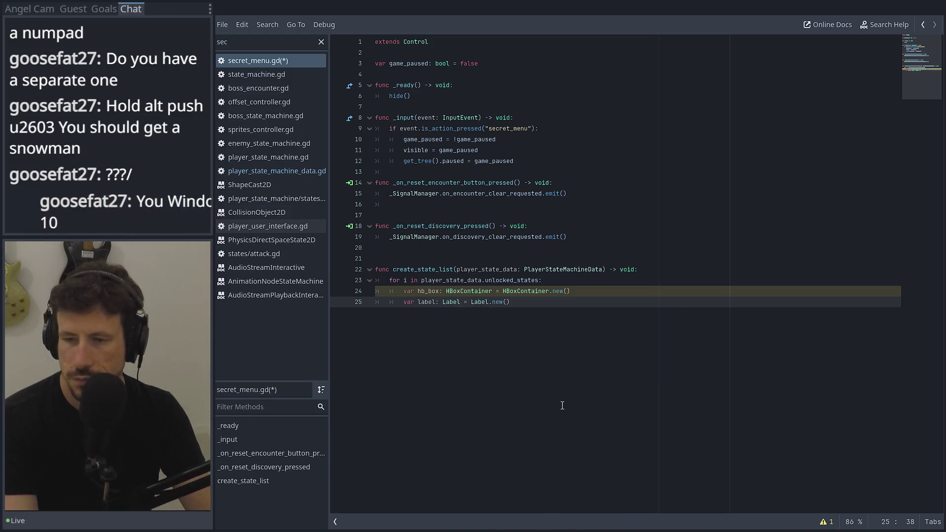
pyautogui.write(')')
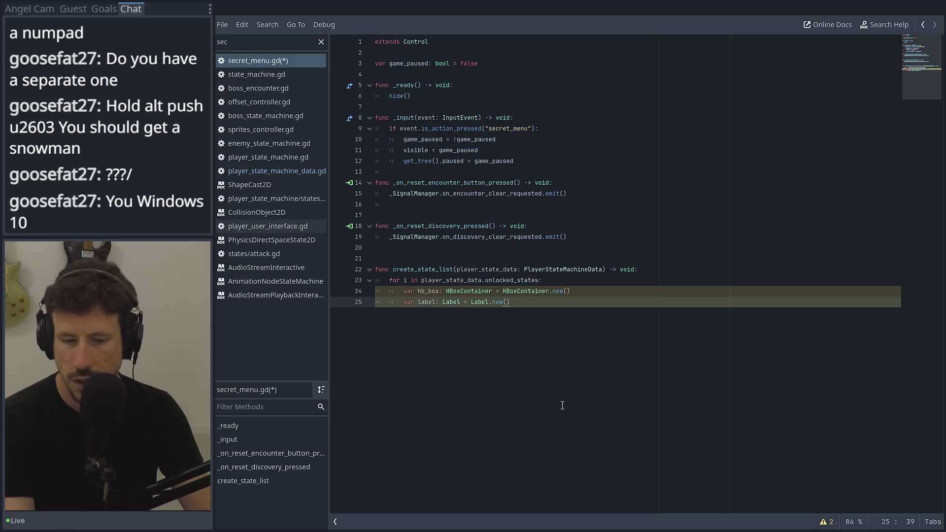
pyautogui.press('Return')
# Add var checkbox: CheckBox = CheckBox.new() and leave an empty line below it.
pyautogui.write('var chec')
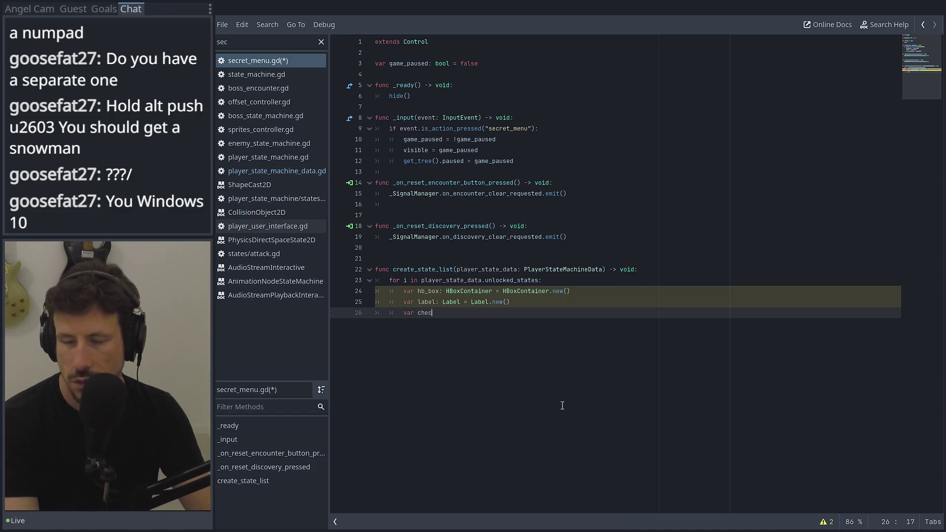
pyautogui.write('kbox:"')
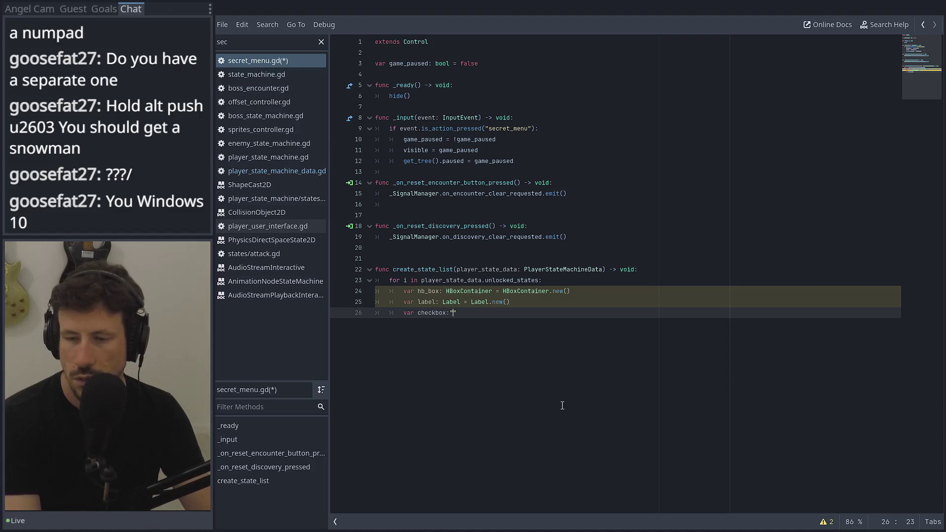
pyautogui.press('BackSpace')
pyautogui.write('h')
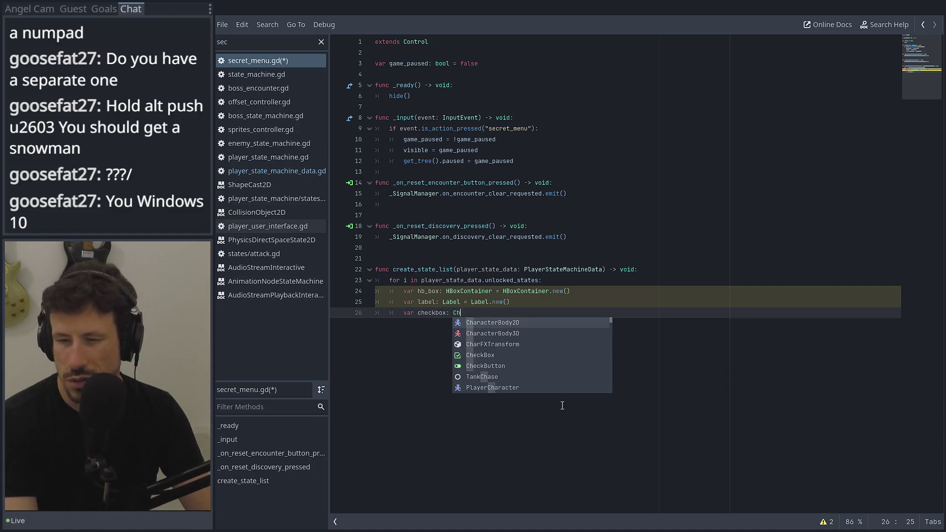
pyautogui.press('Down')
pyautogui.press('Down')
pyautogui.press('Down')
pyautogui.press('Return')
pyautogui.write('.')
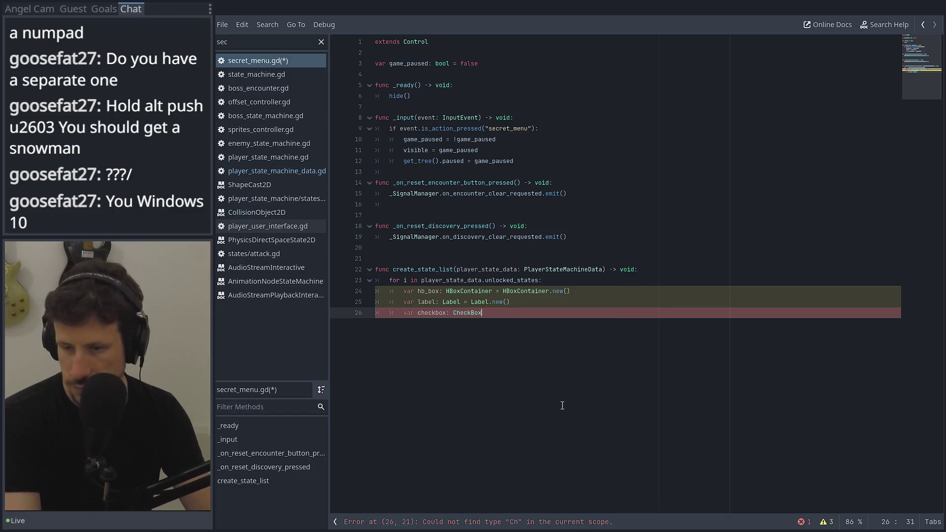
pyautogui.write(' CH')
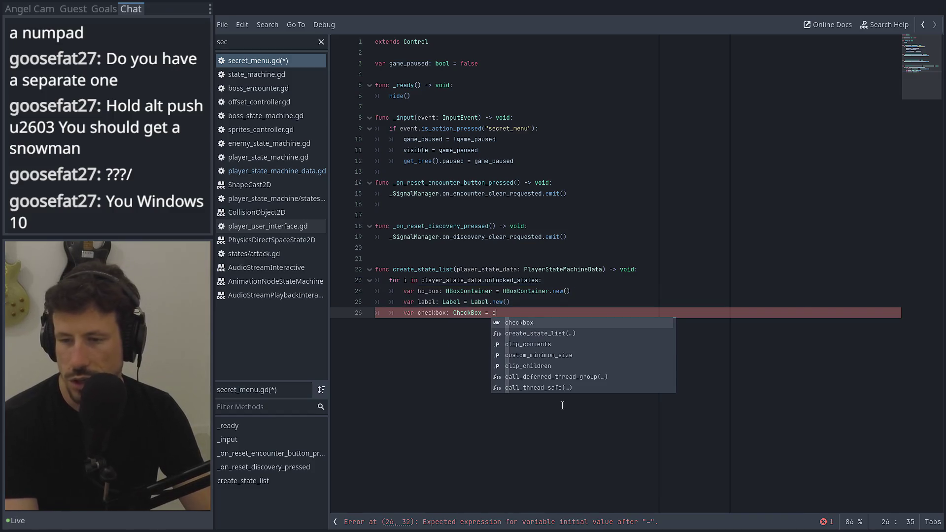
pyautogui.write('eckBox')
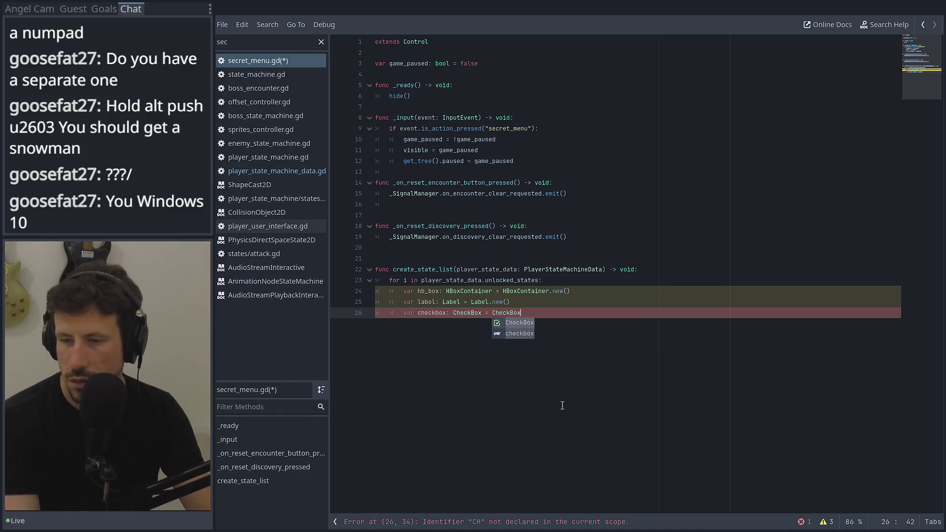
pyautogui.press('Return')
pyautogui.write('/')
pyautogui.press('BackSpace')
pyautogui.write('.new')
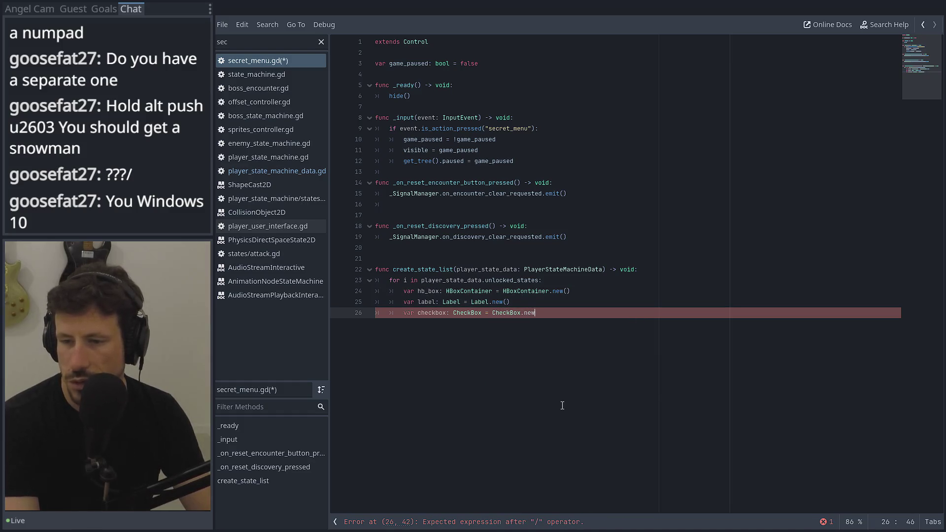
pyautogui.press('Return')
pyautogui.press('End')
pyautogui.press('Return')
pyautogui.press('Return')
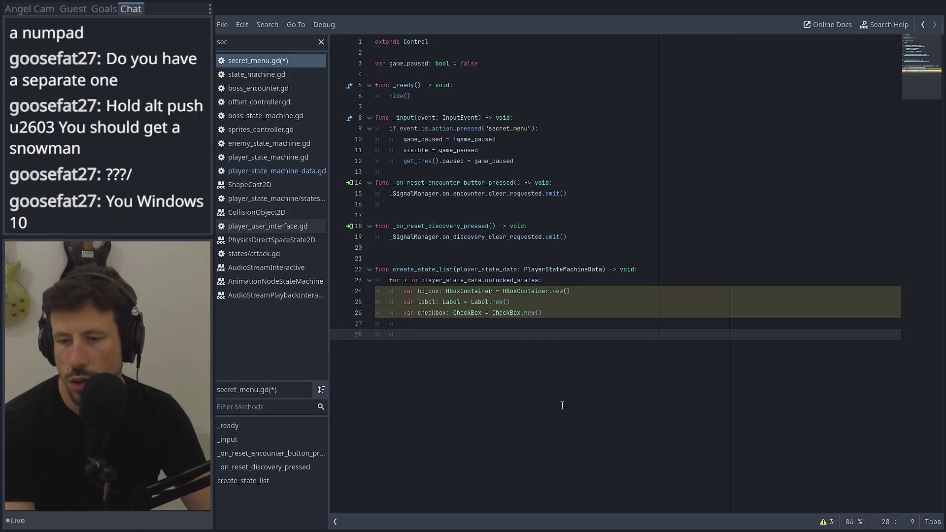
# Write label.text = i and start a 'checkbox.' line beneath it.
pyautogui.write('label')
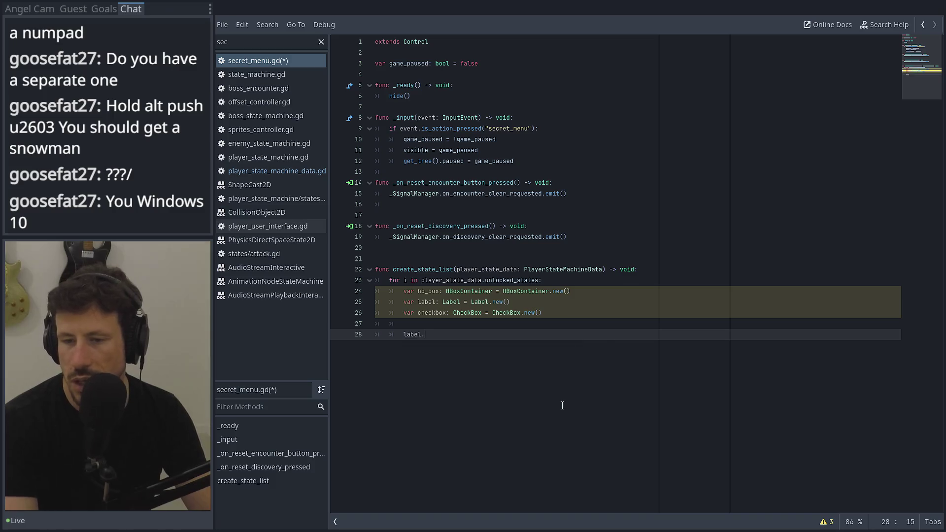
pyautogui.write('.text')
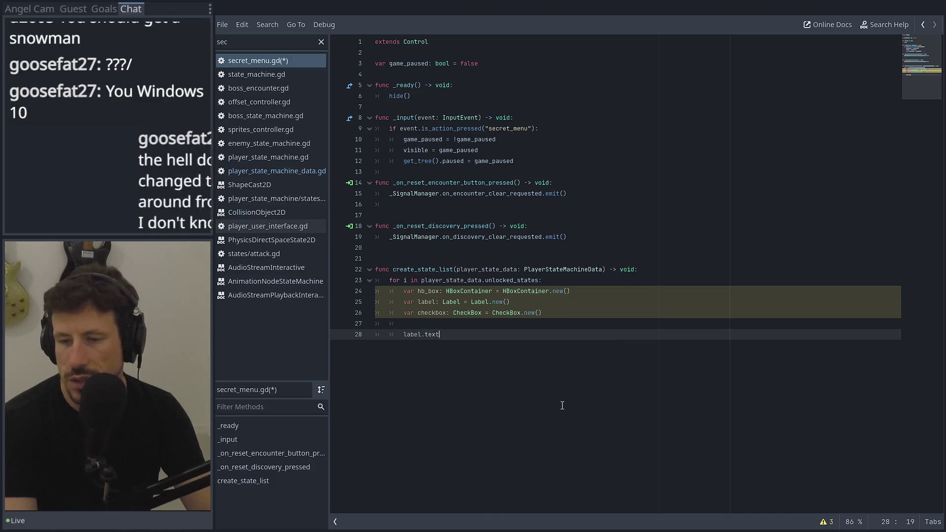
pyautogui.write(' = i')
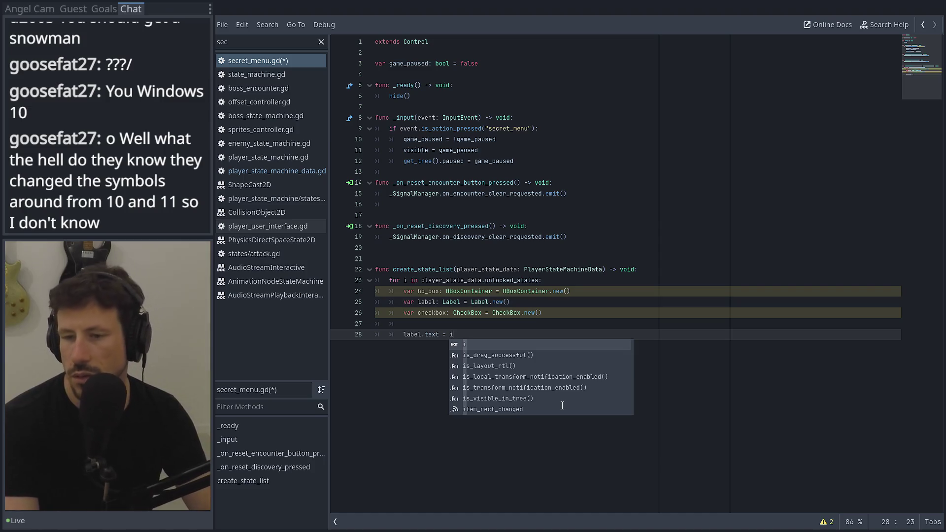
pyautogui.press('Escape')
pyautogui.press('Return')
pyautogui.write('checkbox.')
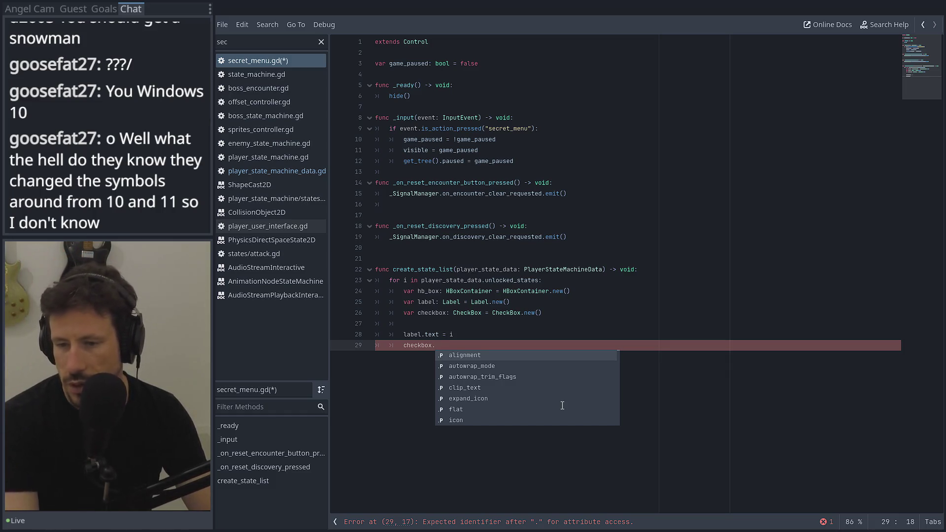
pyautogui.write('c')
pyautogui.press('BackSpace')
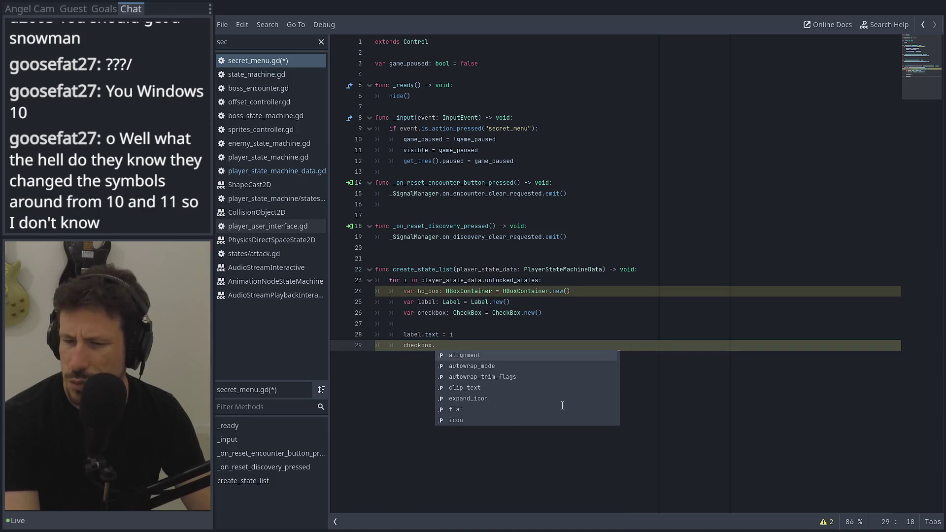
pyautogui.write('te')
pyautogui.press('BackSpace')
pyautogui.press('BackSpace')
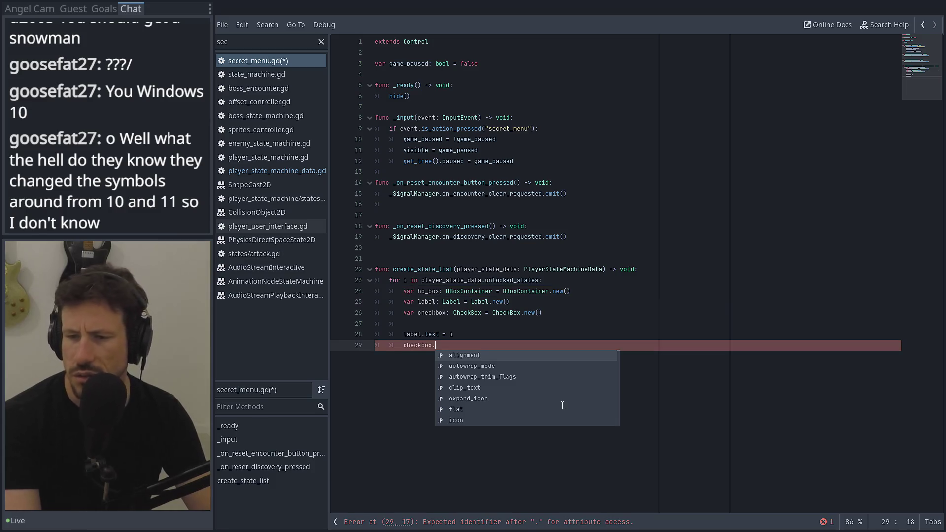
pyautogui.keyDown('ctrl'); pyautogui.click(468, 315); pyautogui.keyUp('ctrl')
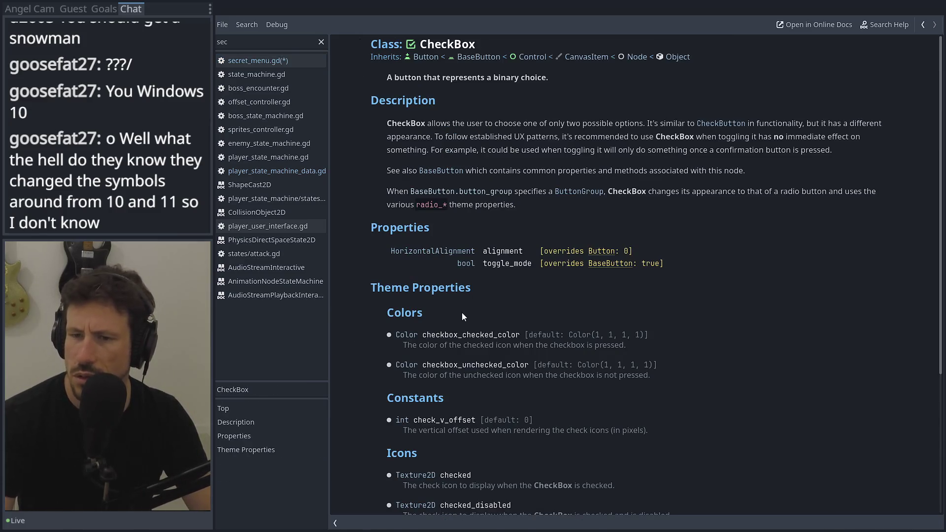
pyautogui.scroll(-3, 493, 266)
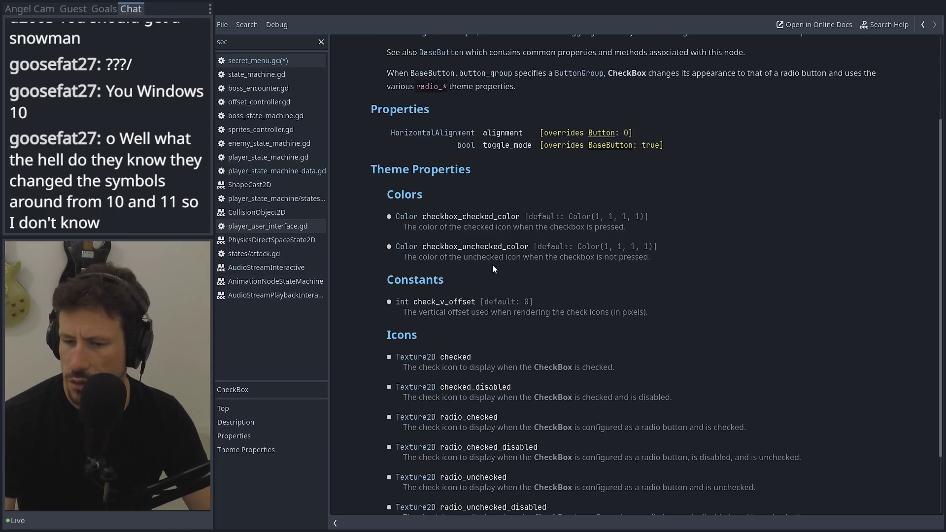
pyautogui.doubleClick(448, 358)
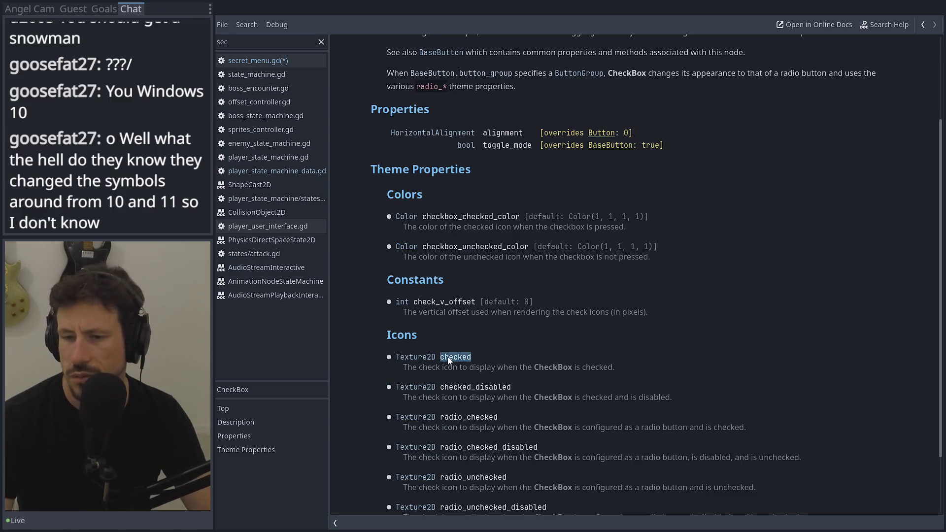
pyautogui.scroll(-2, 448, 360)
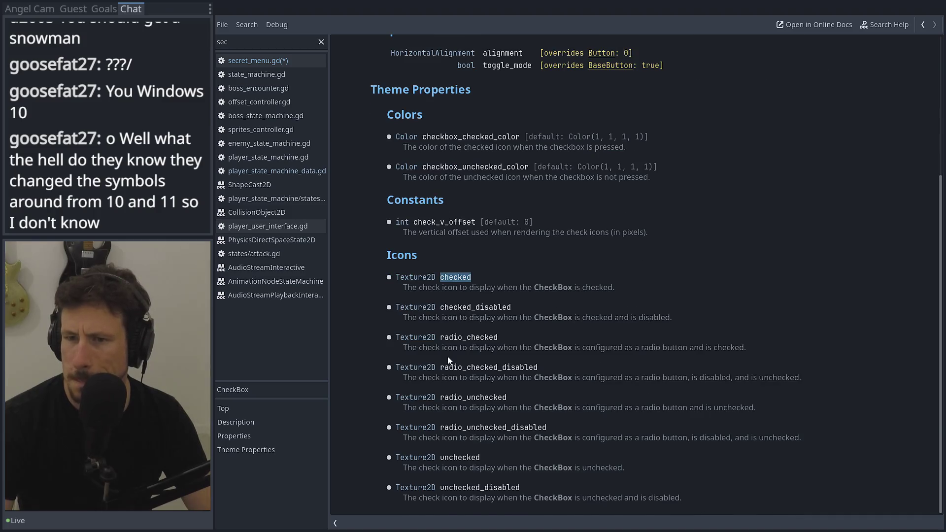
pyautogui.scroll(5, 448, 360)
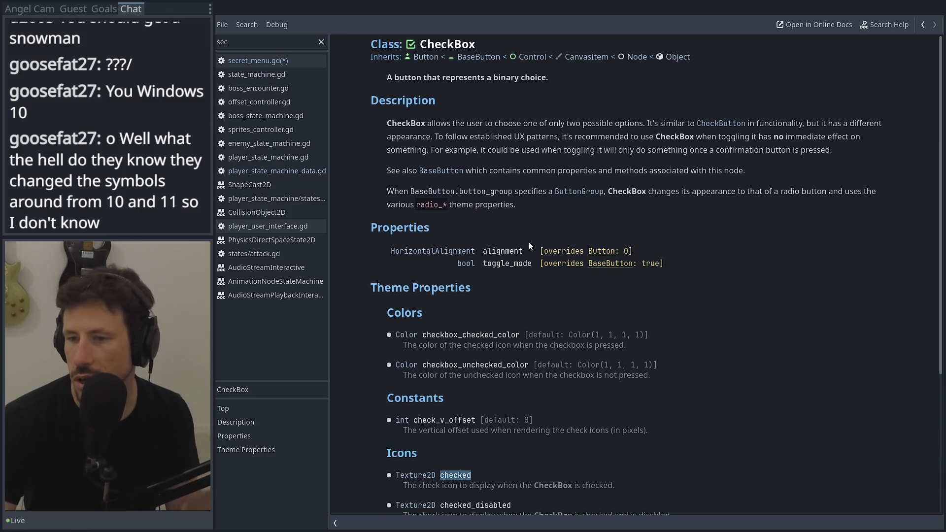
pyautogui.scroll(-3, 530, 246)
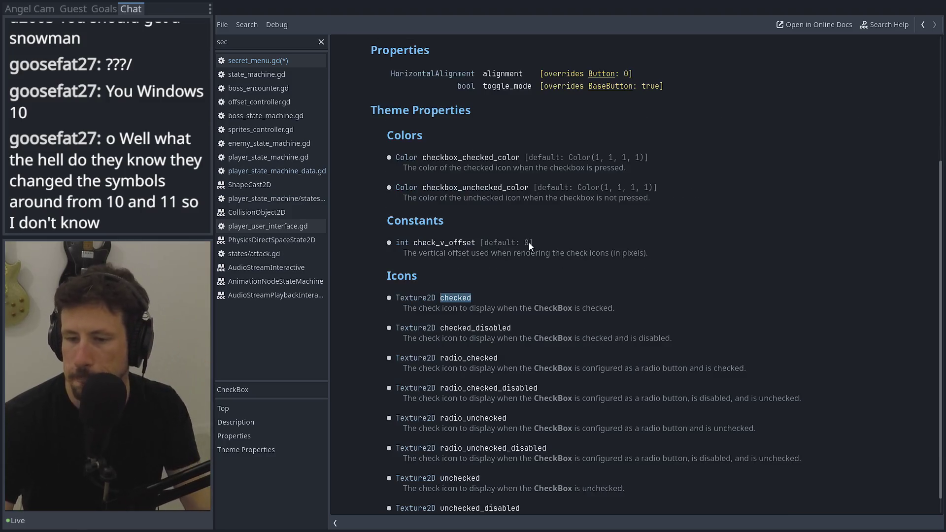
pyautogui.scroll(-1, 521, 269)
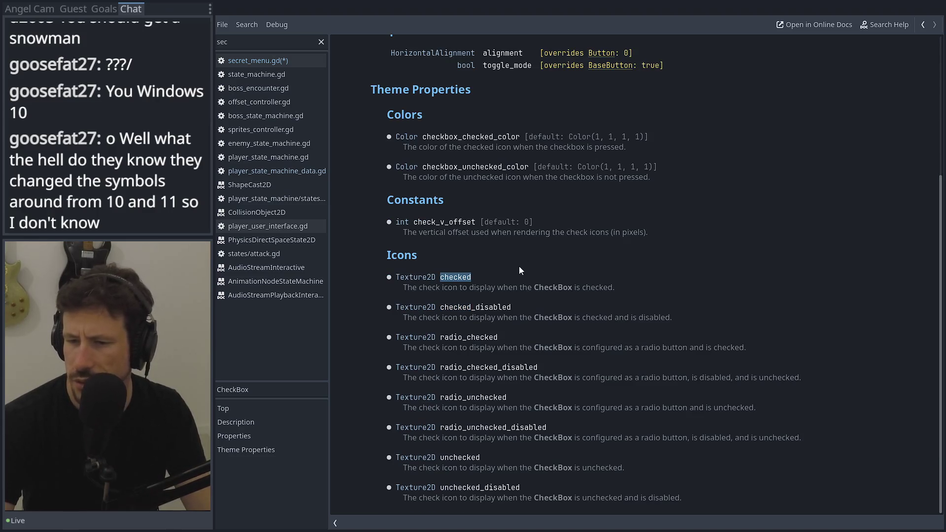
pyautogui.scroll(4, 519, 272)
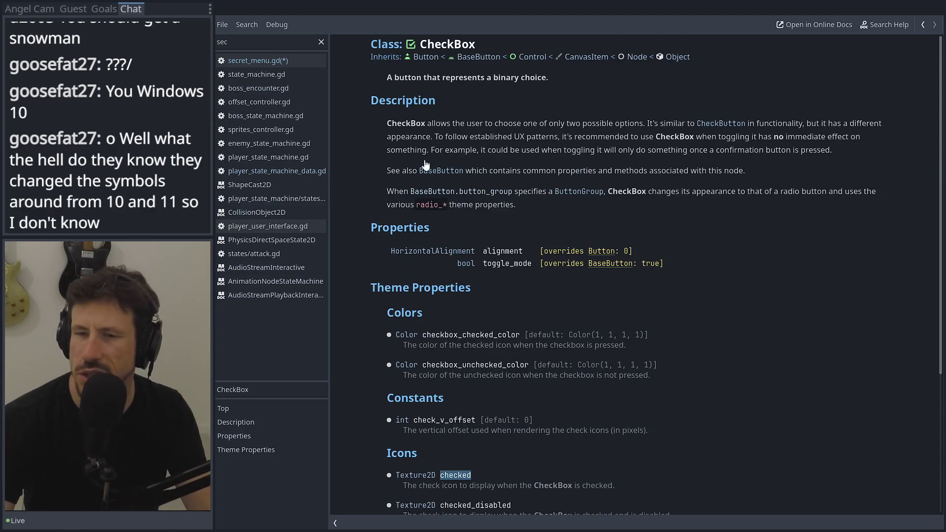
pyautogui.click(415, 58)
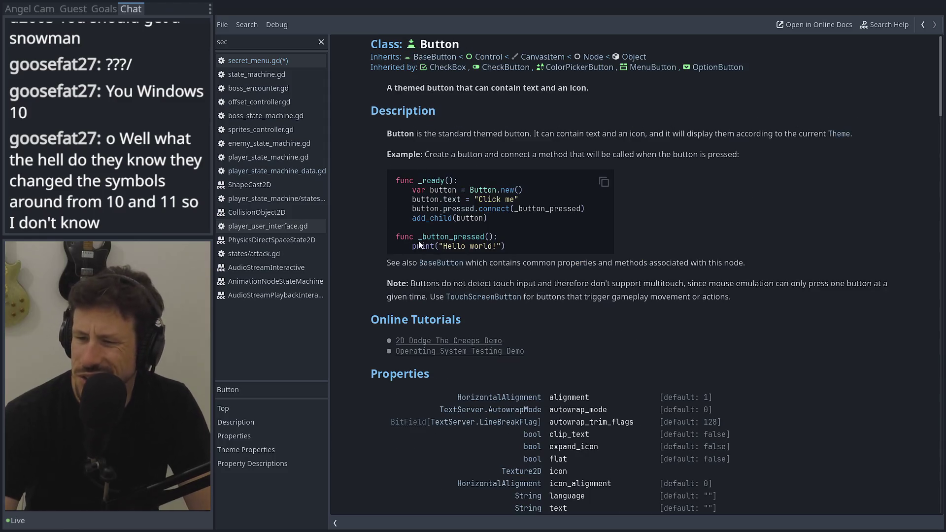
pyautogui.scroll(-2, 421, 252)
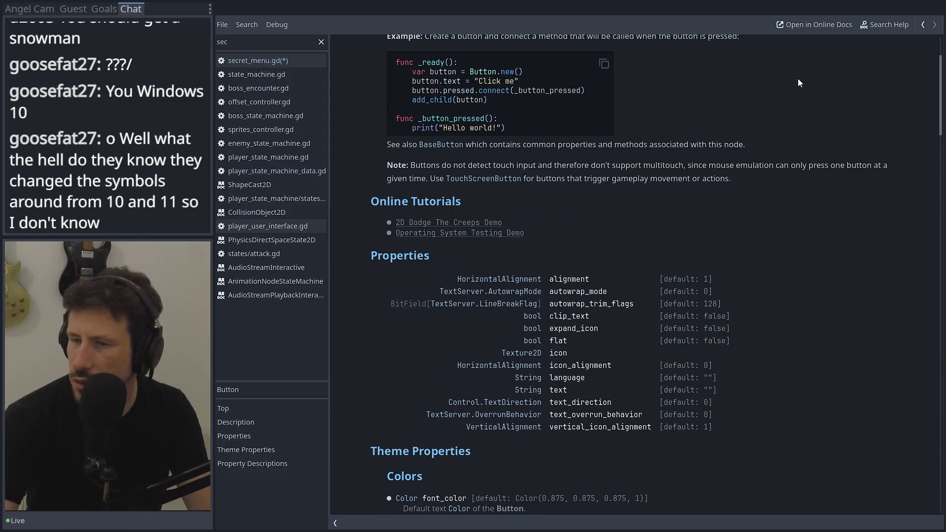
pyautogui.click(923, 25)
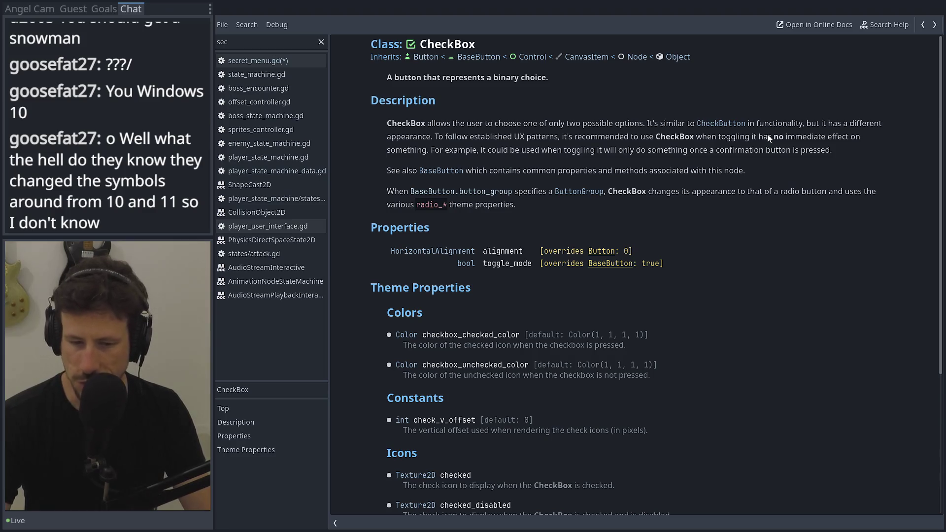
pyautogui.click(923, 25)
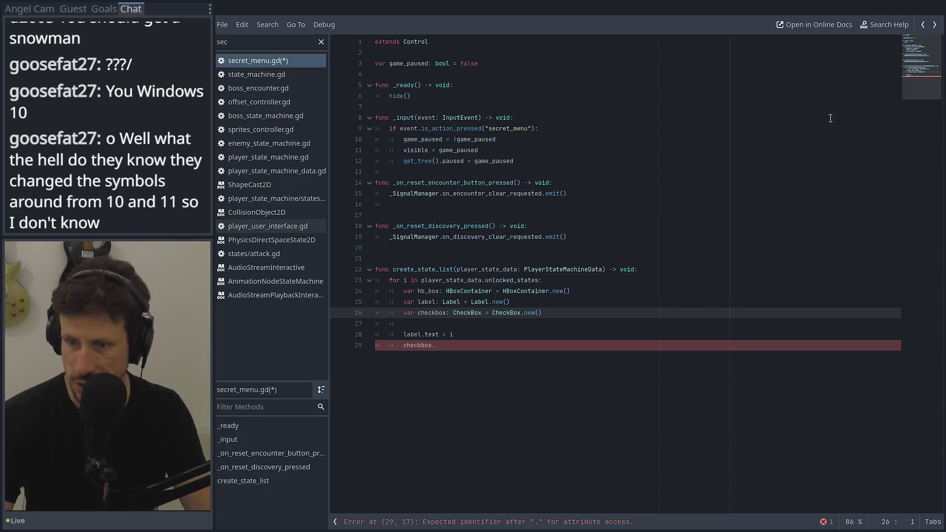
# Trim the unfinished checkbox line in secret_menu.gd back to checkbox.p.
pyautogui.click(509, 345)
pyautogui.write('ressed.')
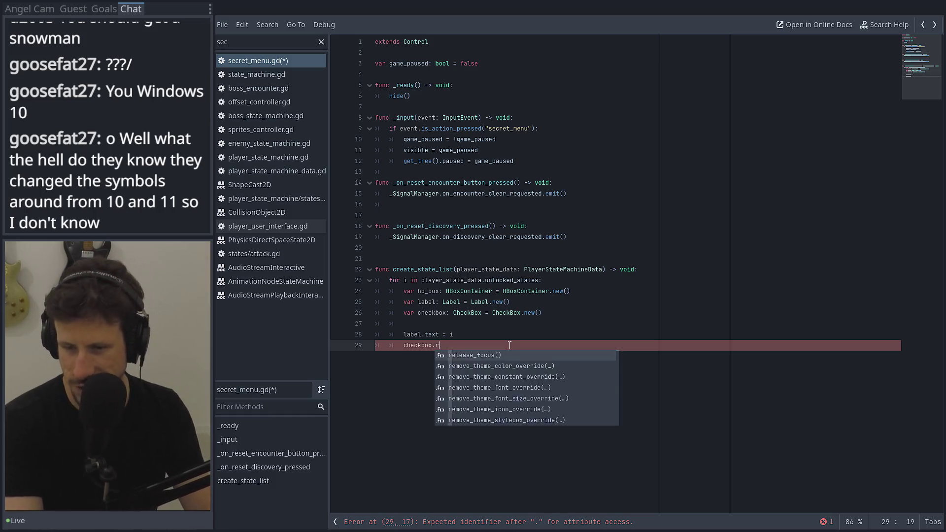
pyautogui.press('BackSpace')
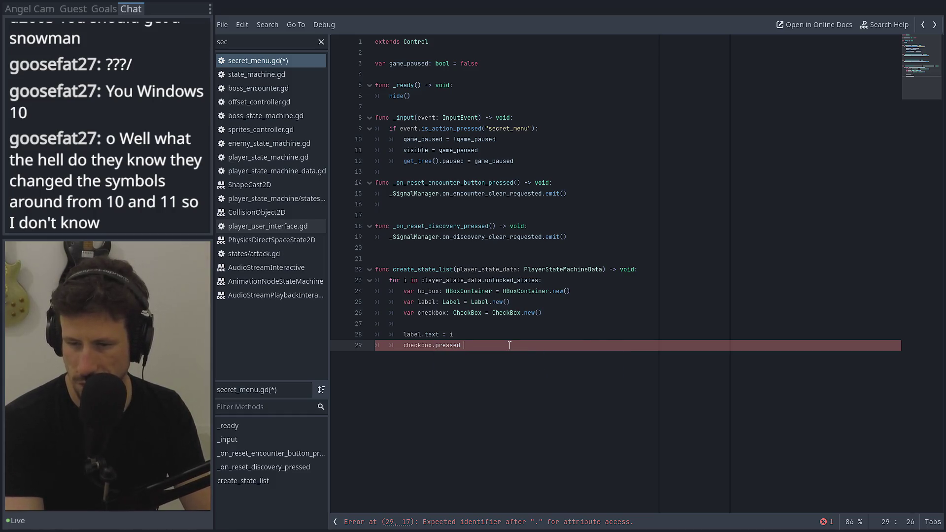
pyautogui.press('BackSpace')
pyautogui.press('BackSpace')
pyautogui.press('BackSpace')
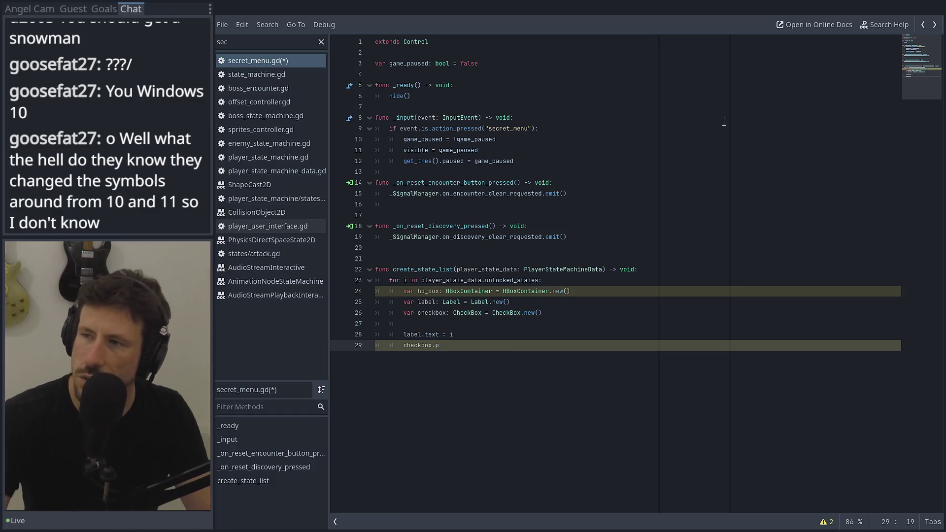
# Add a CheckBox node under the VBoxContainer in the scene and widen the Inspector.
pyautogui.hotkey('alt', 'Tab')
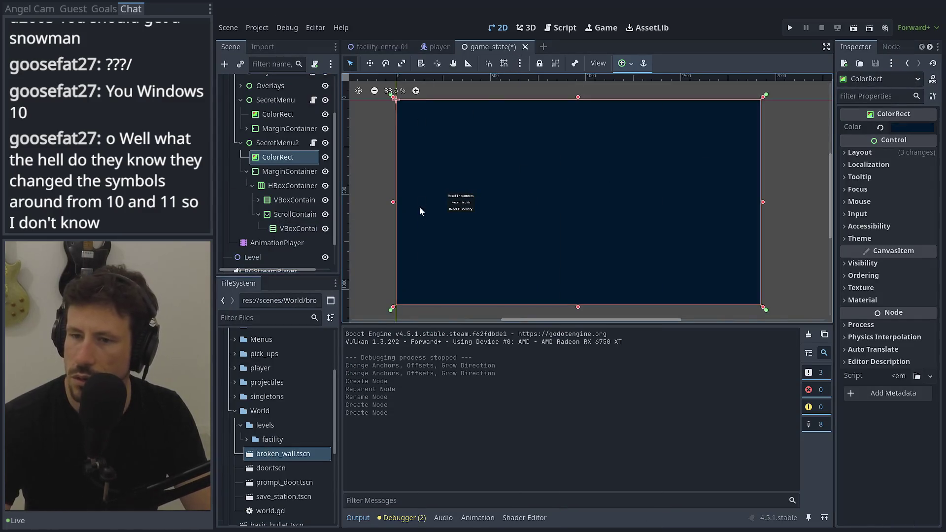
pyautogui.scroll(5, 459, 211)
pyautogui.click(295, 228)
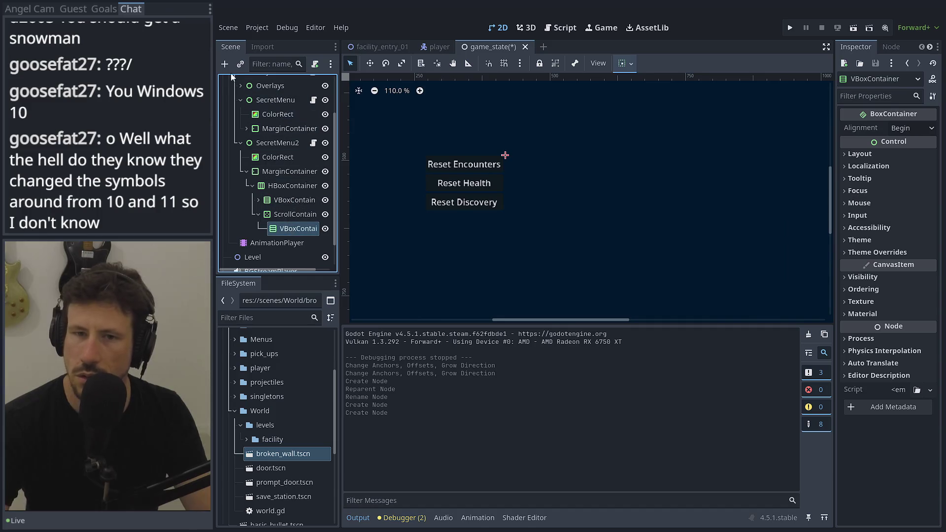
pyautogui.click(226, 68)
pyautogui.write('check')
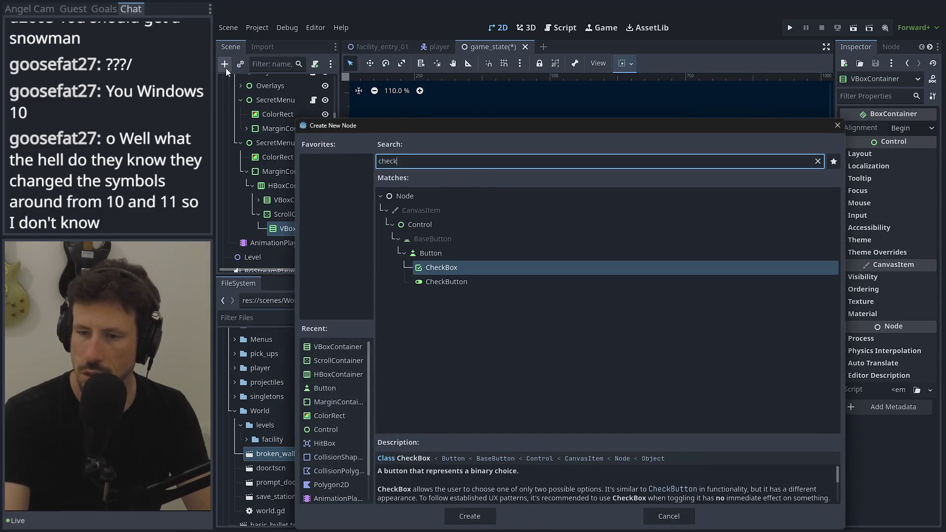
pyautogui.press('Return')
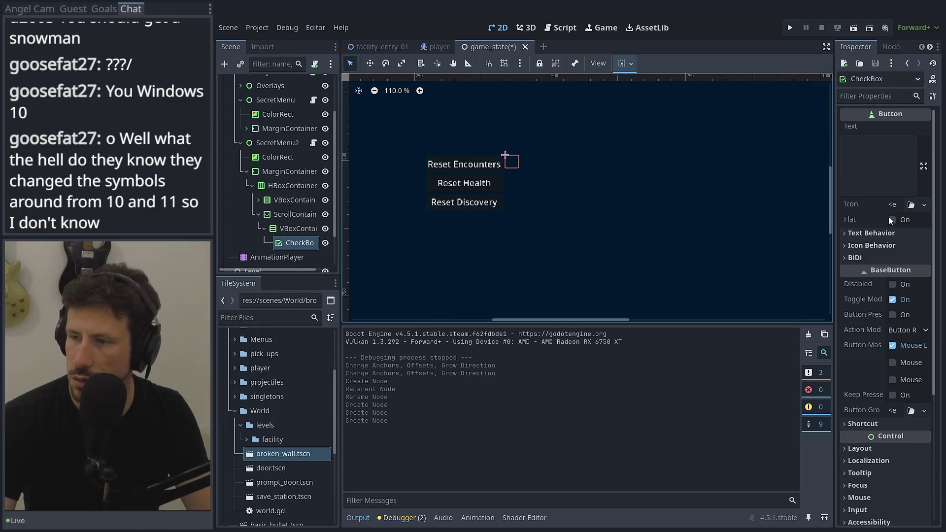
pyautogui.moveTo(834, 222); pyautogui.dragTo(727, 222)
# Add a favourited HBoxContainer under the VBoxContainer and nest the CheckBox inside it.
pyautogui.scroll(5, 510, 170)
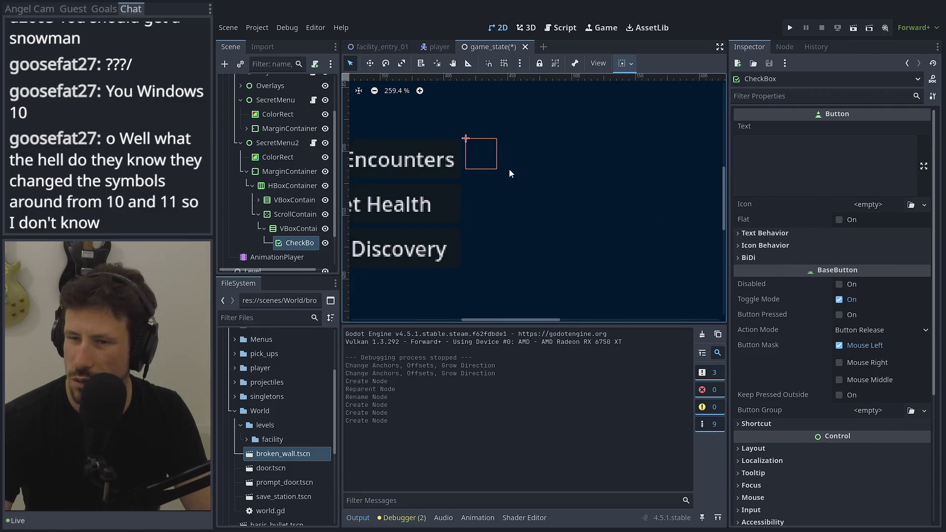
pyautogui.click(294, 231)
pyautogui.click(225, 63)
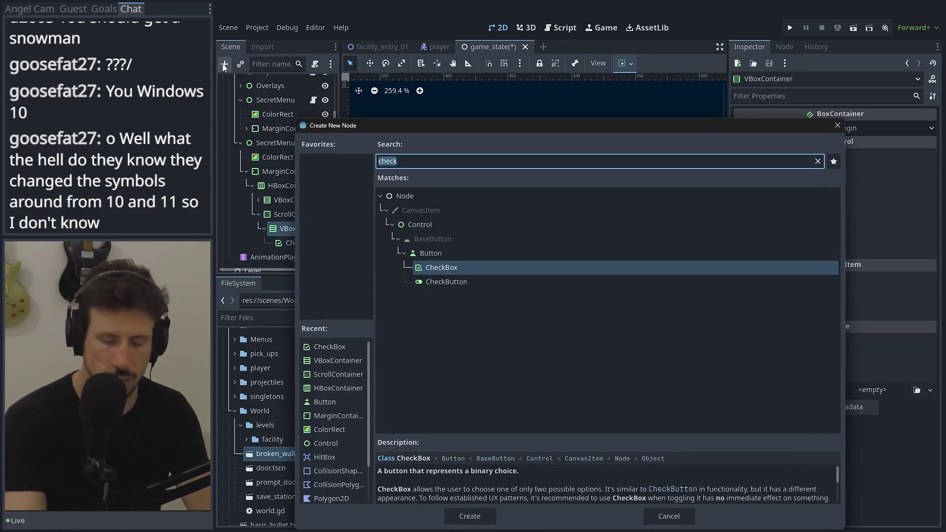
pyautogui.write('hb')
pyautogui.click(833, 161)
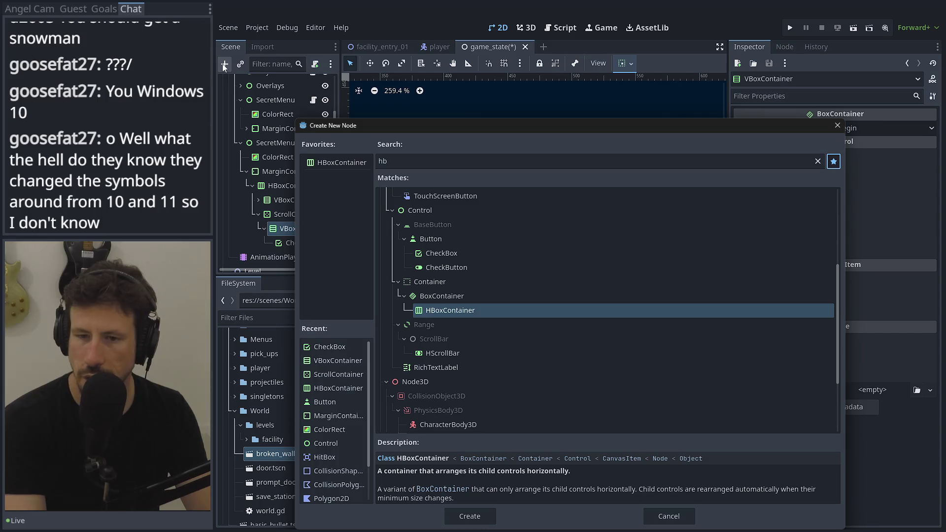
pyautogui.doubleClick(471, 312)
pyautogui.moveTo(308, 256); pyautogui.dragTo(295, 242)
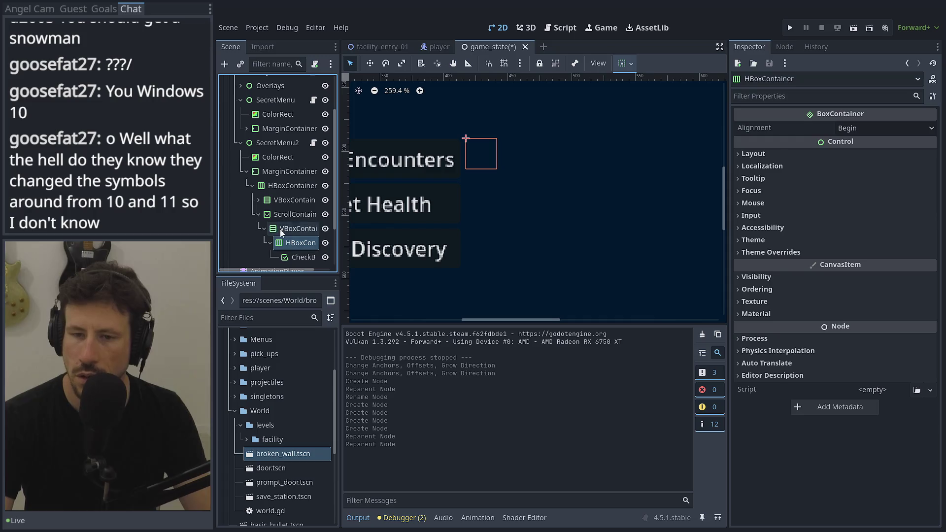
# Add a Label beside the CheckBox in the HBoxContainer and set its text to RUN.
pyautogui.click(224, 64)
pyautogui.write('label')
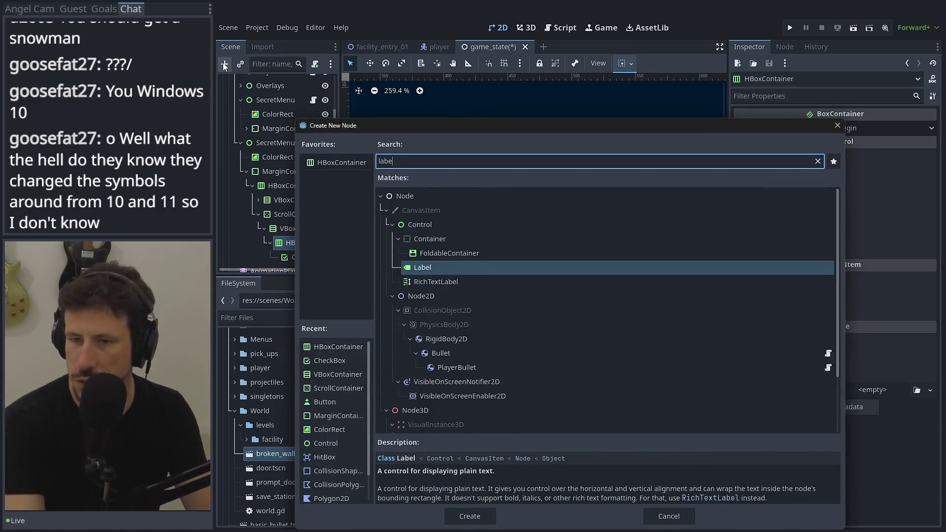
pyautogui.press('Return')
pyautogui.moveTo(297, 259); pyautogui.dragTo(295, 240)
pyautogui.doubleClick(300, 245)
pyautogui.click(831, 176)
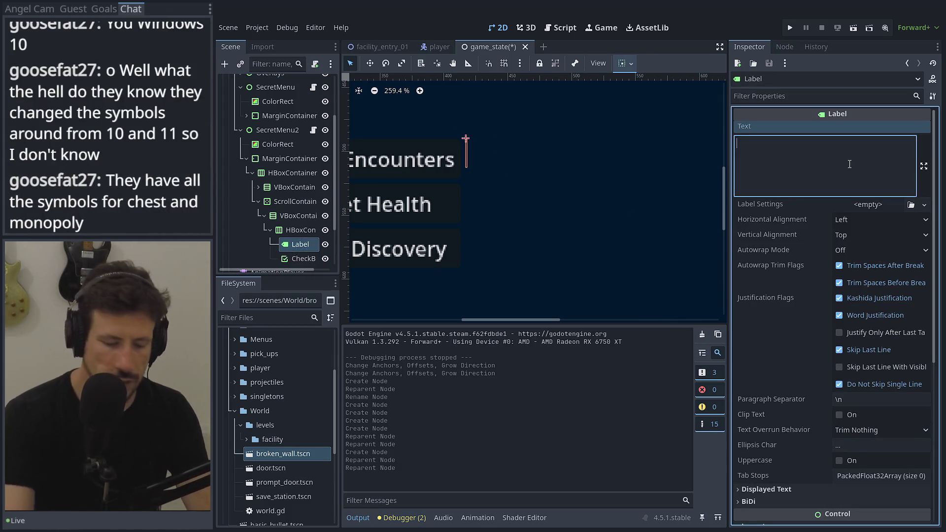
pyautogui.write('RUN')
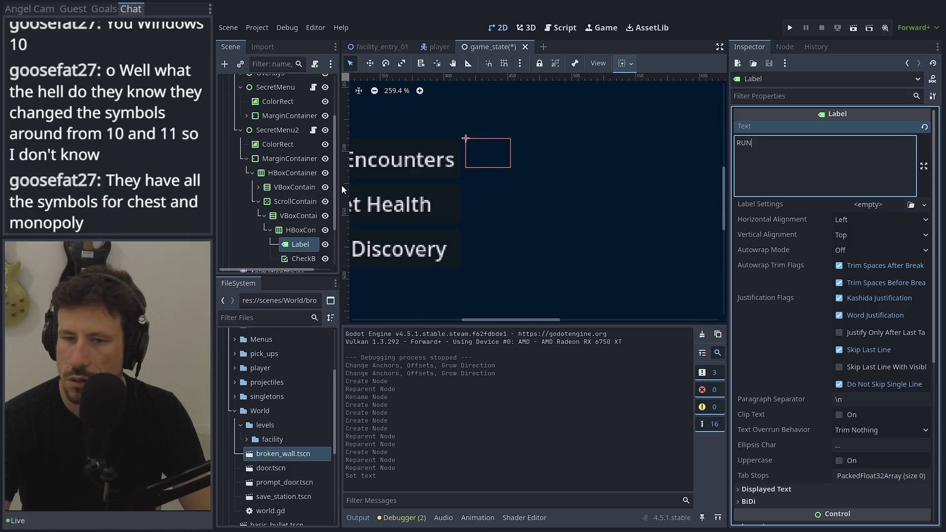
pyautogui.moveTo(344, 189); pyautogui.dragTo(462, 187)
pyautogui.click(309, 173)
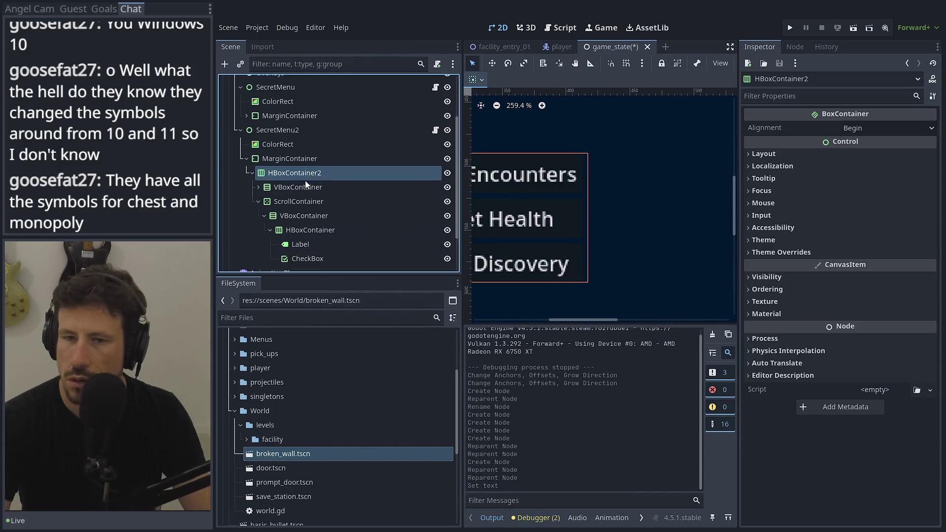
# Enable Horizontal Expand under Container Sizing for the ScrollContainer and its VBoxContainer.
pyautogui.click(305, 187)
pyautogui.scroll(-3, 631, 182)
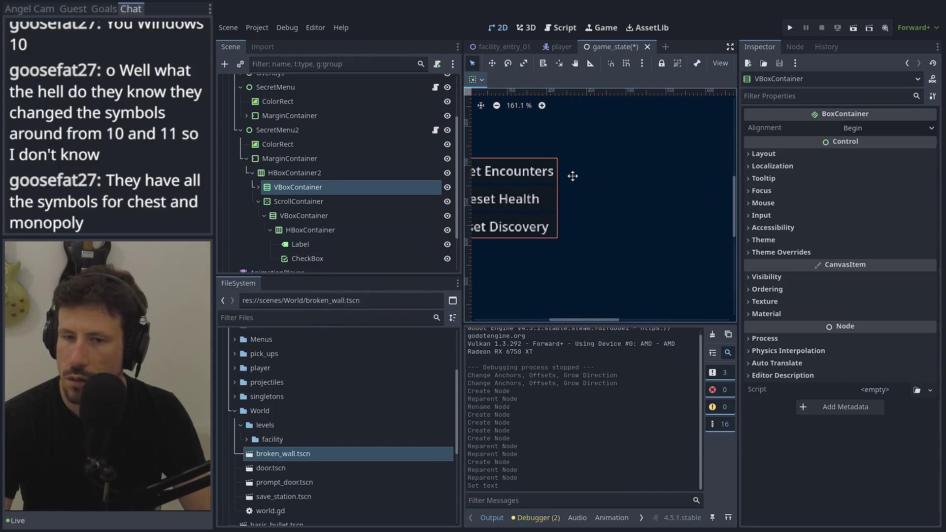
pyautogui.click(320, 201)
pyautogui.click(302, 185)
pyautogui.click(303, 174)
pyautogui.scroll(-6, 575, 174)
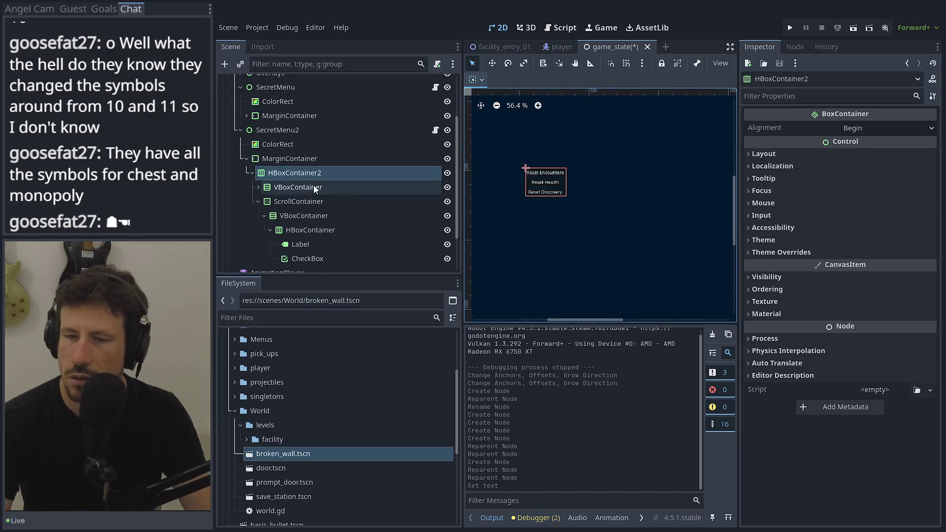
pyautogui.click(277, 189)
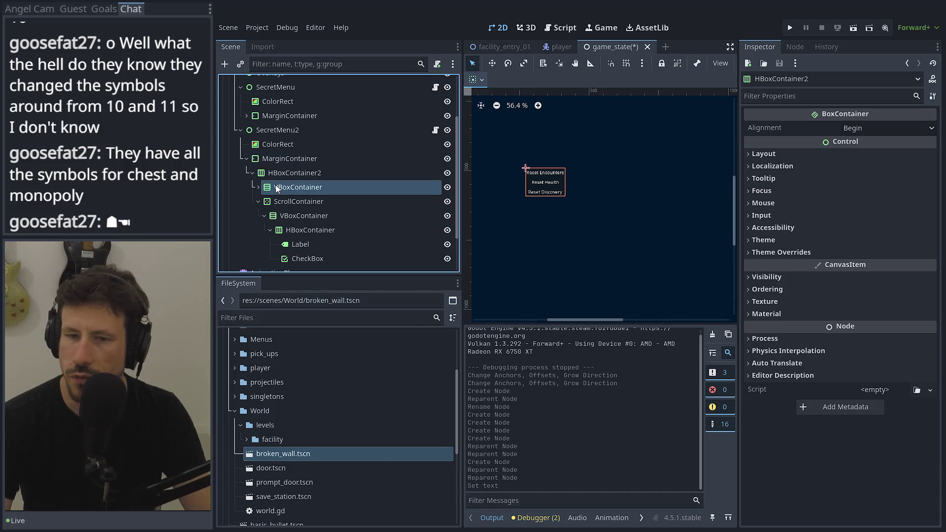
pyautogui.click(271, 201)
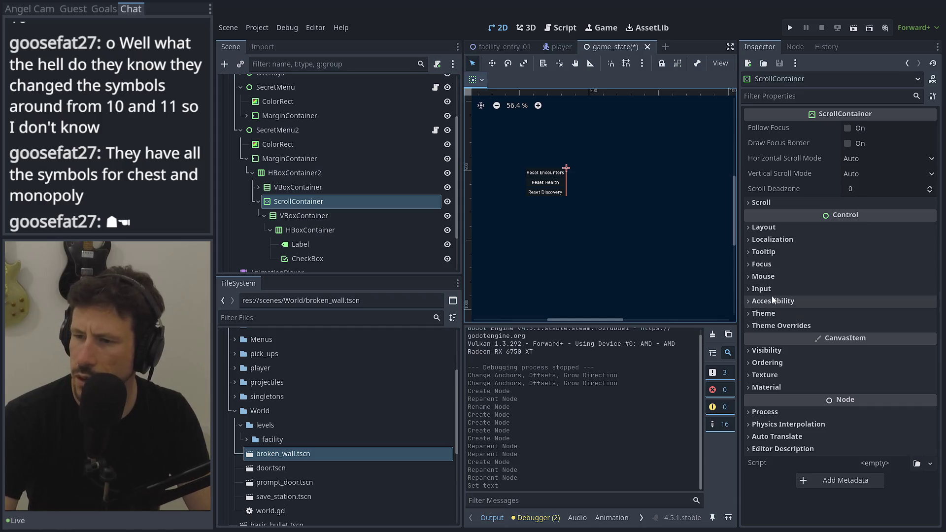
pyautogui.click(763, 227)
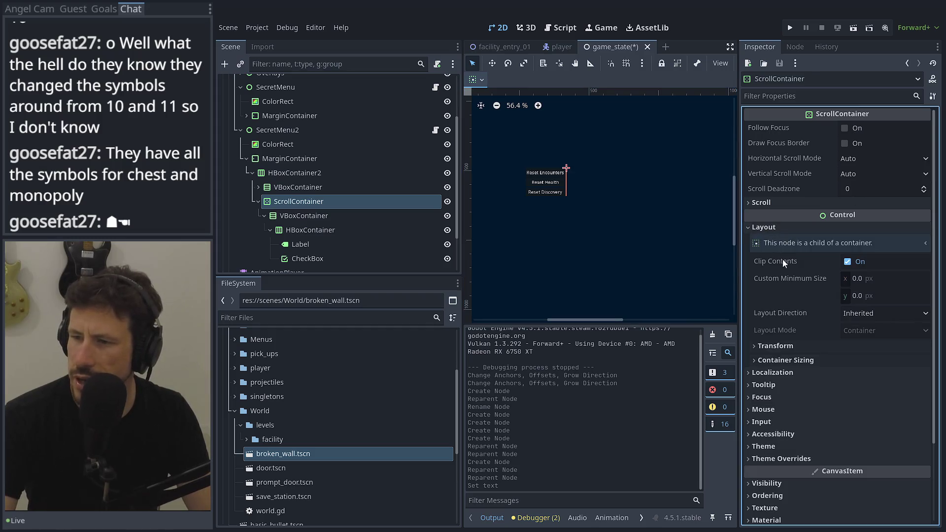
pyautogui.click(812, 358)
pyautogui.click(866, 391)
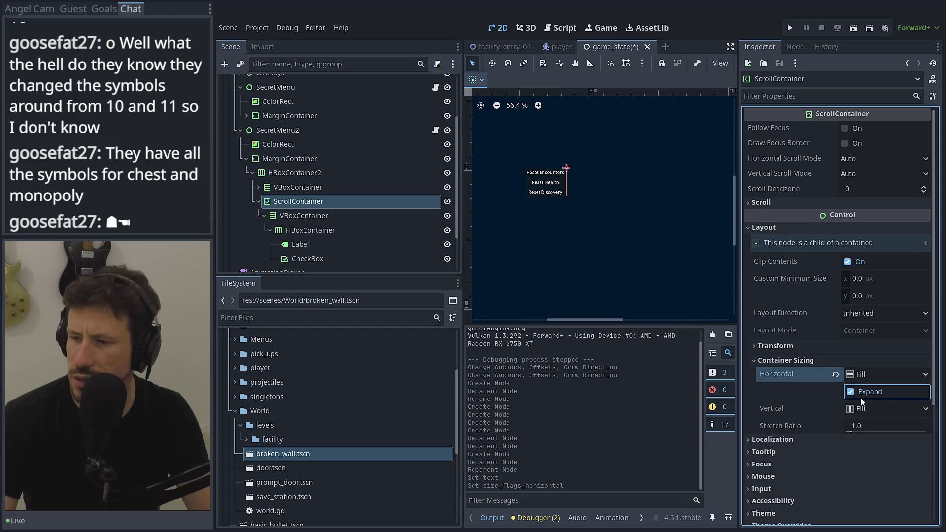
pyautogui.click(303, 217)
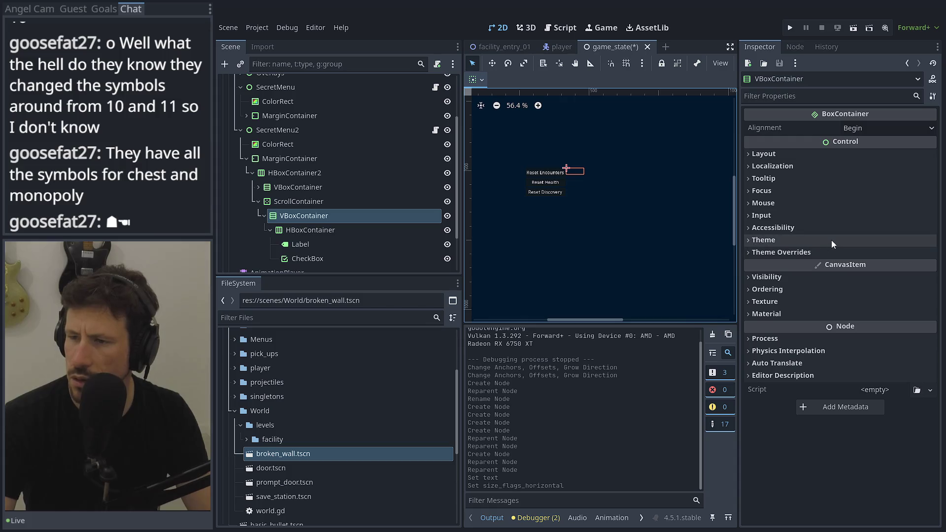
pyautogui.click(818, 154)
pyautogui.click(806, 287)
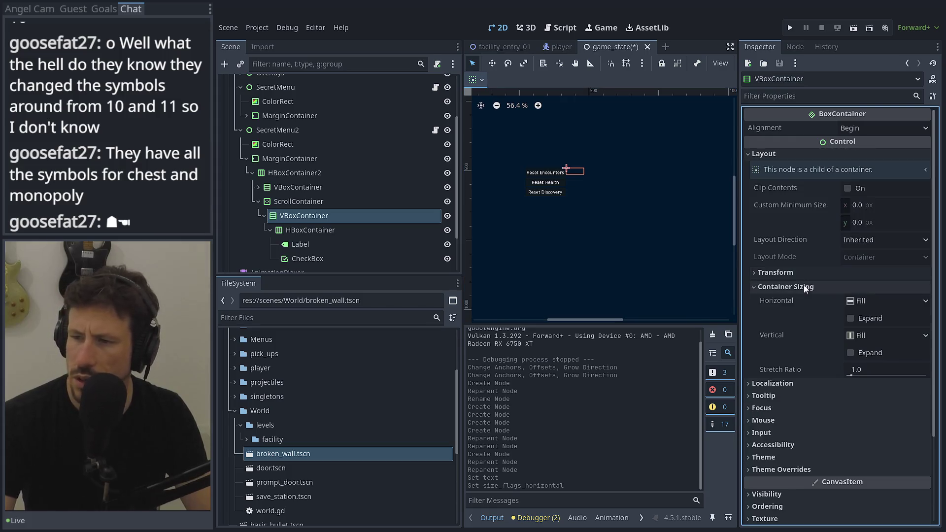
pyautogui.click(891, 319)
# Move the VBoxContainer out of the ScrollContainer directly under HBoxContainer2.
pyautogui.click(325, 256)
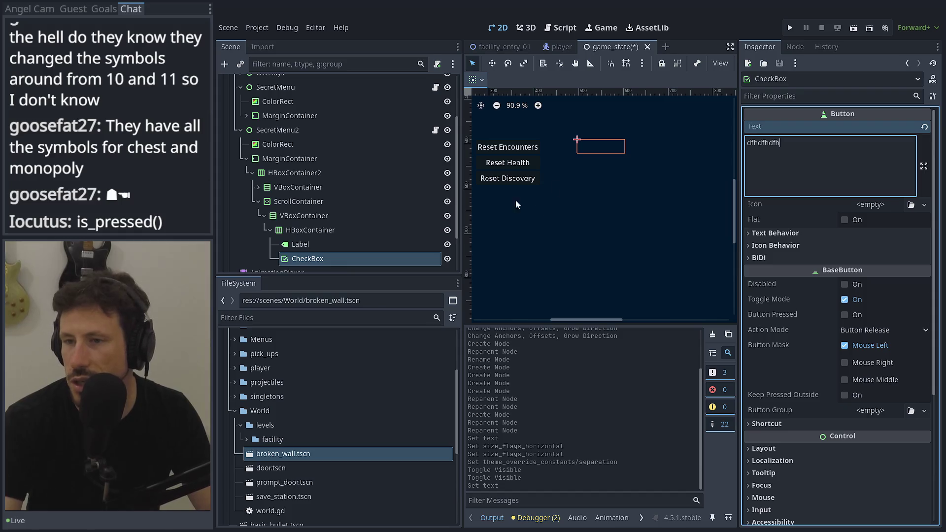
pyautogui.click(263, 206)
pyautogui.moveTo(277, 216); pyautogui.dragTo(270, 176)
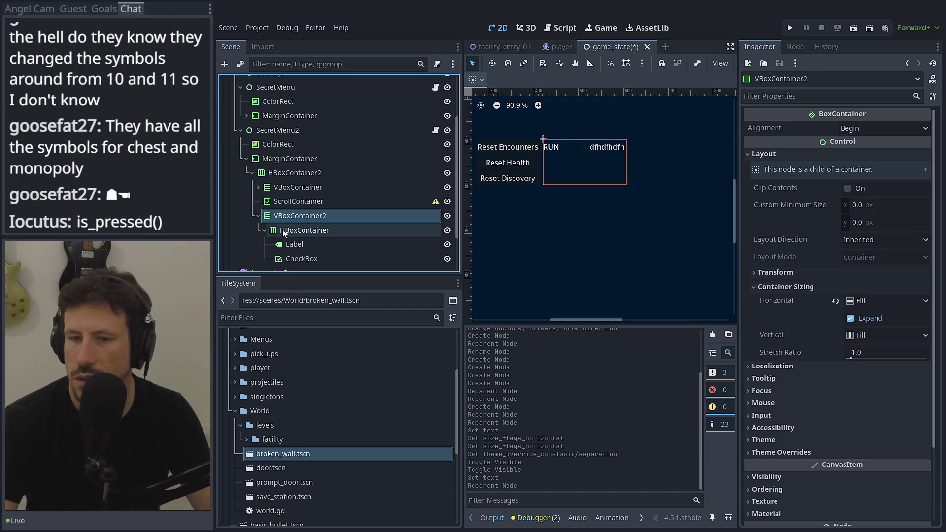
# Delete the empty ScrollContainer, then inspect the VBoxContainer2, HBoxContainer, RUN Label and CheckBox nodes.
pyautogui.rightClick(287, 200)
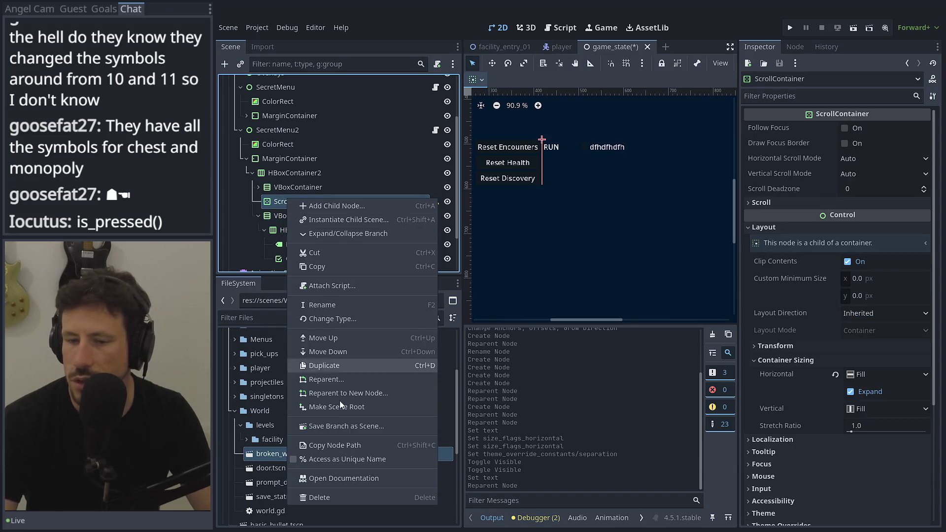
pyautogui.click(331, 490)
pyautogui.click(424, 271)
pyautogui.click(319, 202)
pyautogui.click(322, 215)
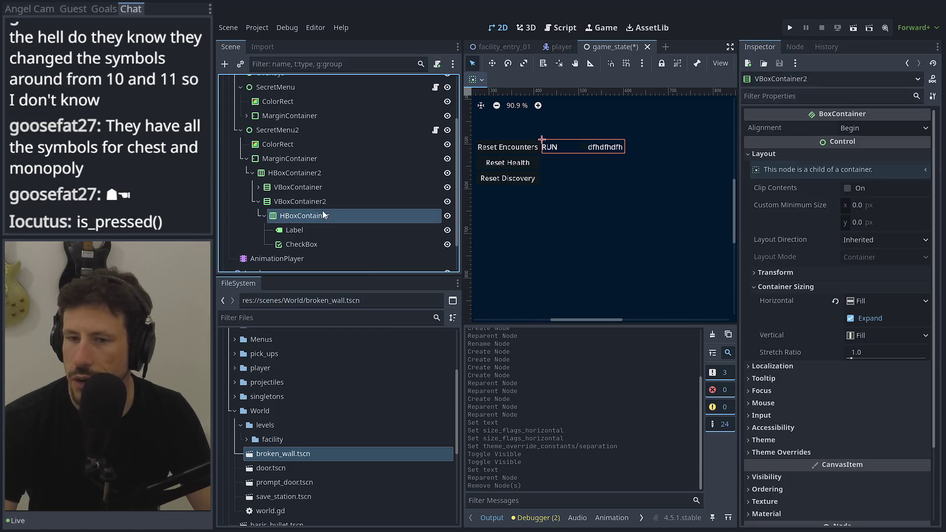
pyautogui.click(279, 232)
pyautogui.click(281, 243)
pyautogui.scroll(7, 587, 152)
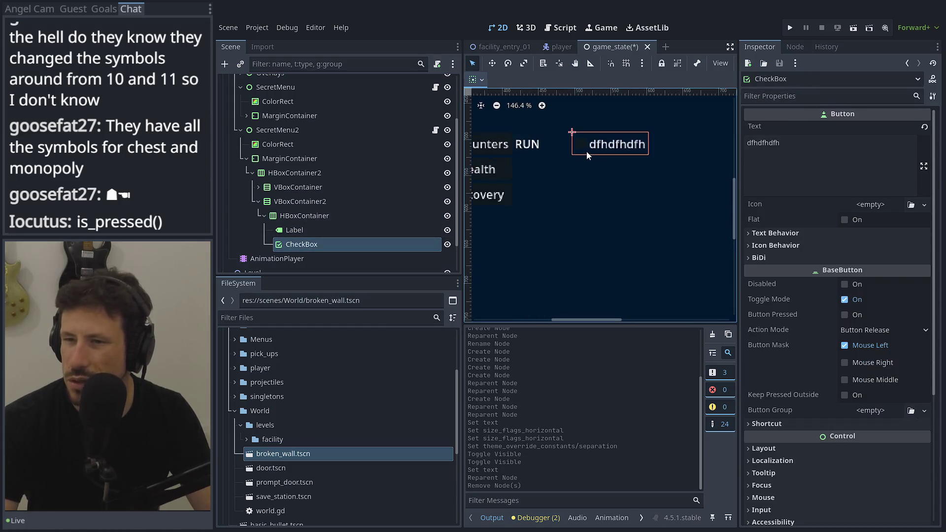
pyautogui.scroll(-7, 586, 148)
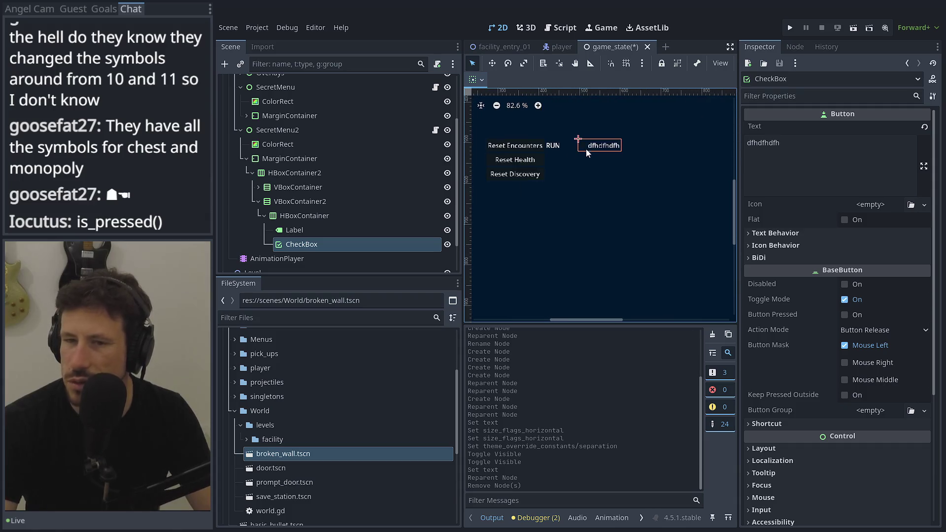
# Change the menu's ColorRect background colour from dark navy to bright blue 007fcd.
pyautogui.click(278, 144)
pyautogui.click(879, 128)
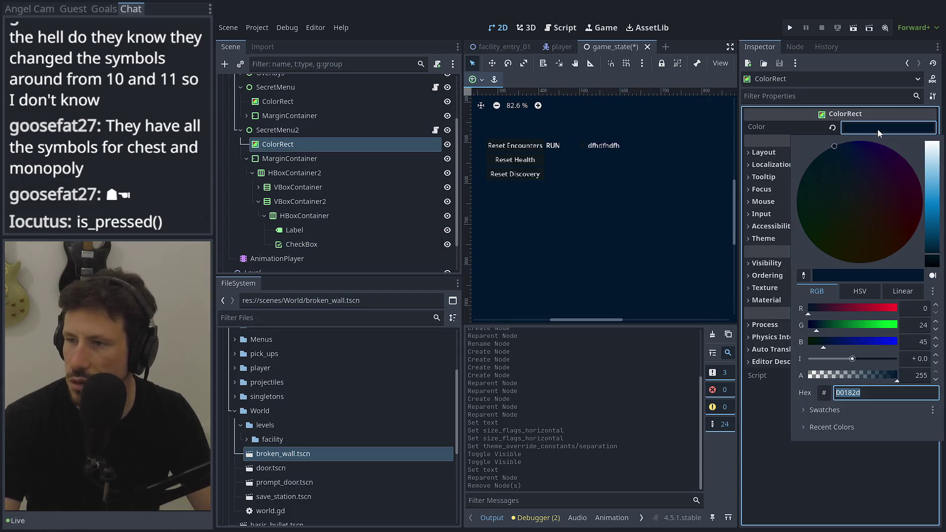
pyautogui.moveTo(932, 163); pyautogui.dragTo(941, 206)
pyautogui.click(278, 181)
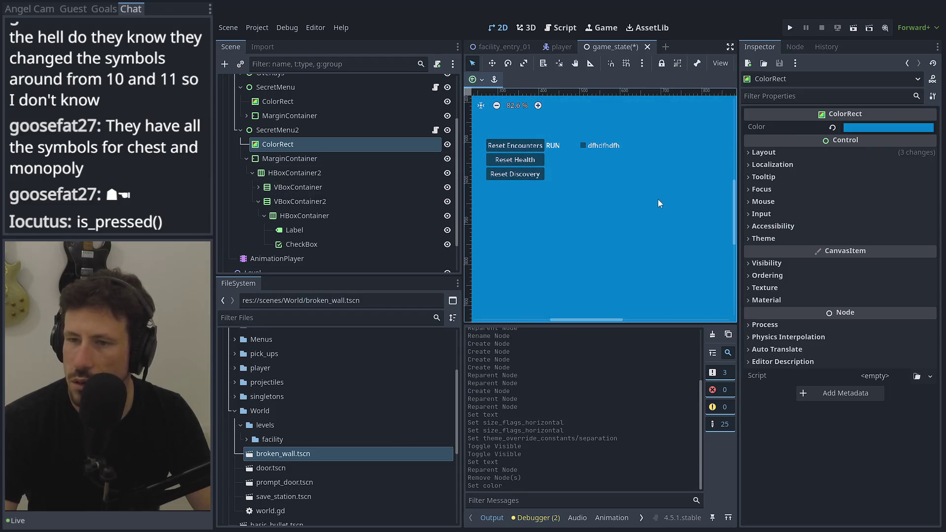
pyautogui.scroll(4, 608, 141)
pyautogui.scroll(-4, 572, 141)
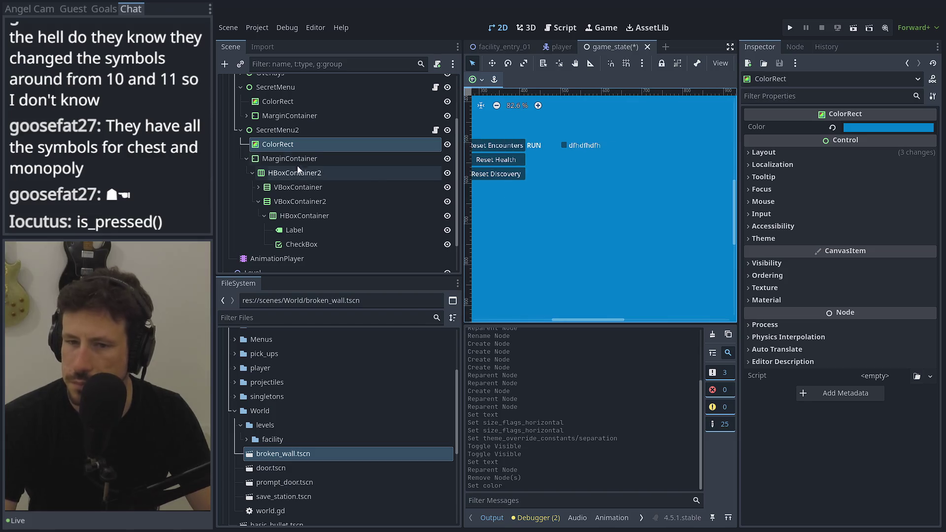
pyautogui.click(293, 230)
# Delete the RUN Label and the CheckBox nodes from the secret menu.
pyautogui.rightClick(293, 233)
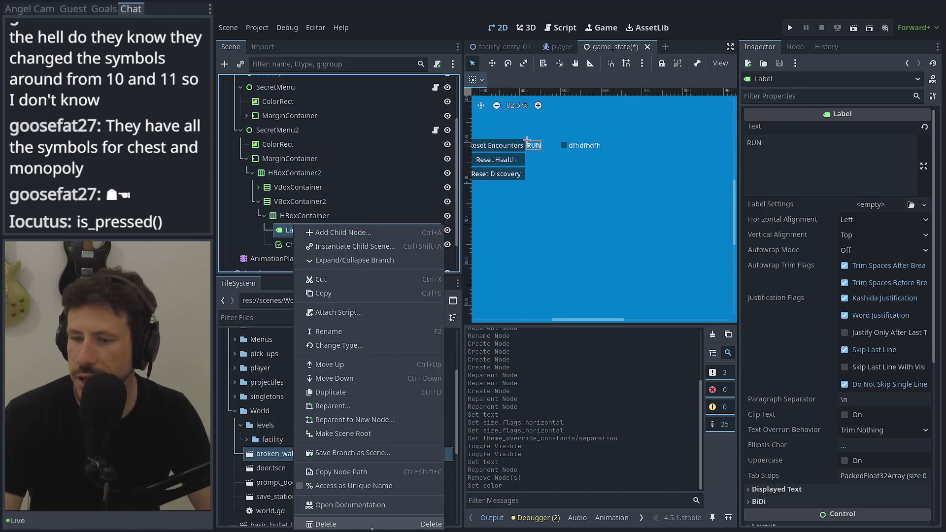
pyautogui.click(374, 524)
pyautogui.click(442, 270)
pyautogui.click(311, 234)
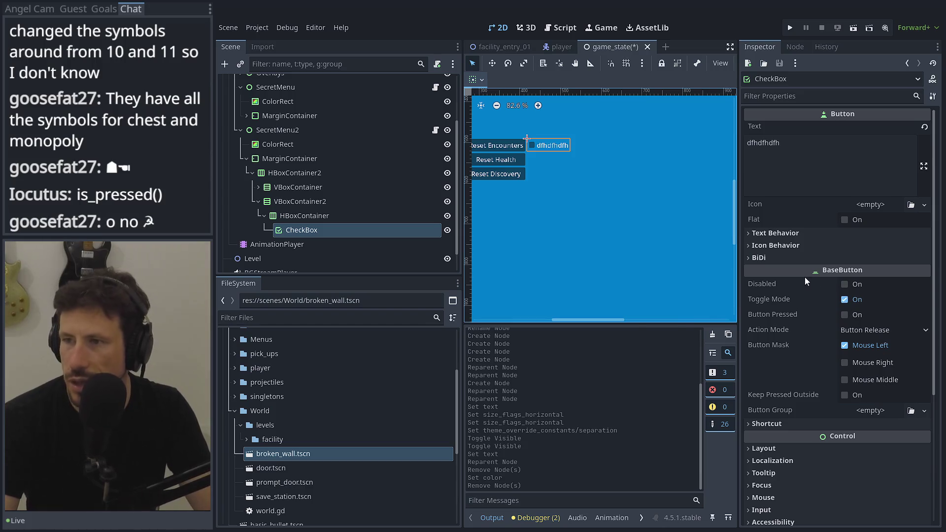
pyautogui.rightClick(301, 230)
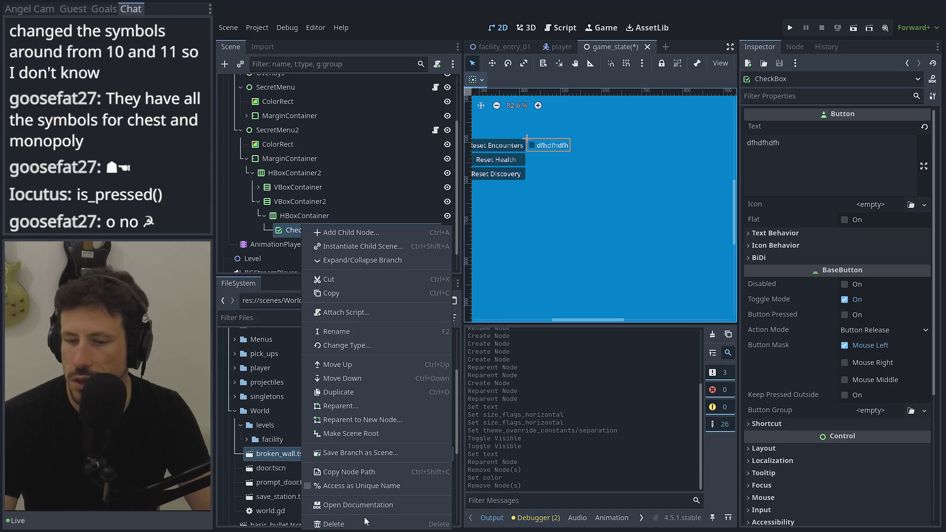
pyautogui.click(345, 521)
pyautogui.click(437, 281)
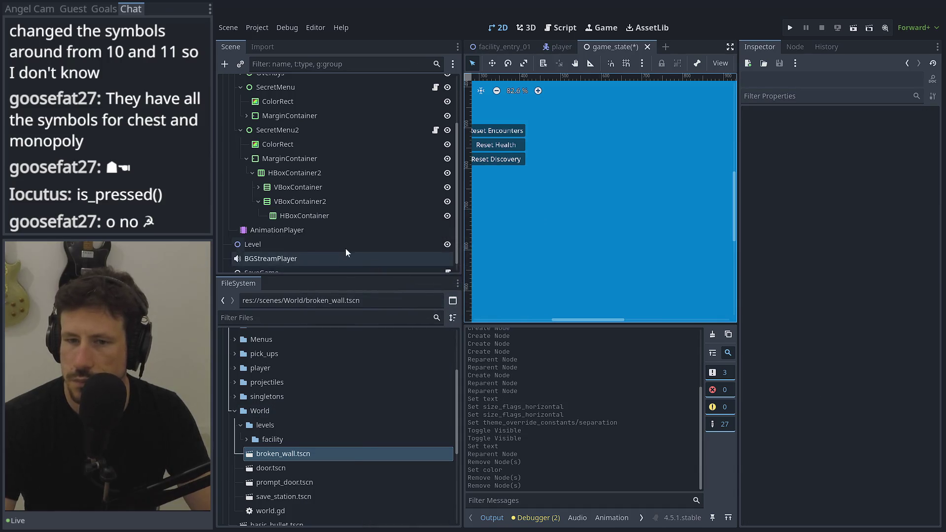
# Delete the leftover empty HBoxContainer row.
pyautogui.click(314, 187)
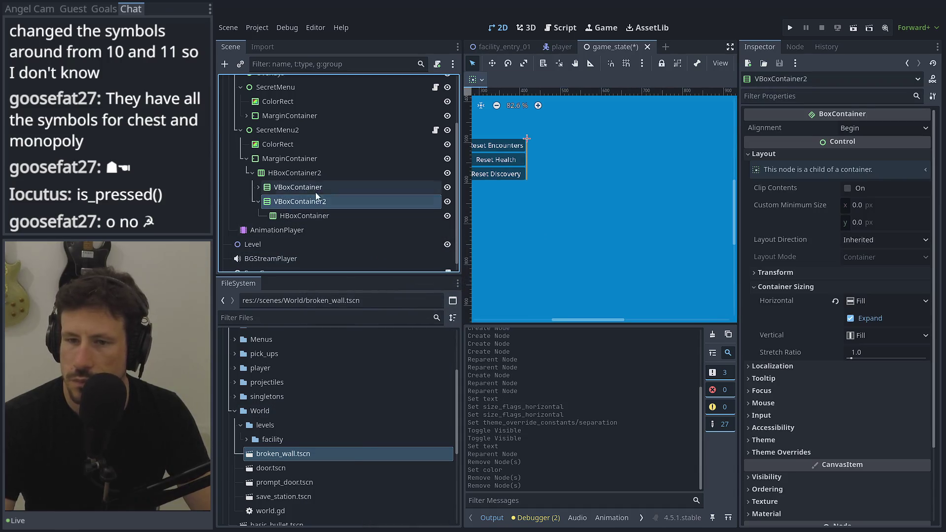
pyautogui.click(303, 215)
pyautogui.rightClick(302, 214)
pyautogui.click(356, 513)
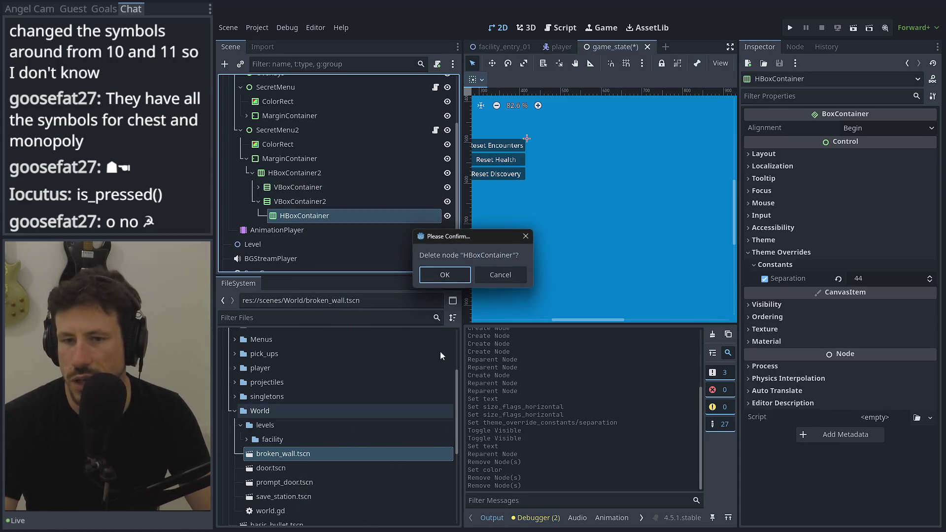
pyautogui.click(426, 275)
# Rename VBoxContainer2 to StateList and the other VBoxContainer to Buttons.
pyautogui.click(303, 200)
pyautogui.click(304, 200)
pyautogui.hotkey('ctrl', 'a')
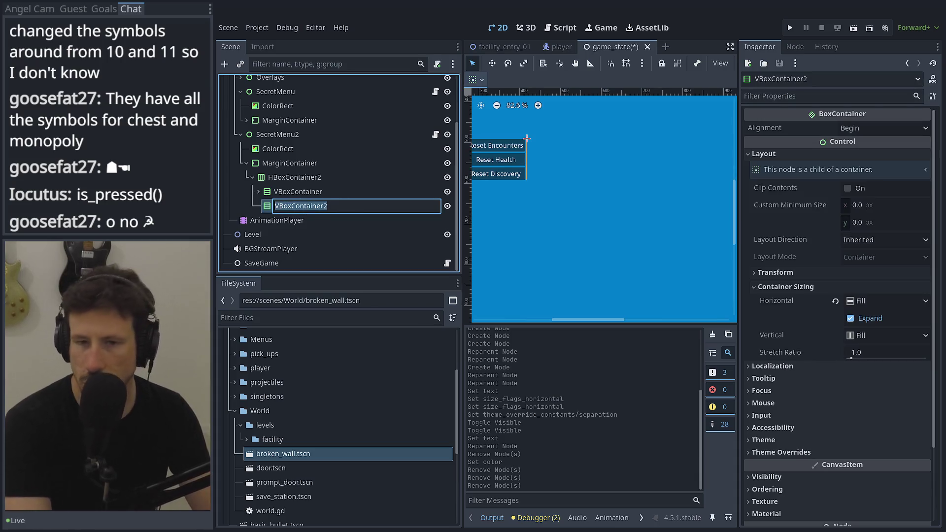
pyautogui.write('State')
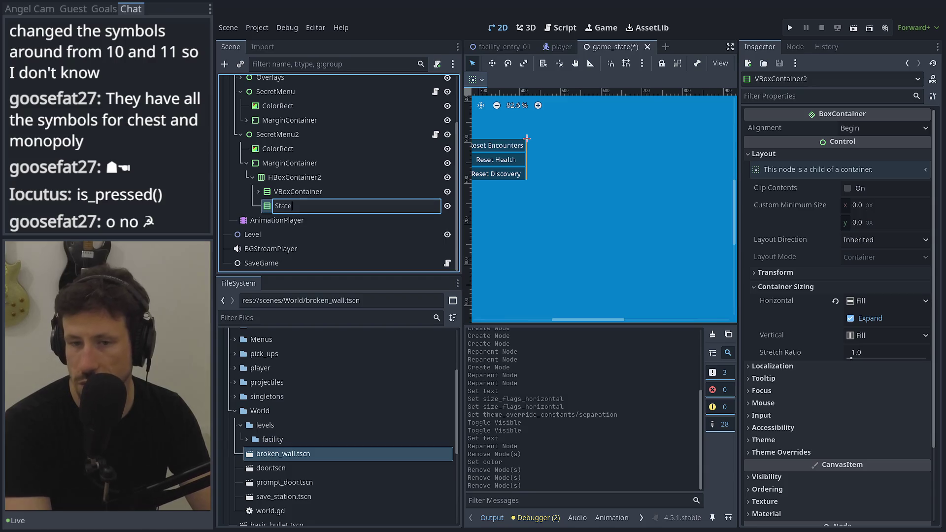
pyautogui.write('List')
pyautogui.press('Return')
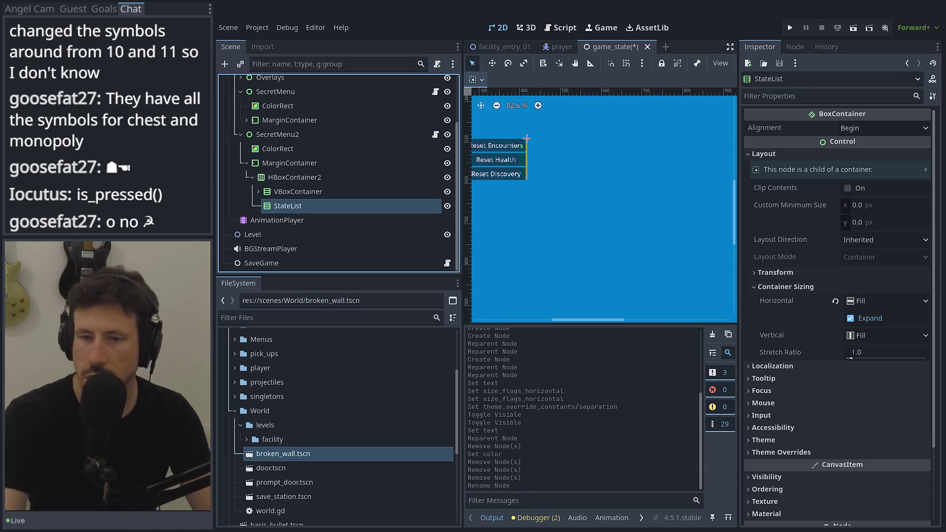
pyautogui.doubleClick(308, 191)
pyautogui.write('B')
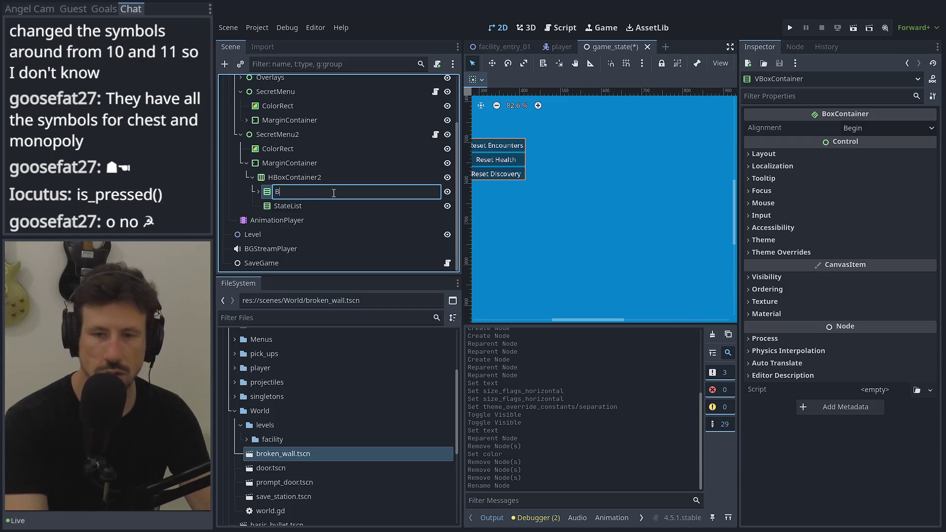
pyautogui.write('uttons')
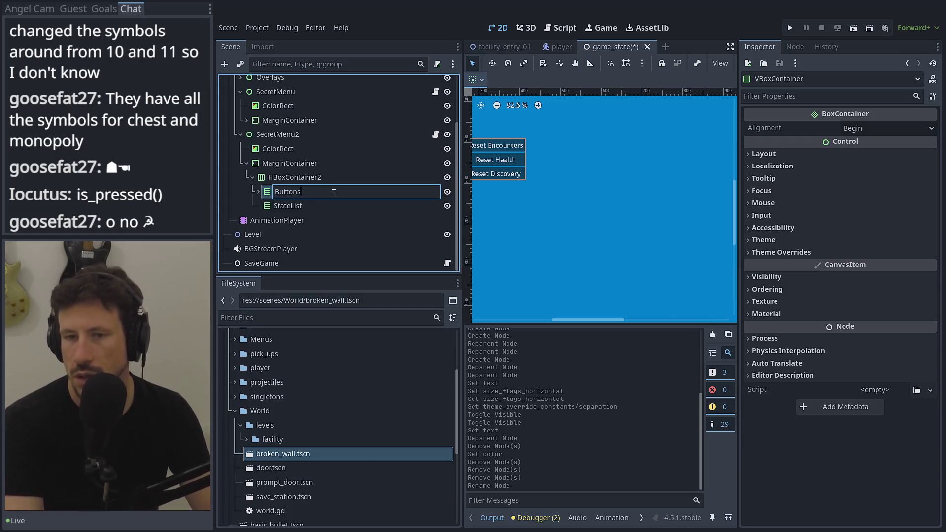
pyautogui.press('Return')
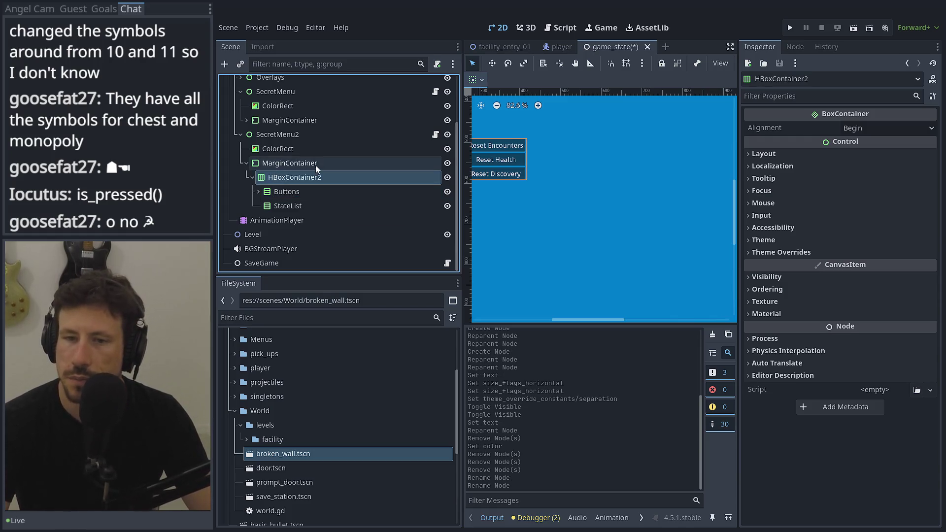
# Open SecretMenu2's attached secret_menu.gd script for editing.
pyautogui.click(315, 163)
pyautogui.click(435, 134)
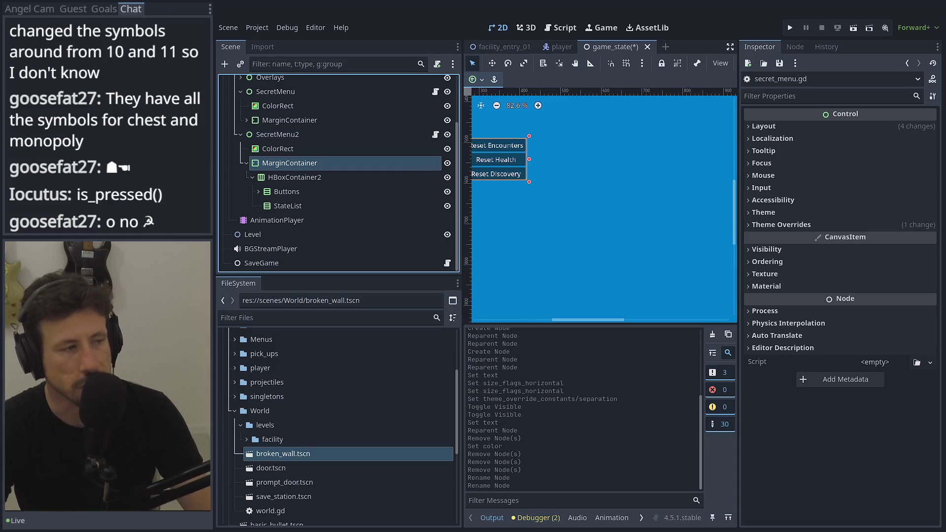
pyautogui.click(560, 28)
# Write line 29 as checkbox.pressed = player_state_data.unlocked_states[i], dropping the is_ prefix.
pyautogui.press('BackSpace')
pyautogui.write('i')
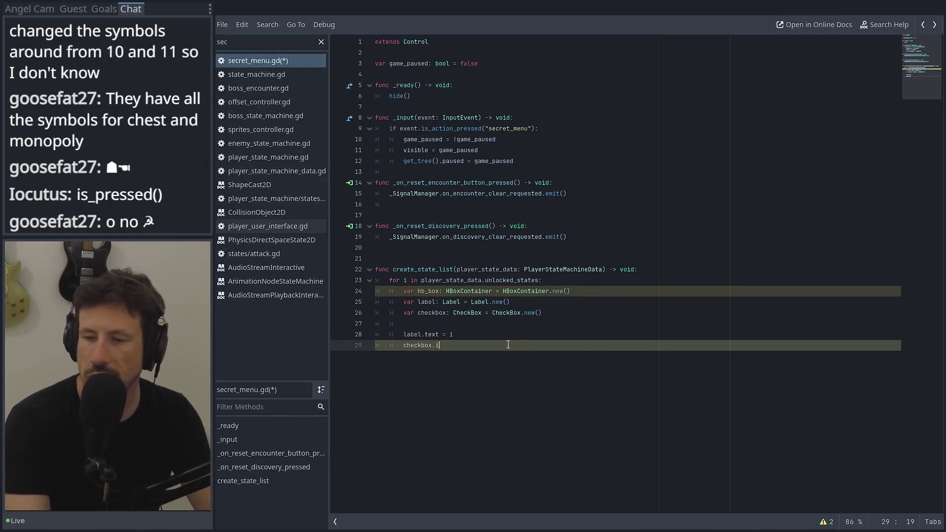
pyautogui.write('s_')
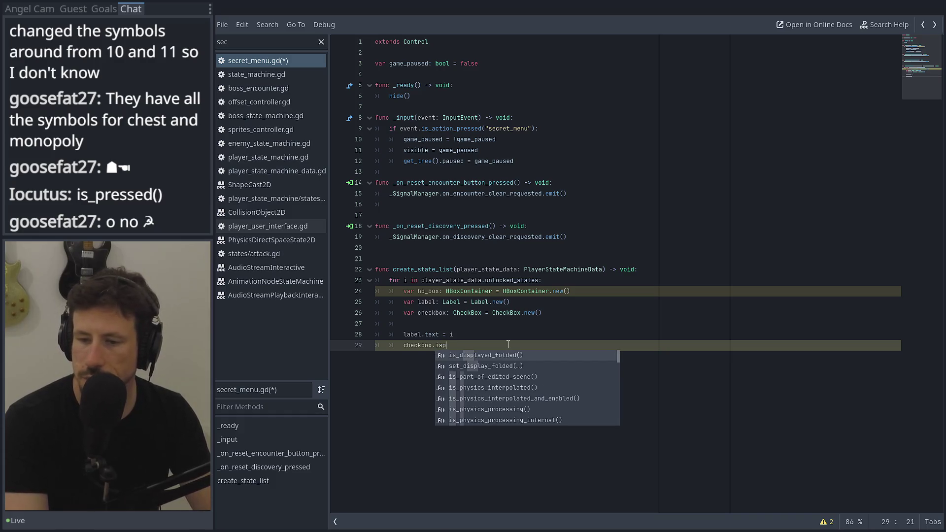
pyautogui.write('pre')
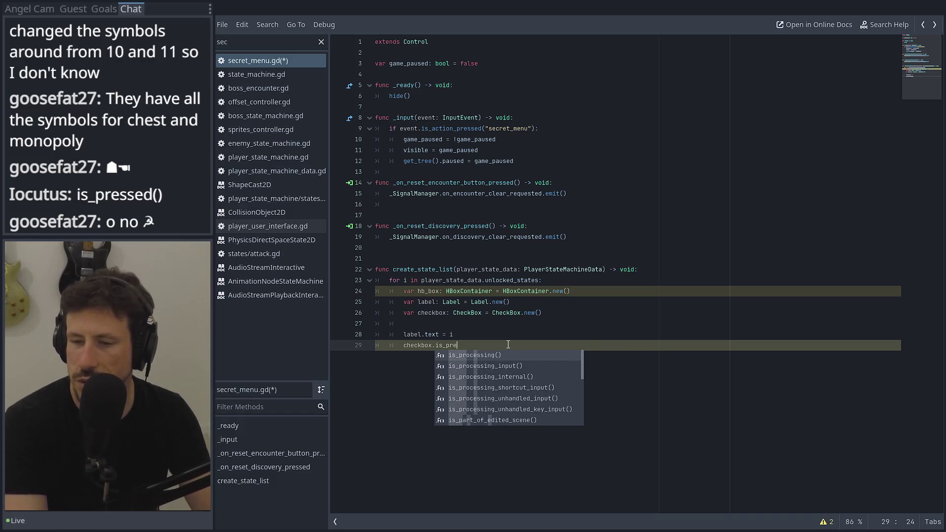
pyautogui.write('ssed')
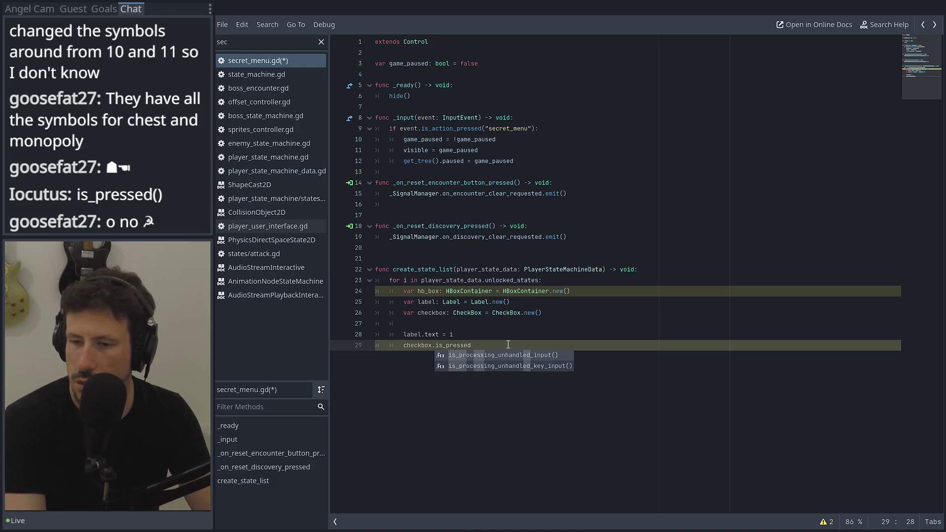
pyautogui.write(' = ')
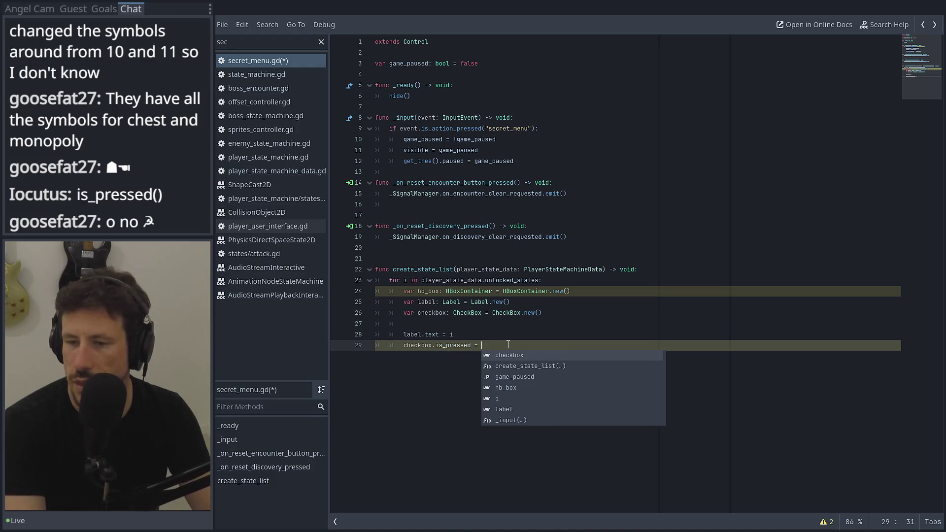
pyautogui.write('i')
pyautogui.press('BackSpace')
pyautogui.write('player_')
pyautogui.press('Return')
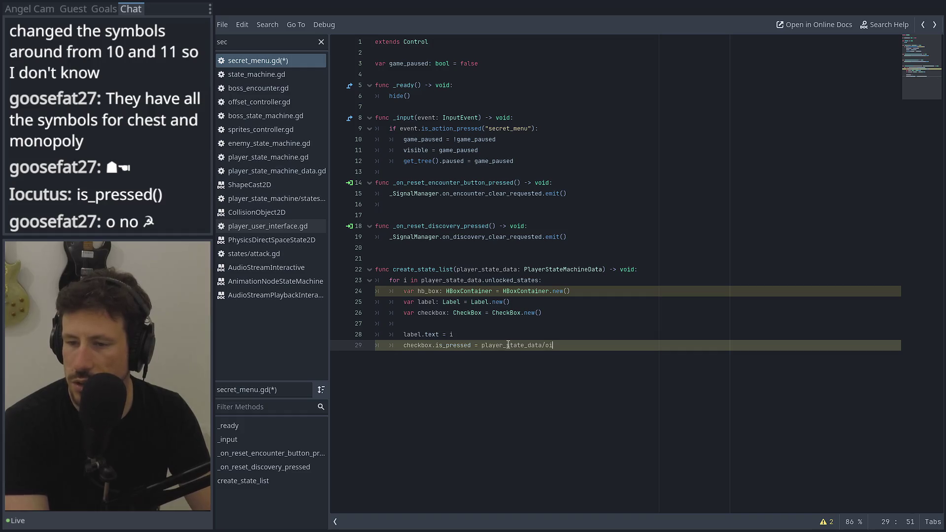
pyautogui.write('.un')
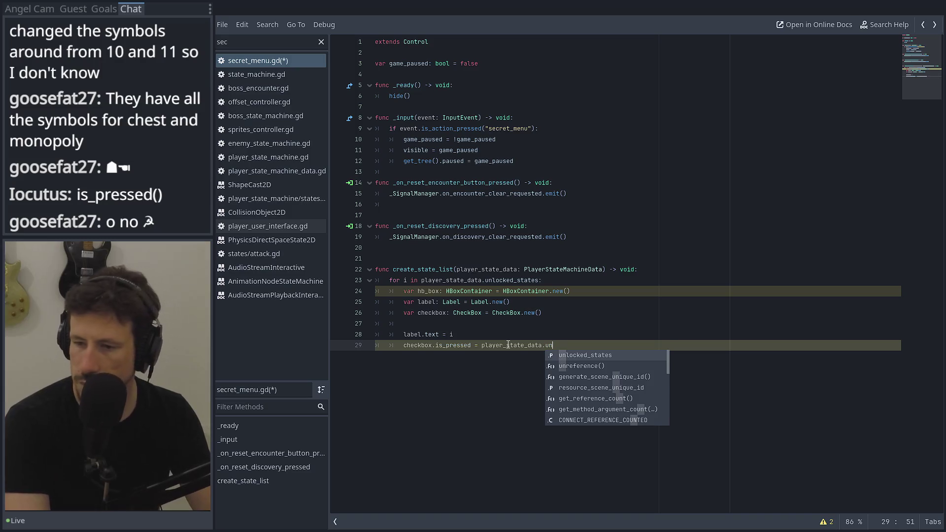
pyautogui.press('Return')
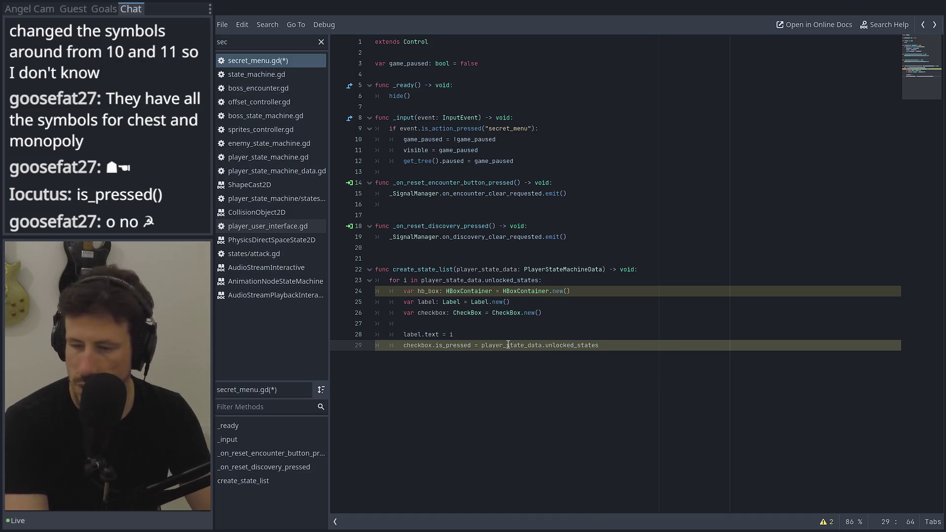
pyautogui.write('i')
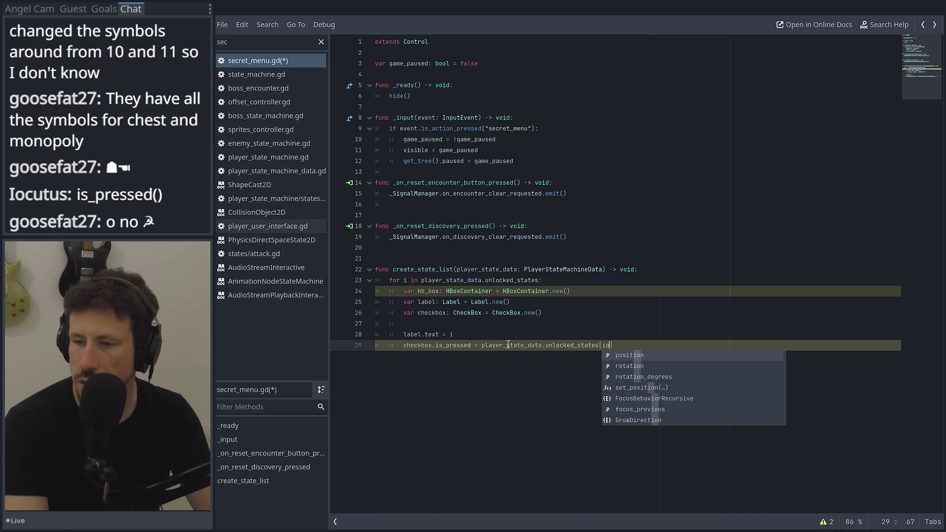
pyautogui.click(508, 336)
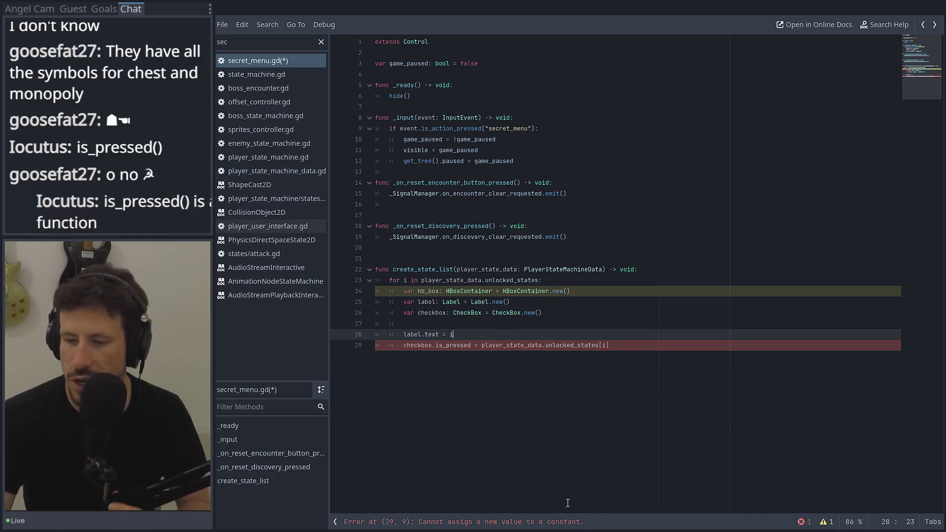
pyautogui.click(452, 360)
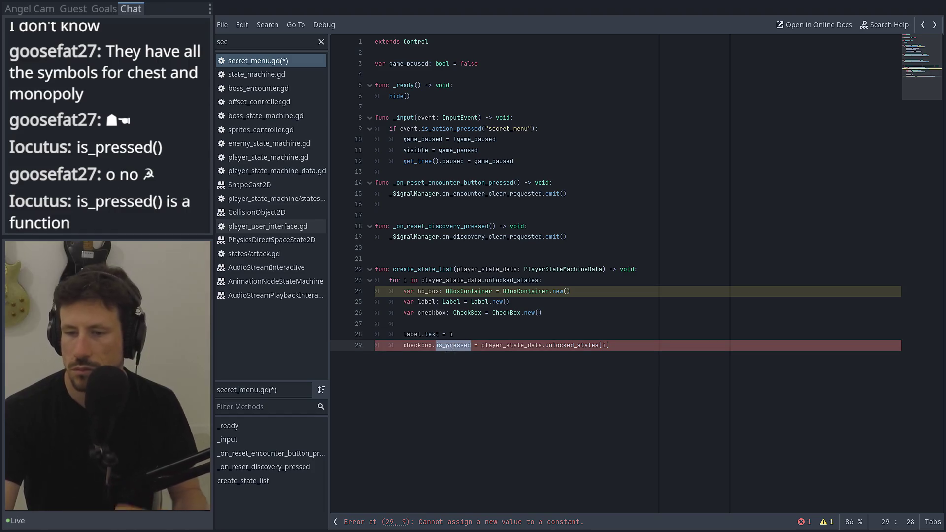
pyautogui.press('BackSpace')
pyautogui.press('BackSpace')
pyautogui.press('BackSpace')
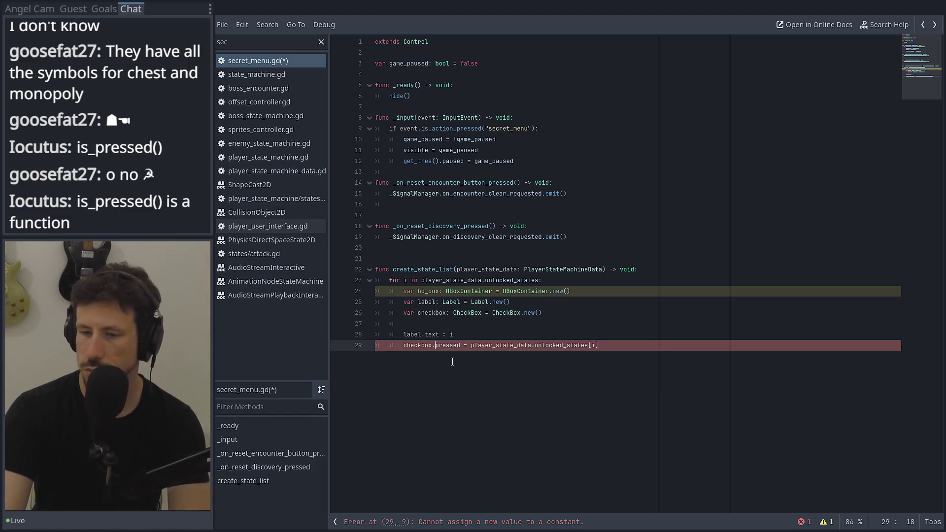
pyautogui.keyDown('ctrl'); pyautogui.click(436, 347); pyautogui.keyUp('ctrl')
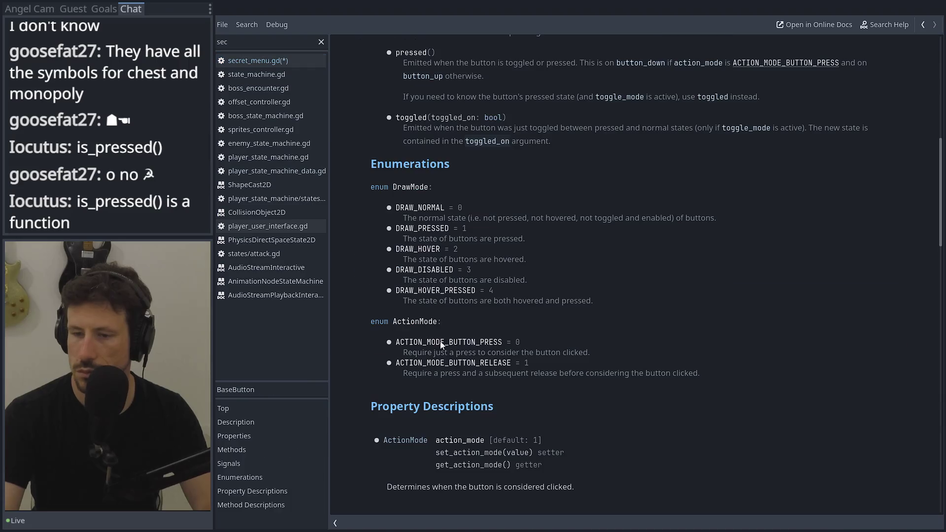
pyautogui.scroll(10, 393, 141)
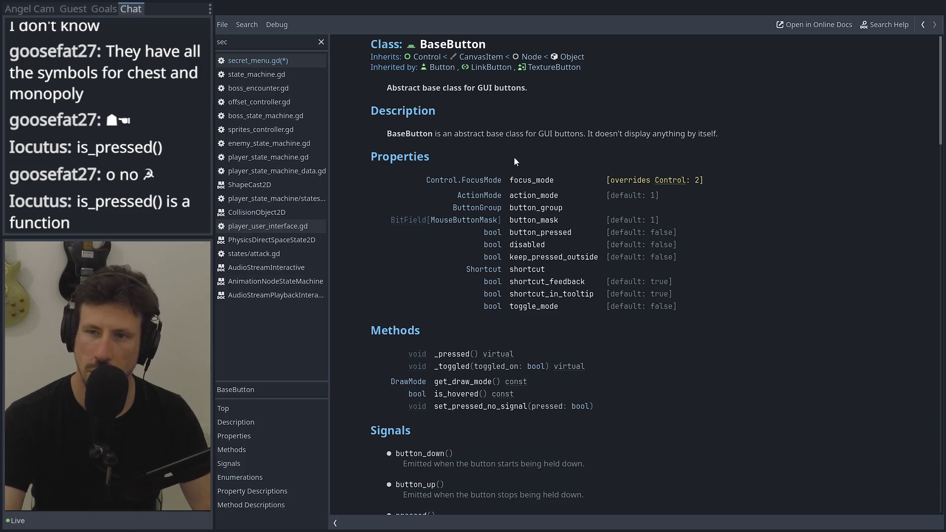
pyautogui.scroll(-3, 471, 218)
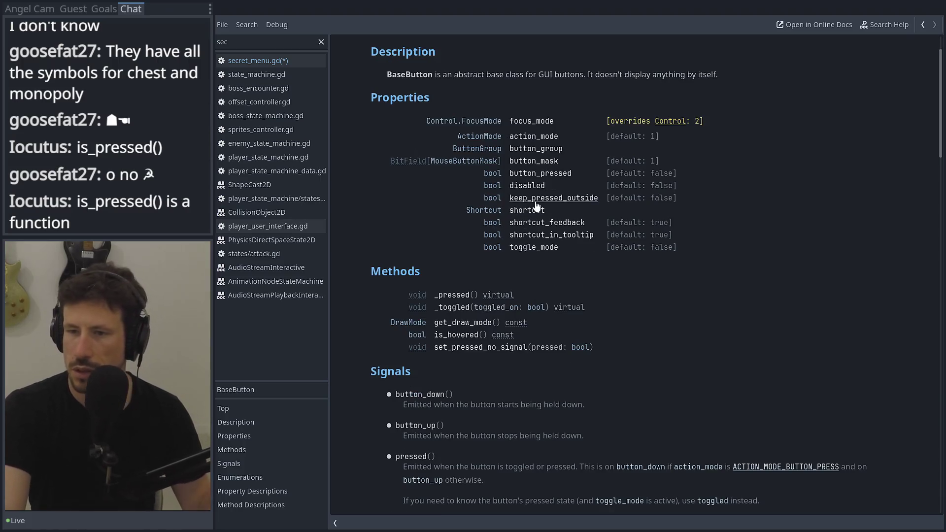
pyautogui.click(535, 173)
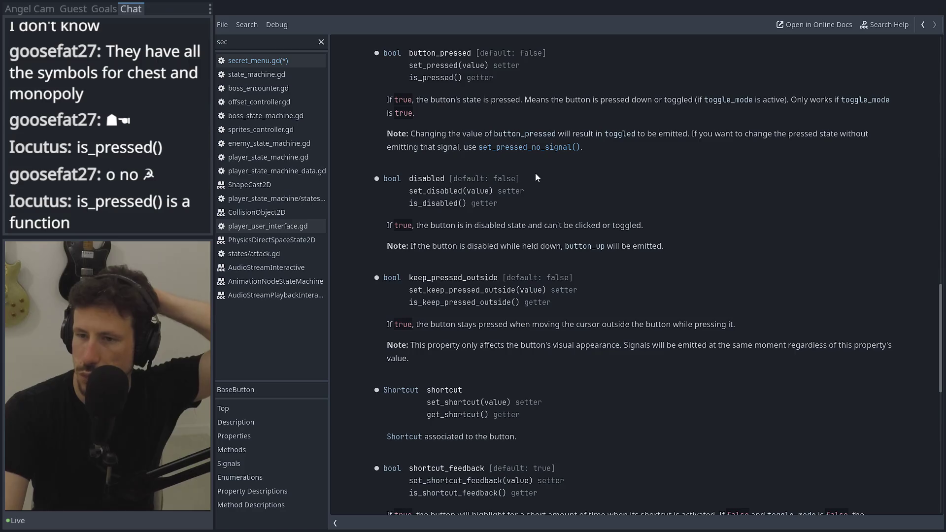
pyautogui.doubleClick(437, 58)
pyautogui.hotkey('ctrl', 'c')
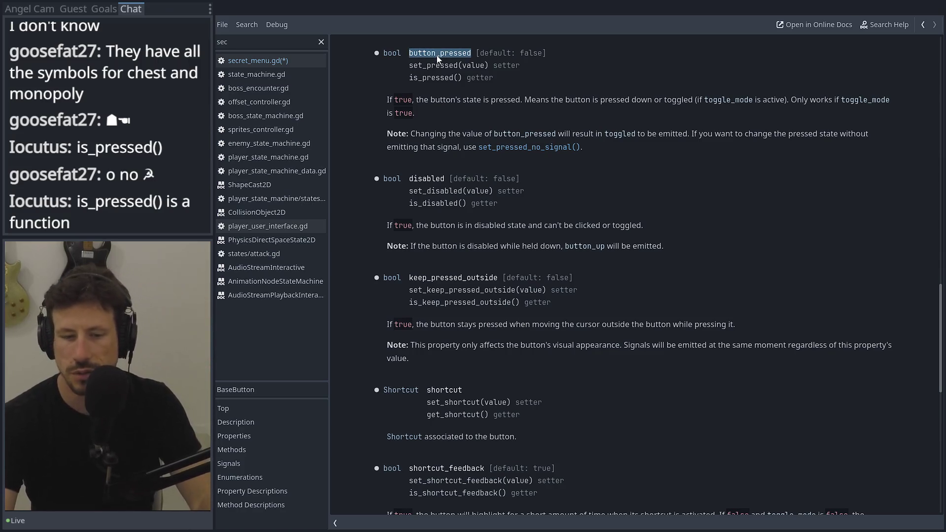
pyautogui.click(923, 25)
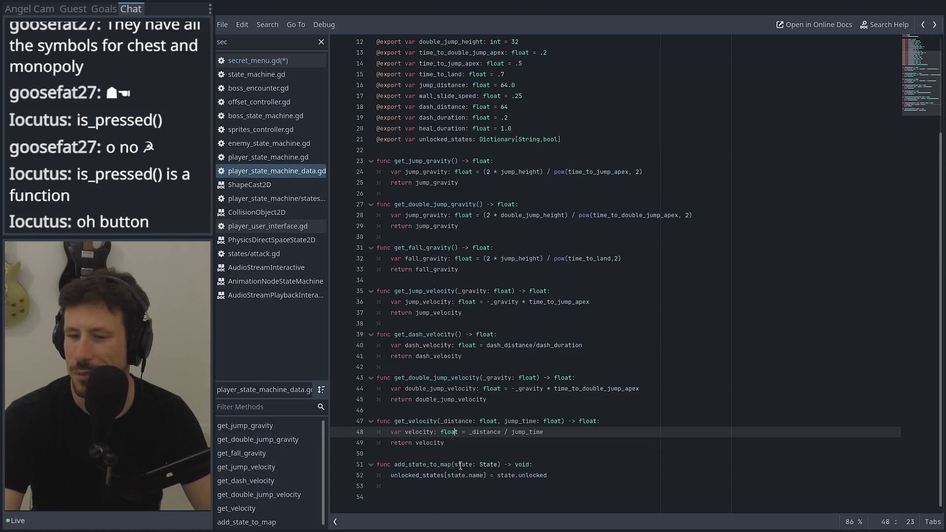
pyautogui.click(253, 61)
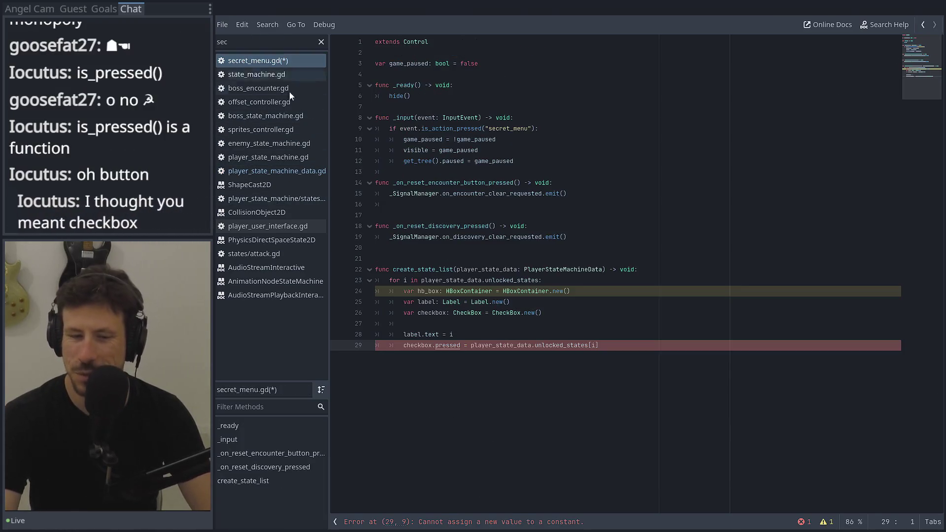
# Change pressed to button_pressed and delete the HBoxContainer and Label creation lines.
pyautogui.doubleClick(442, 345)
pyautogui.hotkey('ctrl', 'v')
pyautogui.press('BackSpace')
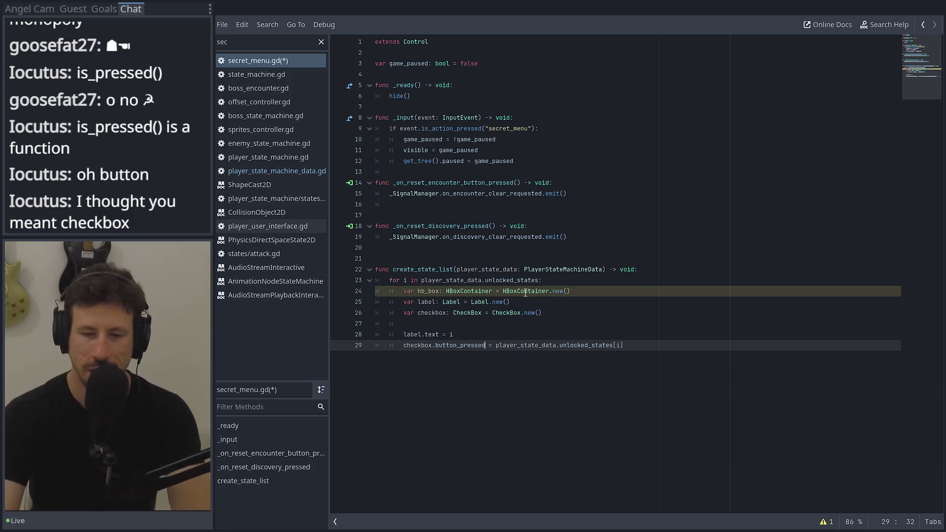
pyautogui.moveTo(525, 293)
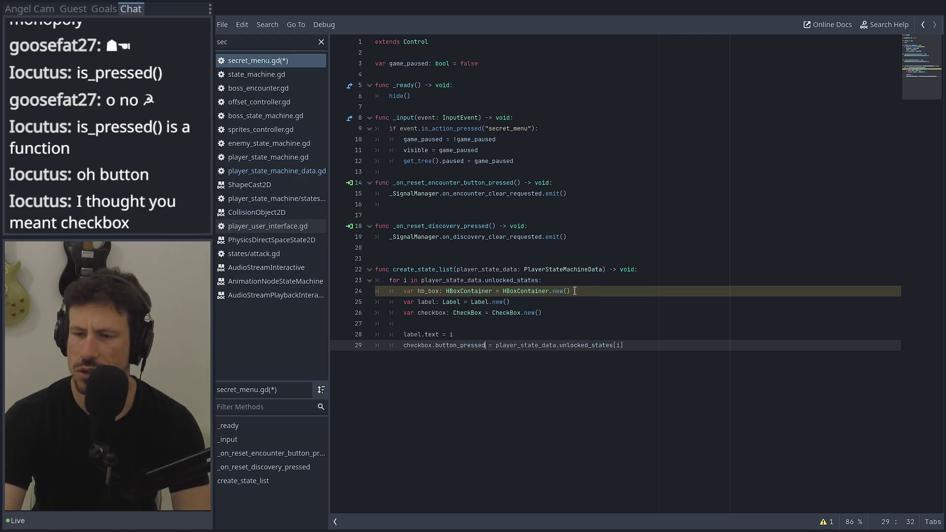
pyautogui.moveTo(575, 290); pyautogui.dragTo(340, 293)
pyautogui.press('BackSpace')
pyautogui.moveTo(563, 300); pyautogui.dragTo(314, 300)
pyautogui.press('BackSpace')
pyautogui.press('BackSpace')
pyautogui.press('BackSpace')
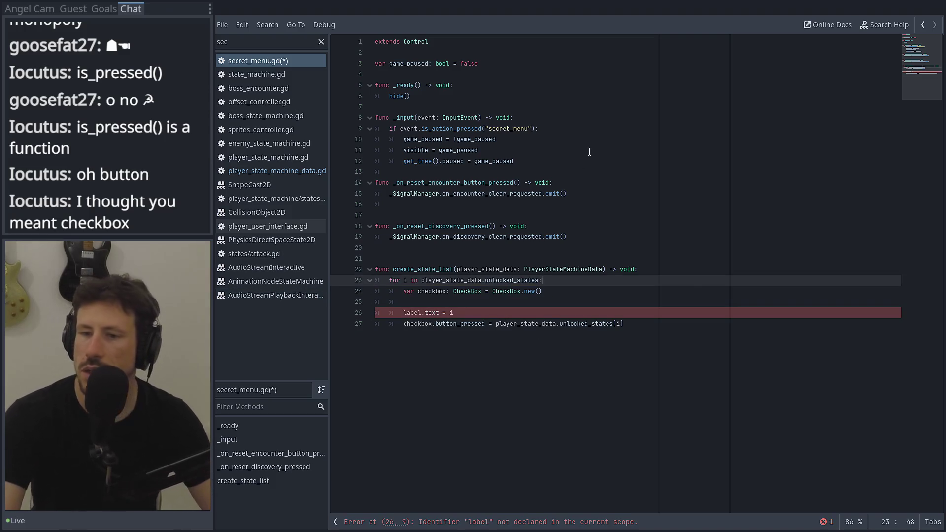
# Rename label.text to checkbox.text, remove blank line 25, and leave distraction-free mode.
pyautogui.click(479, 302)
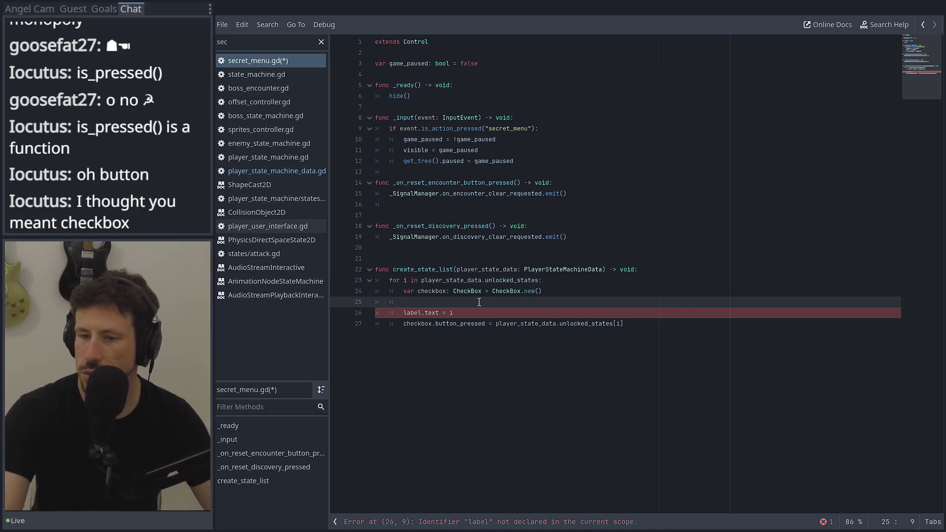
pyautogui.moveTo(457, 312); pyautogui.dragTo(328, 321)
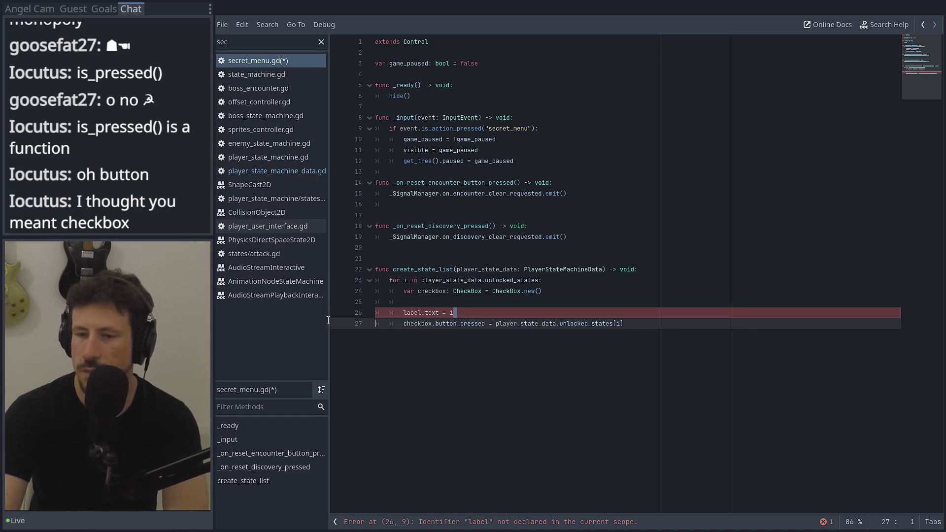
pyautogui.click(431, 291)
pyautogui.click(411, 313)
pyautogui.doubleClick(411, 313)
pyautogui.write('checkbox')
pyautogui.click(411, 299)
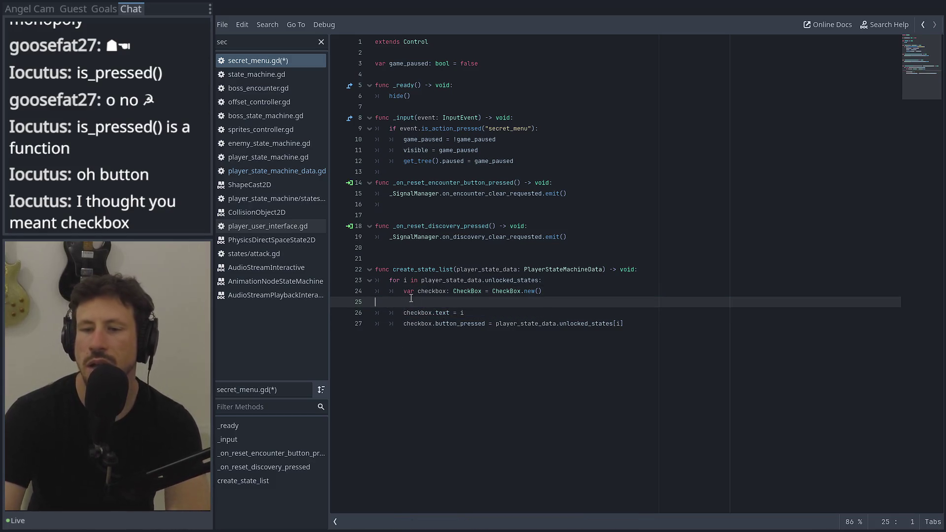
pyautogui.press('BackSpace')
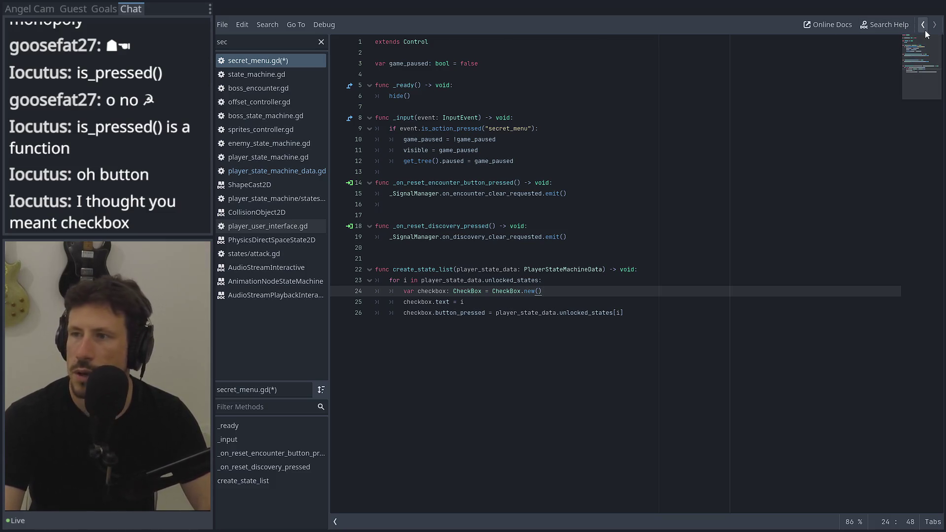
pyautogui.hotkey('ctrl', 'F1')
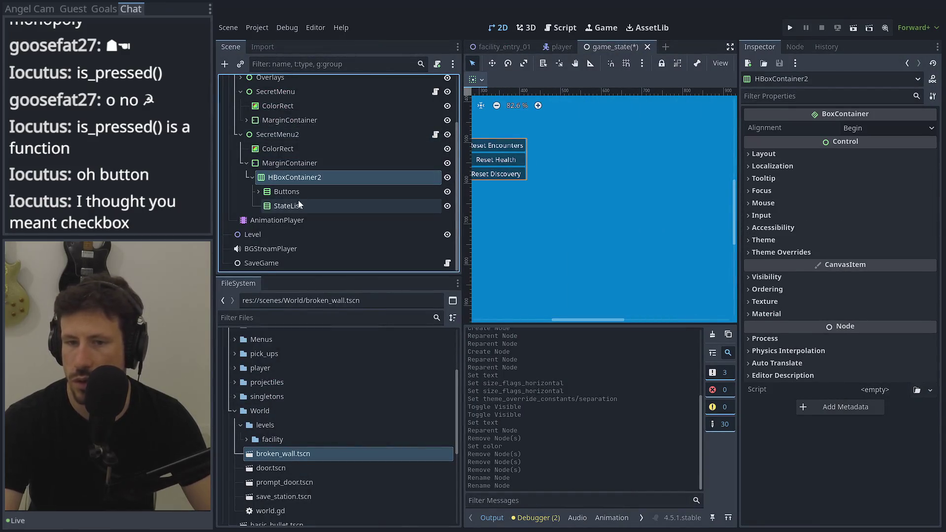
# Check StateList's layout and fill-and-expand horizontal sizing, then switch to the script editor.
pyautogui.click(296, 206)
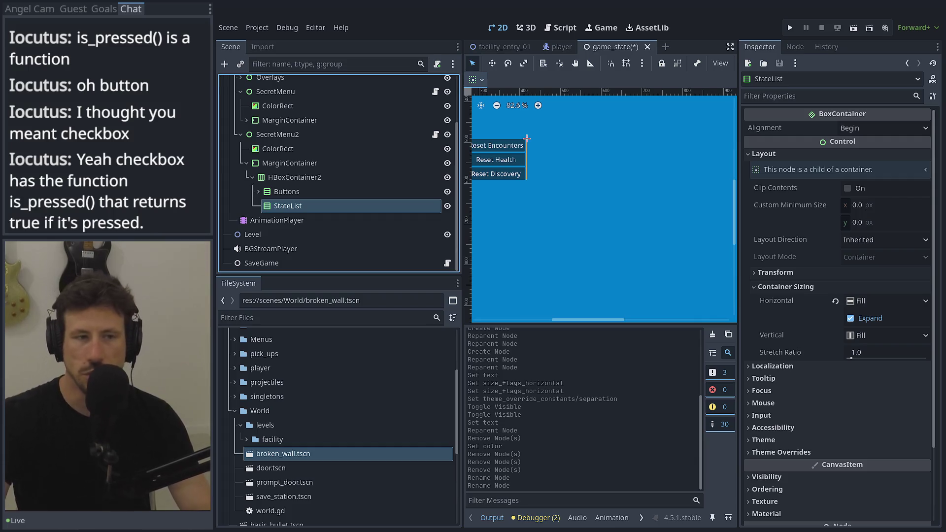
pyautogui.hotkey('ctrl', 'F3')
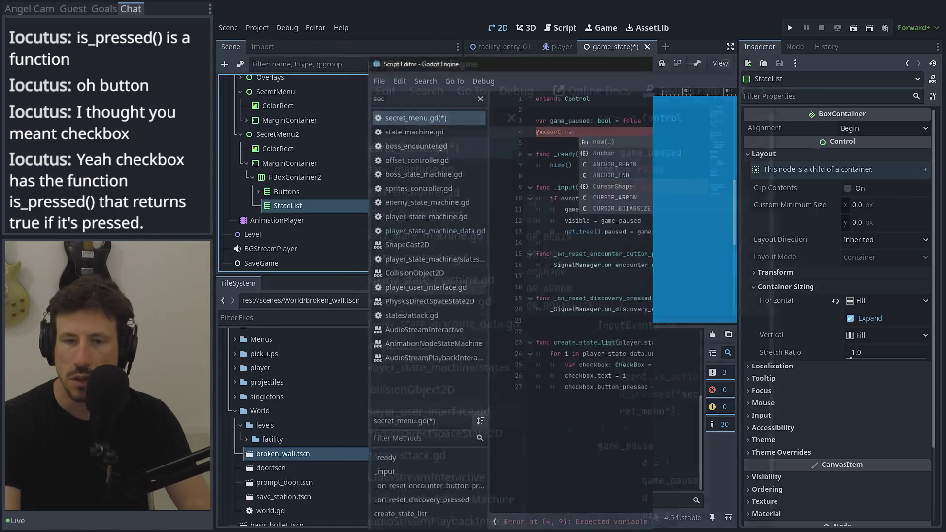
pyautogui.hotkey('ctrl', 'shift', 'F11')
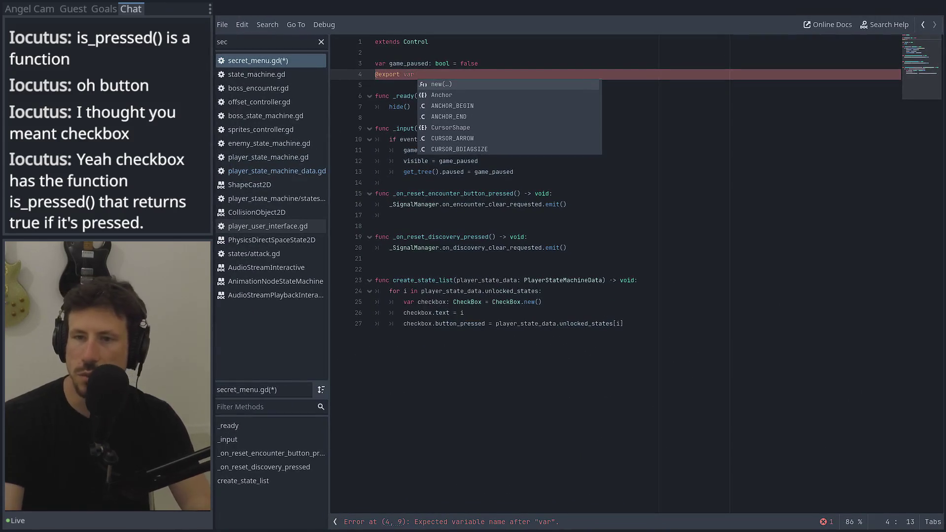
pyautogui.click(435, 75)
pyautogui.write('stae')
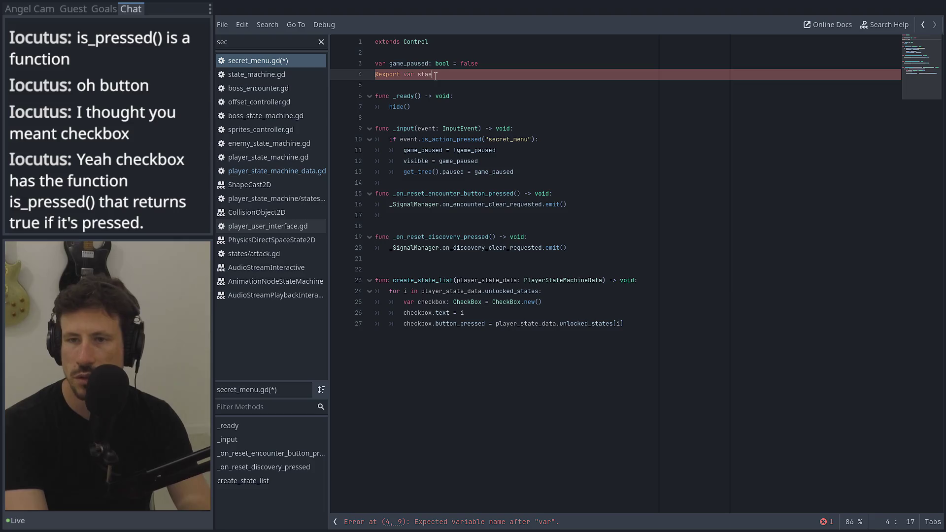
pyautogui.press('BackSpace')
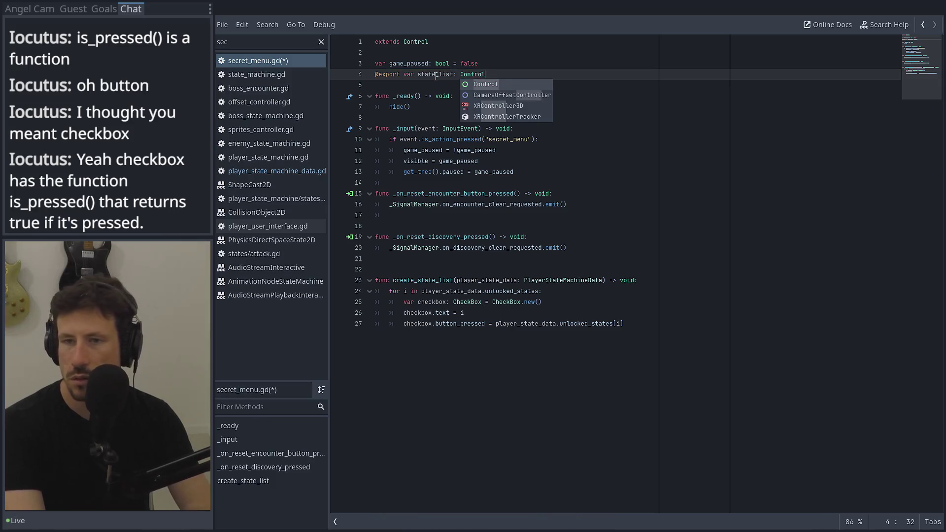
pyautogui.hotkey('ctrl', 's')
# Add state_list.add_child(checkbox) inside the create_state_list loop.
pyautogui.click(441, 332)
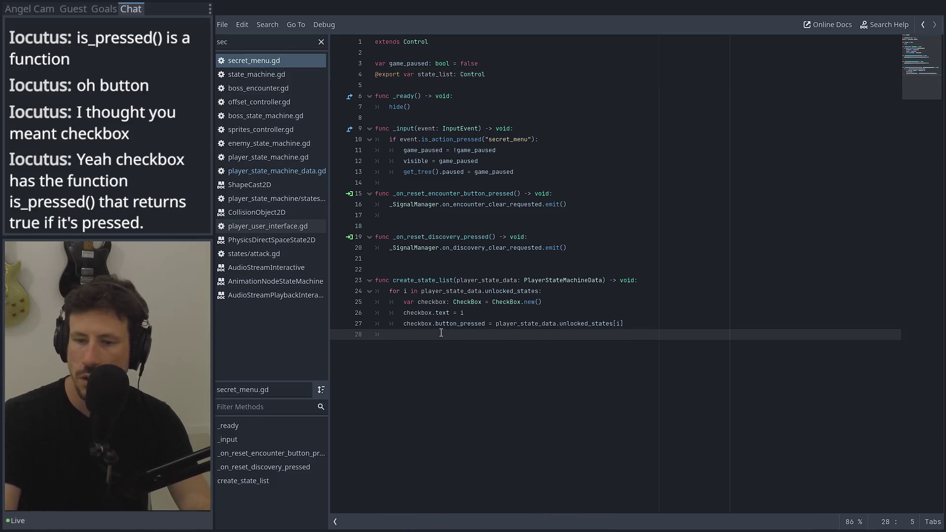
pyautogui.press('Tab')
pyautogui.write('s')
pyautogui.press('BackSpace')
pyautogui.write('e')
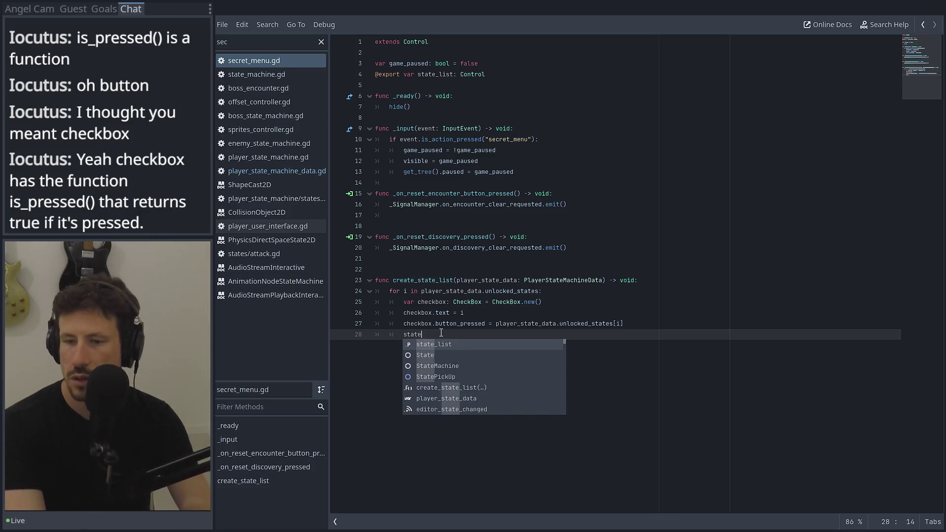
pyautogui.write('_list.add')
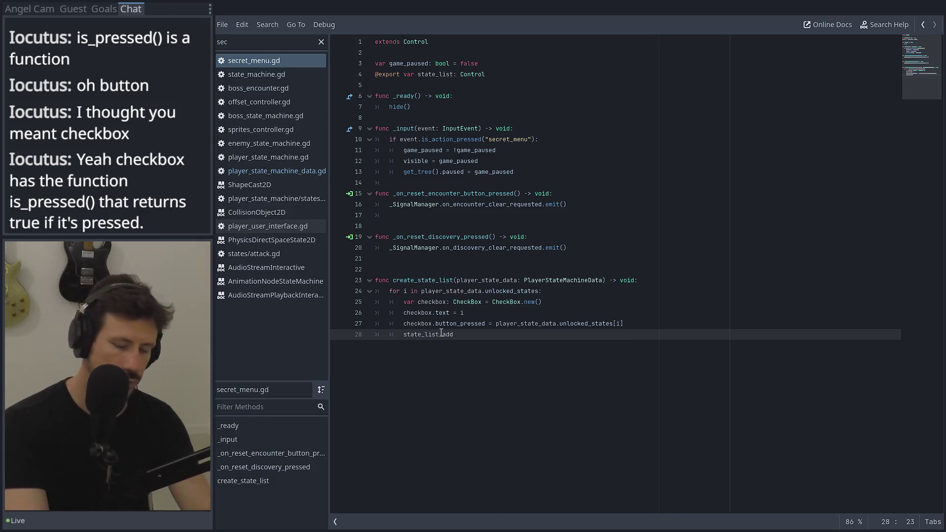
pyautogui.write('+il')
pyautogui.press('Return')
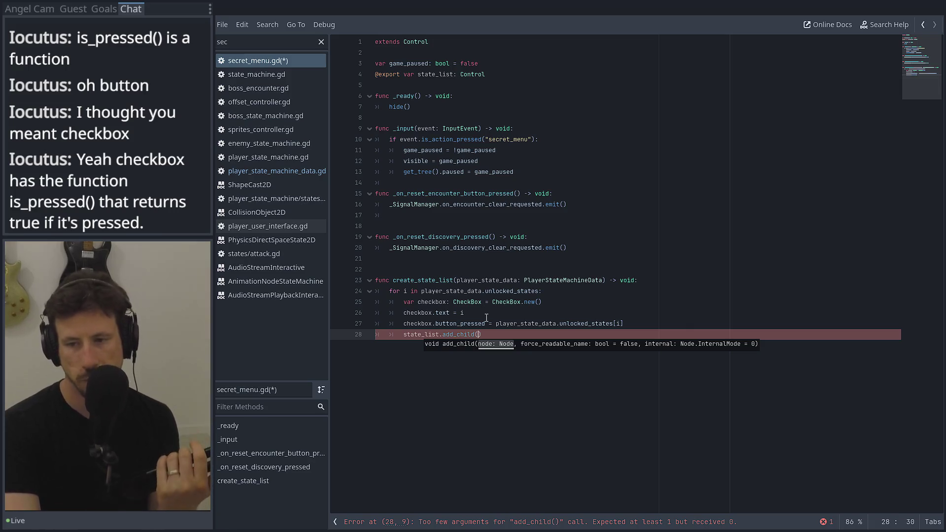
pyautogui.write('checkbox')
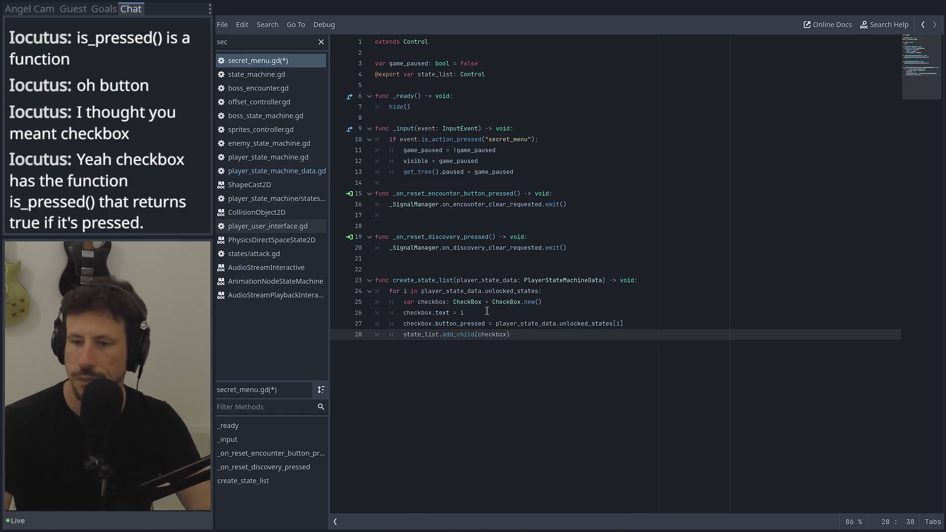
# Remove the extra blank line above create_state_list, save the script, and return to the scene.
pyautogui.click(444, 268)
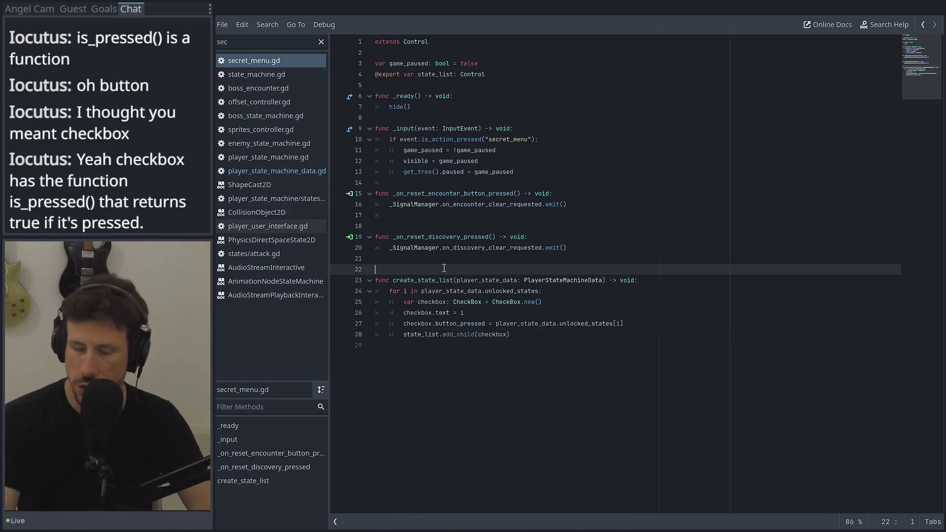
pyautogui.press('BackSpace')
pyautogui.hotkey('ctrl', 's')
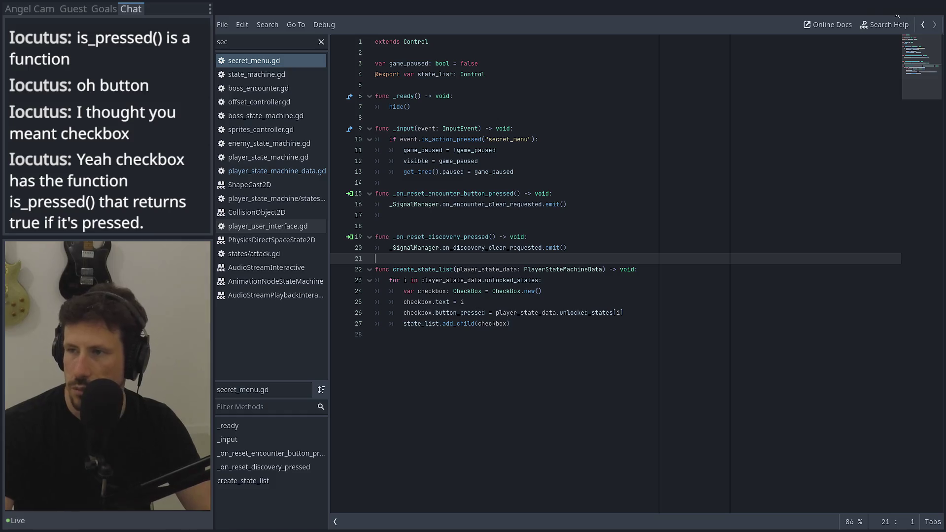
pyautogui.moveTo(862, 20); pyautogui.dragTo(816, 37)
pyautogui.click(389, 197)
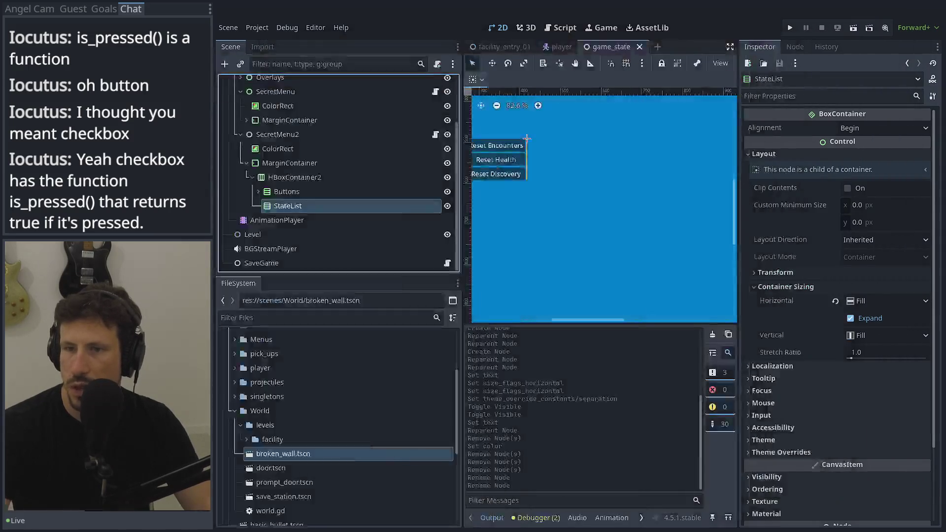
# Add a new Button node as a child of the Buttons container.
pyautogui.click(323, 193)
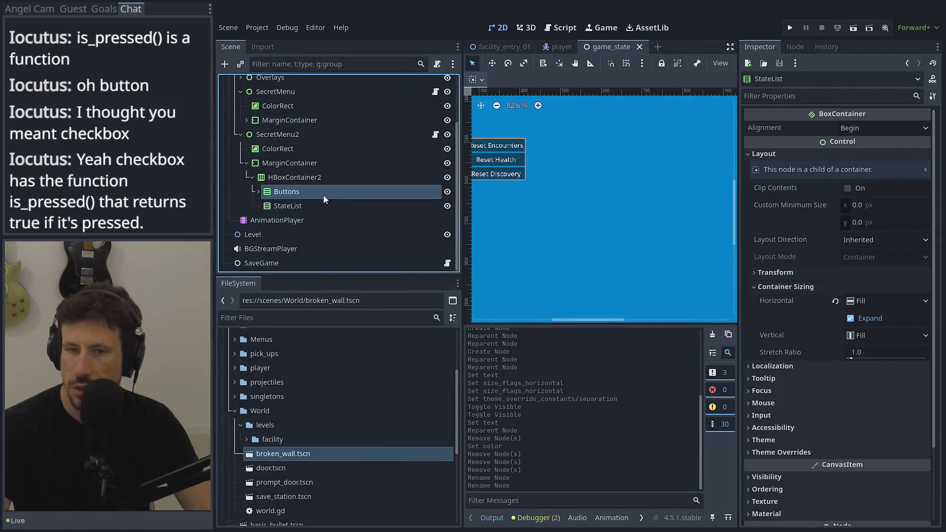
pyautogui.click(258, 191)
pyautogui.doubleClick(276, 189)
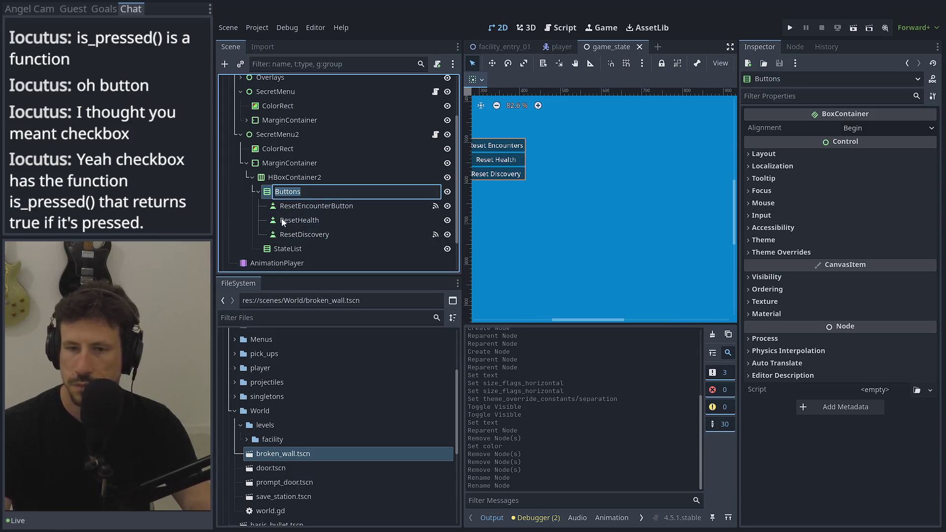
pyautogui.click(225, 64)
pyautogui.write('bu')
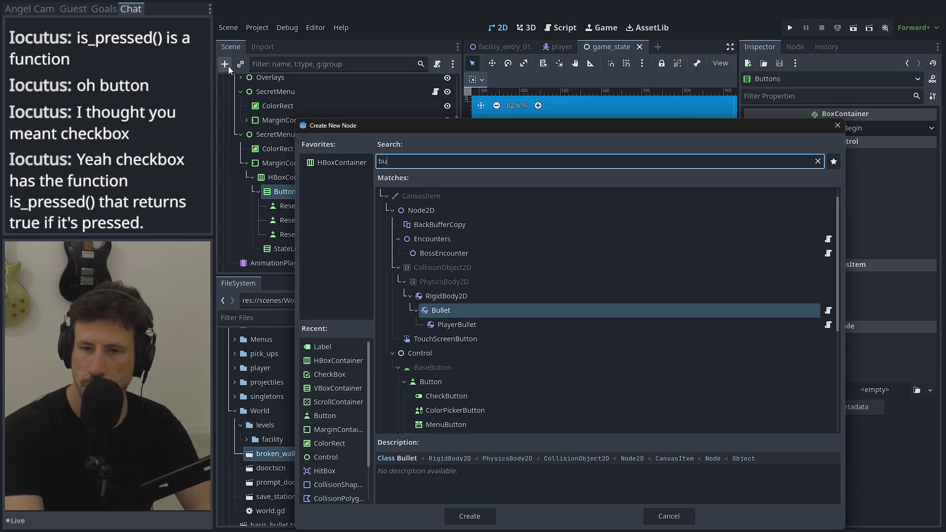
pyautogui.write('tt')
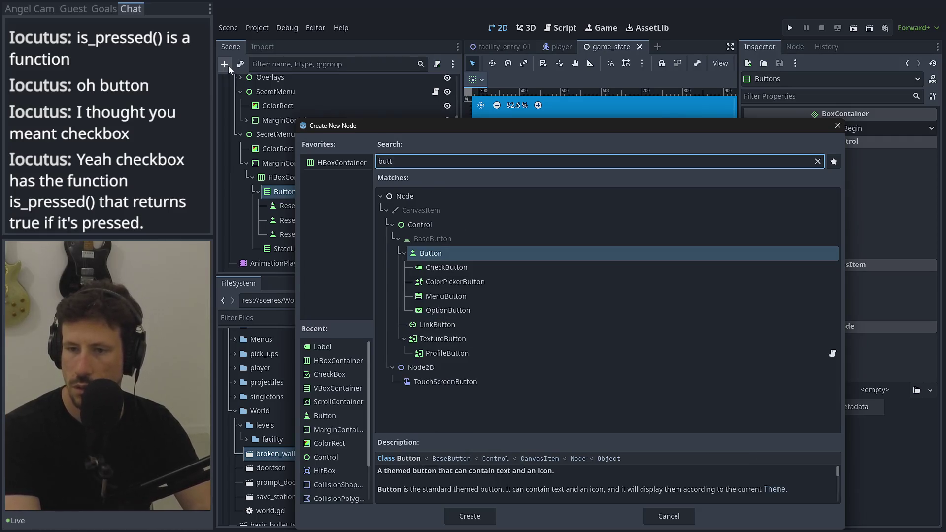
pyautogui.press('Return')
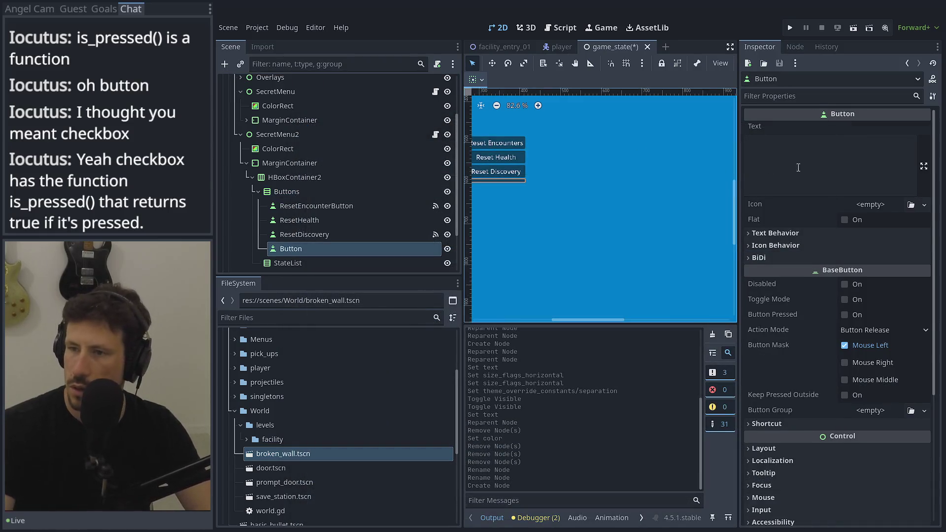
# Set the new button's text to 'Change Abilities' and save the scene.
pyautogui.click(812, 168)
pyautogui.write('Che')
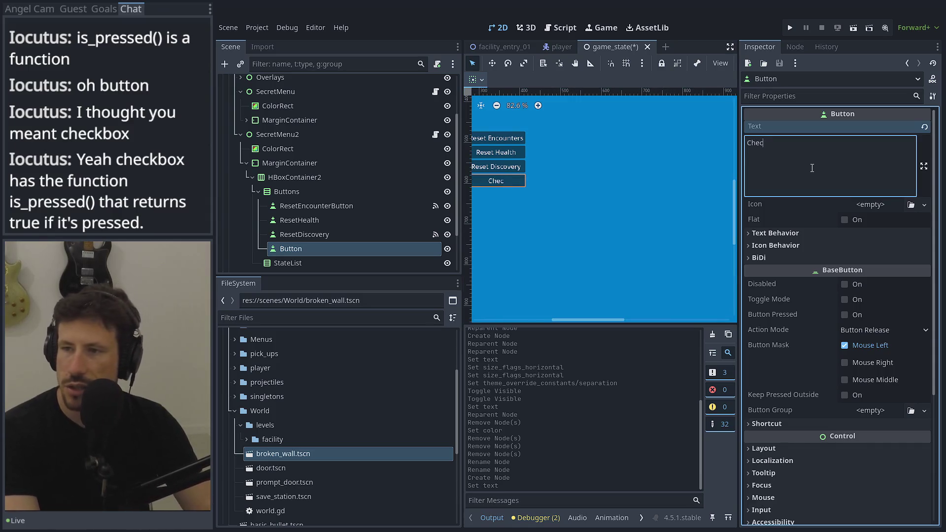
pyautogui.press('BackSpace')
pyautogui.write('an')
pyautogui.press('BackSpace')
pyautogui.write('ge Abilit')
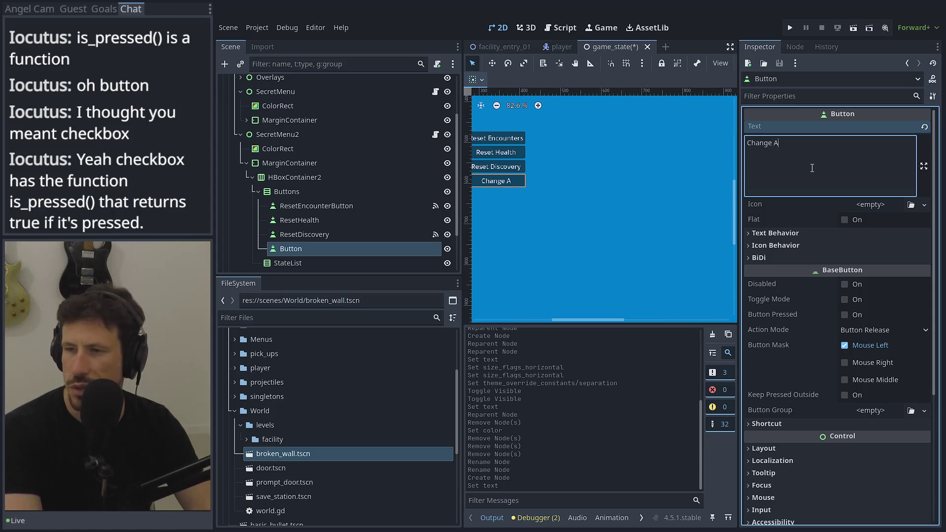
pyautogui.write('ies')
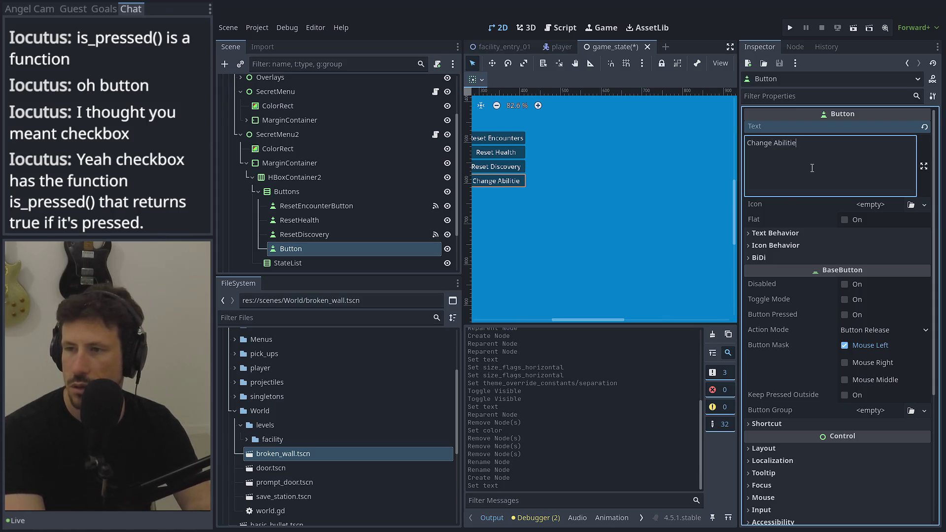
pyautogui.hotkey('ctrl', 's')
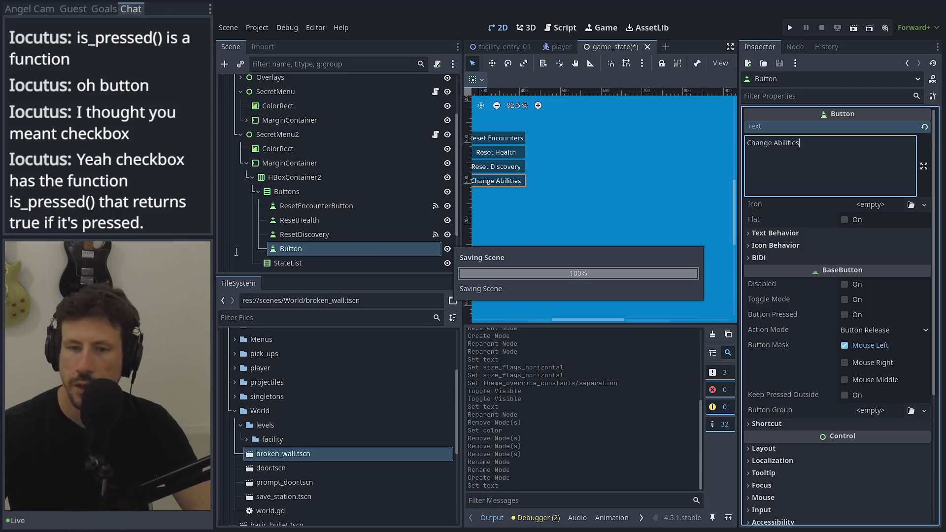
# Rename the new button node to AbilityButton.
pyautogui.click(560, 28)
pyautogui.hotkey('alt', 'Tab')
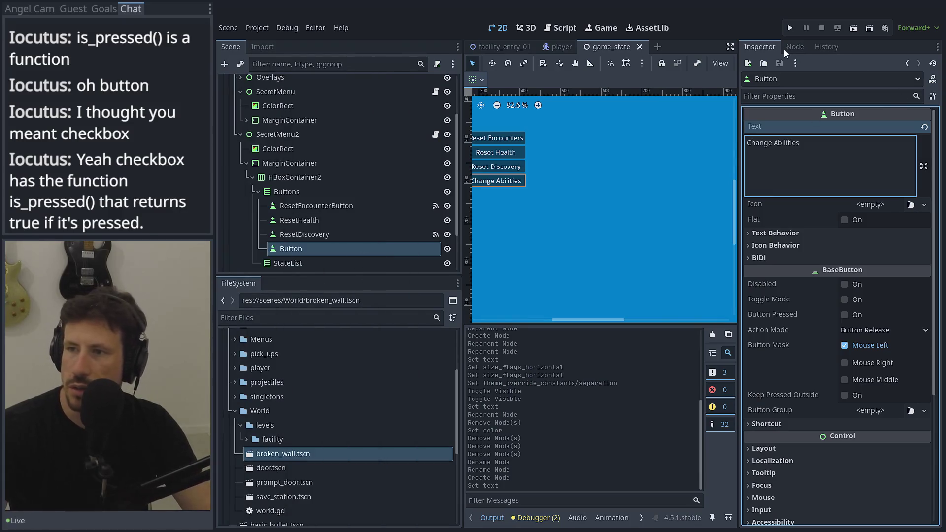
pyautogui.click(296, 248)
pyautogui.click(284, 248)
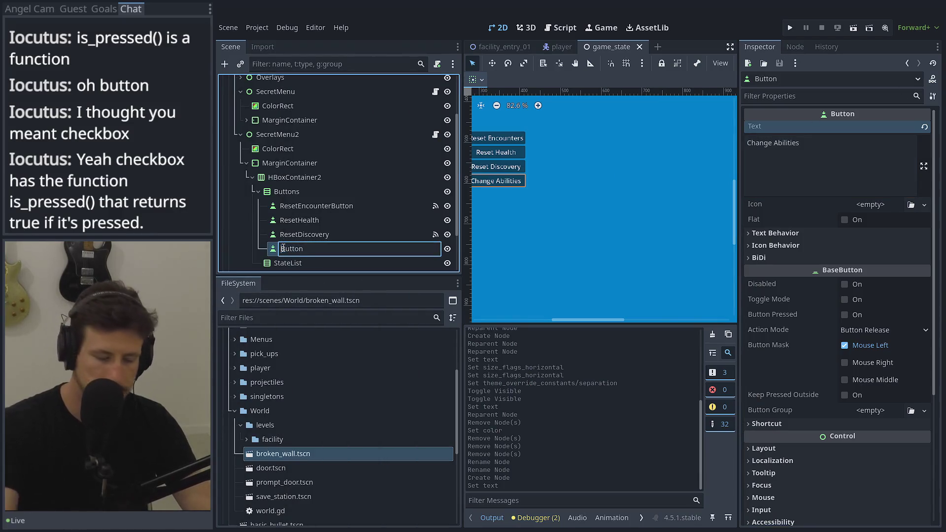
pyautogui.write('Ability')
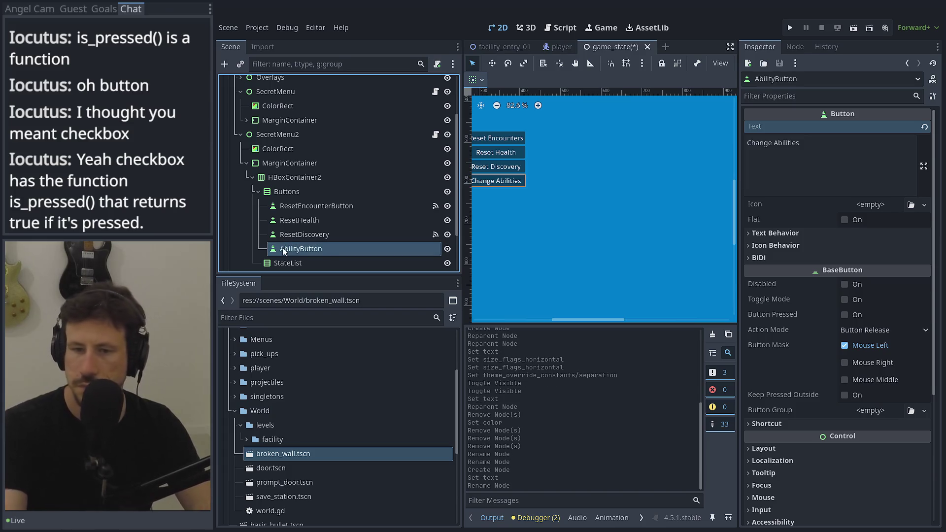
pyautogui.press('Return')
pyautogui.click(788, 47)
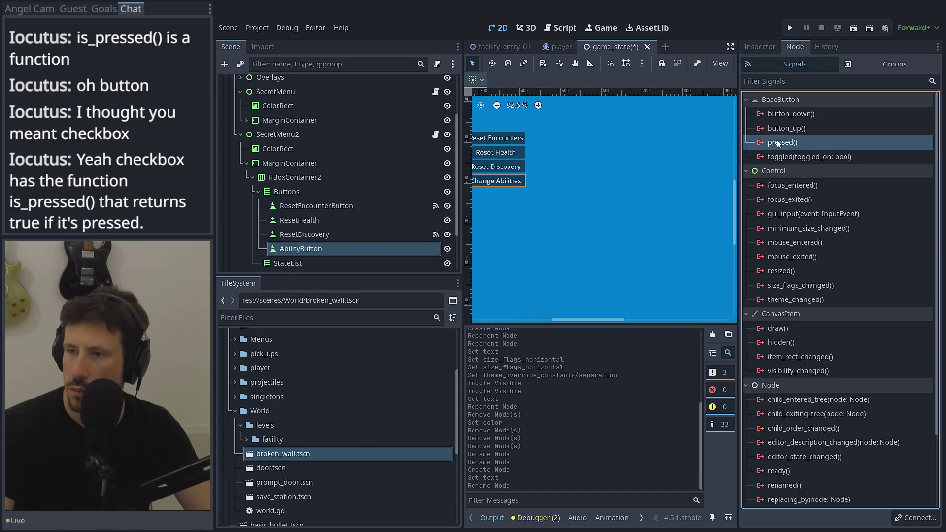
# Connect AbilityButton's pressed() signal to the SecretMenu node.
pyautogui.doubleClick(778, 142)
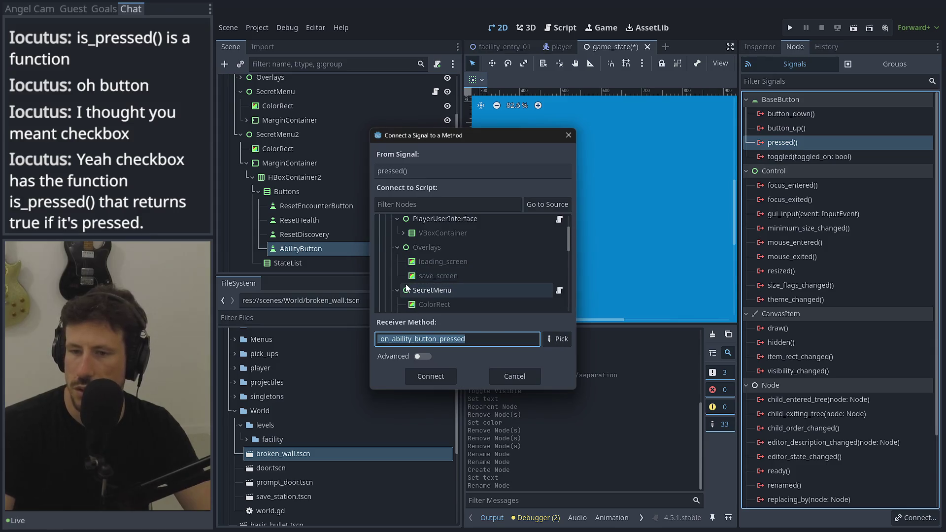
pyautogui.click(442, 291)
pyautogui.click(431, 375)
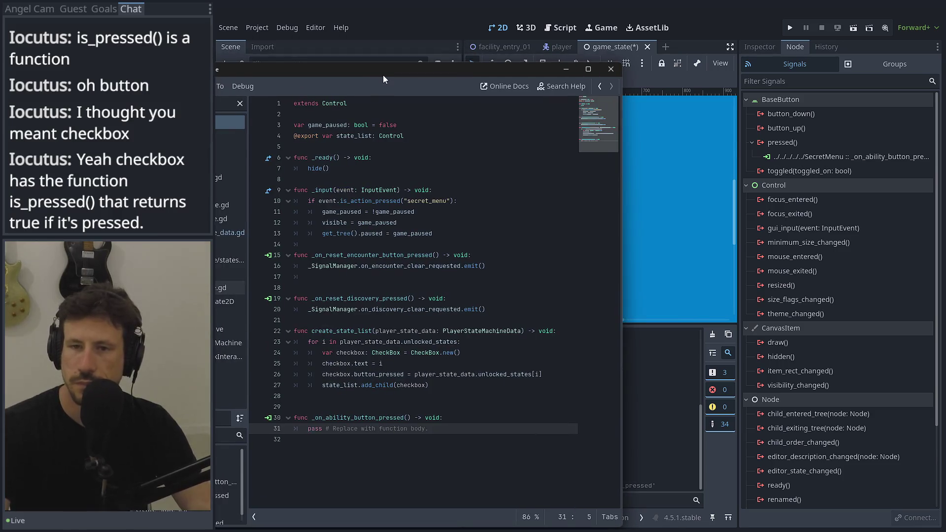
# Maximize the script editor and remove the extra blank line before the new handler.
pyautogui.doubleClick(382, 75)
pyautogui.click(274, 42)
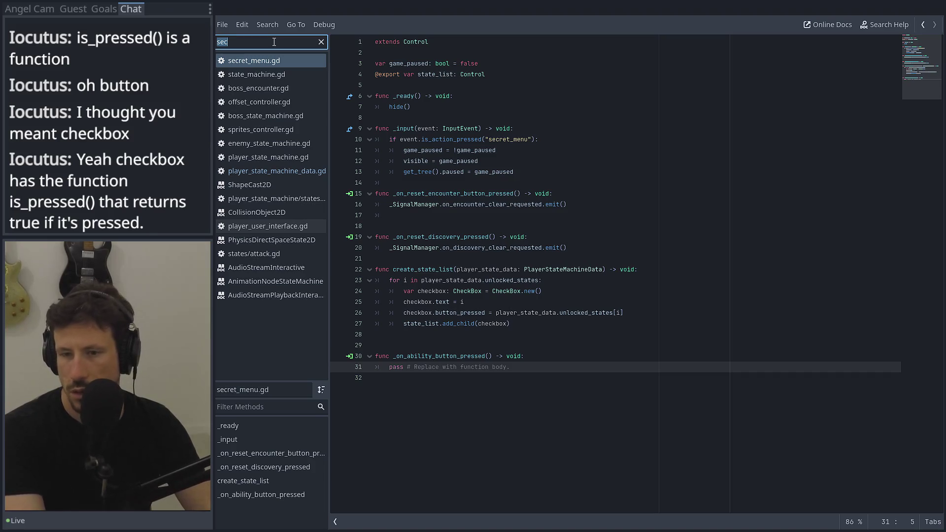
pyautogui.click(448, 342)
pyautogui.press('BackSpace')
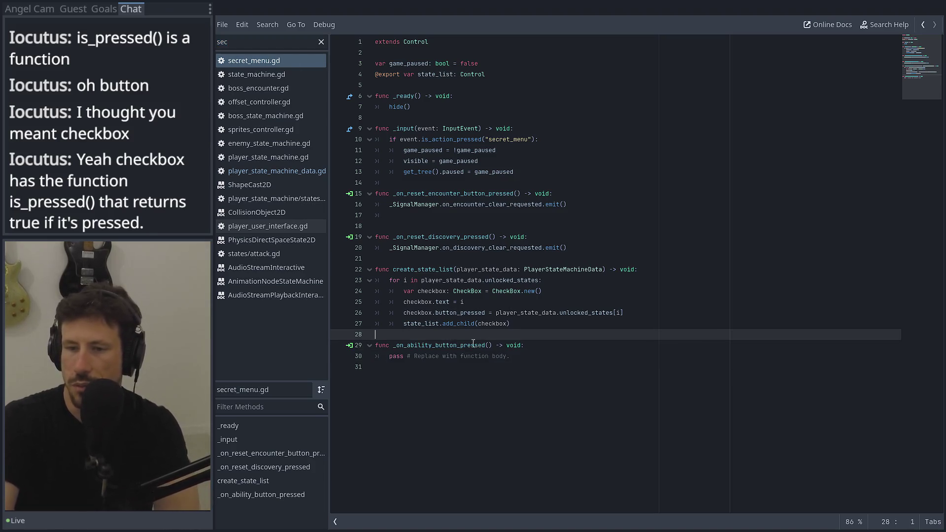
# Replace the handler's pass with create_state_list(GameState.player_data. using the copied function name.
pyautogui.doubleClick(410, 270)
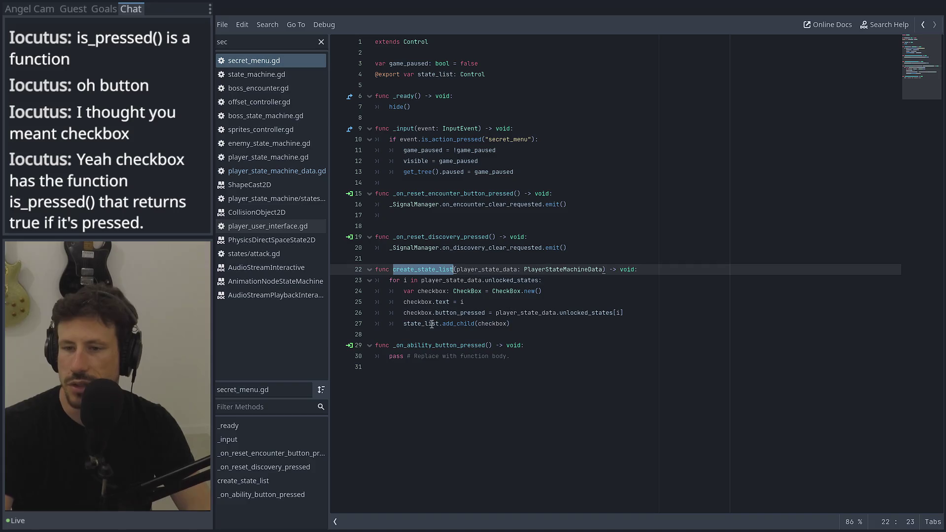
pyautogui.hotkey('ctrl', 'c')
pyautogui.click(554, 358)
pyautogui.hotkey('shift', 'Home')
pyautogui.hotkey('ctrl', 'v')
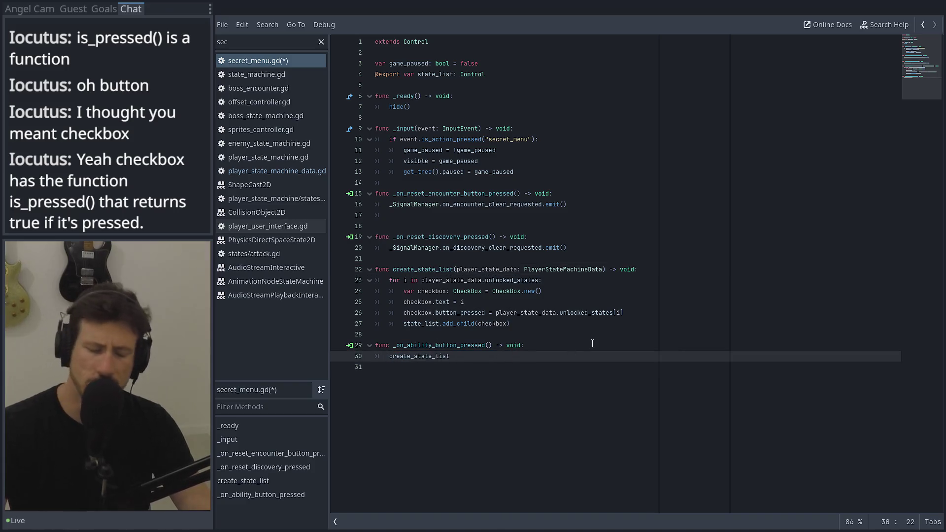
pyautogui.write('(')
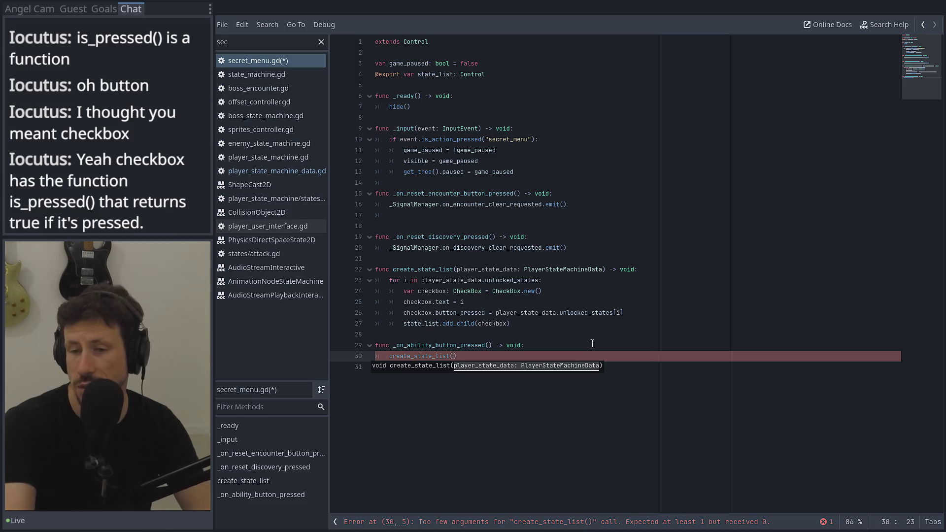
pyautogui.write('Game')
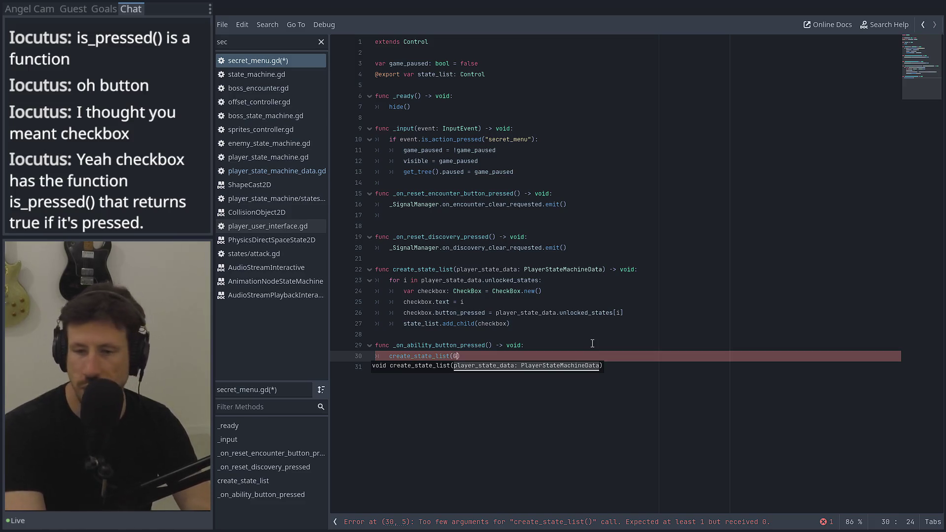
pyautogui.press('Return')
pyautogui.write('.player_data.')
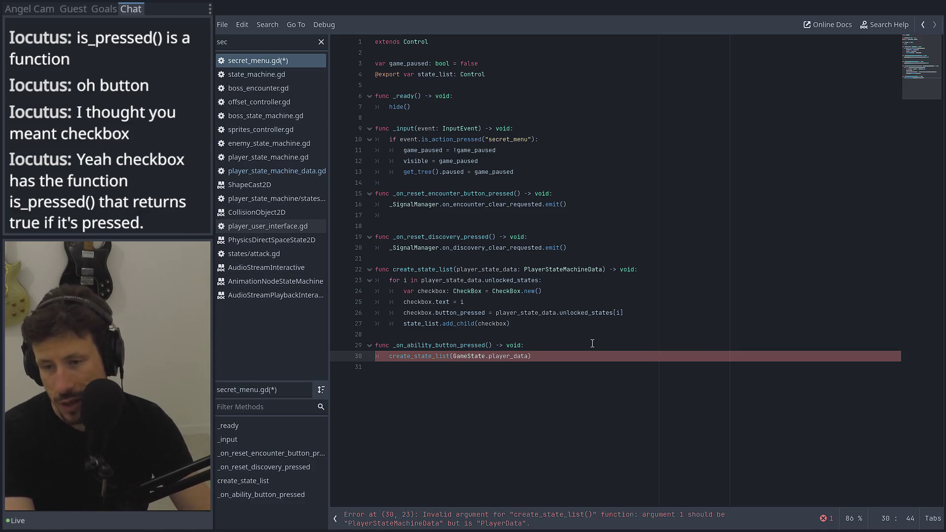
pyautogui.write('p')
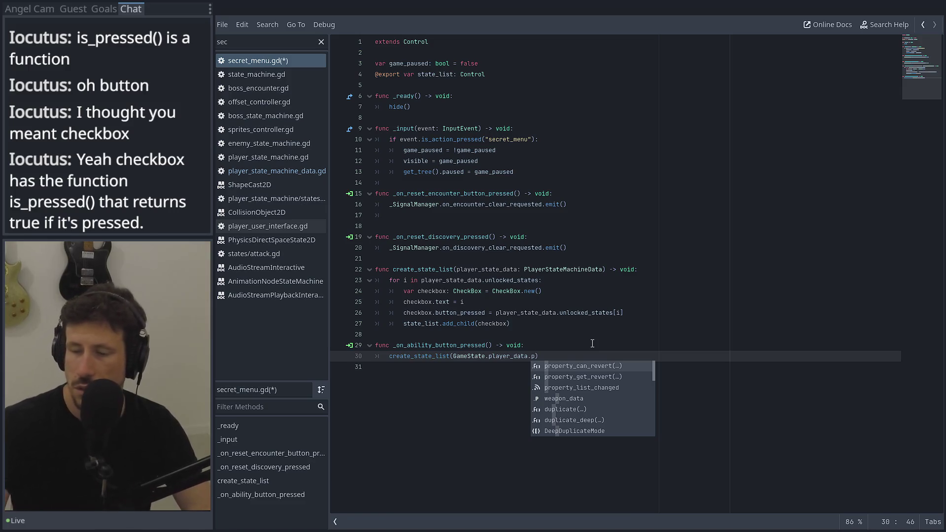
# Copy state_data from the PlayerData class into the call and save secret_menu.gd.
pyautogui.keyDown('ctrl'); pyautogui.click(499, 358); pyautogui.keyUp('ctrl')
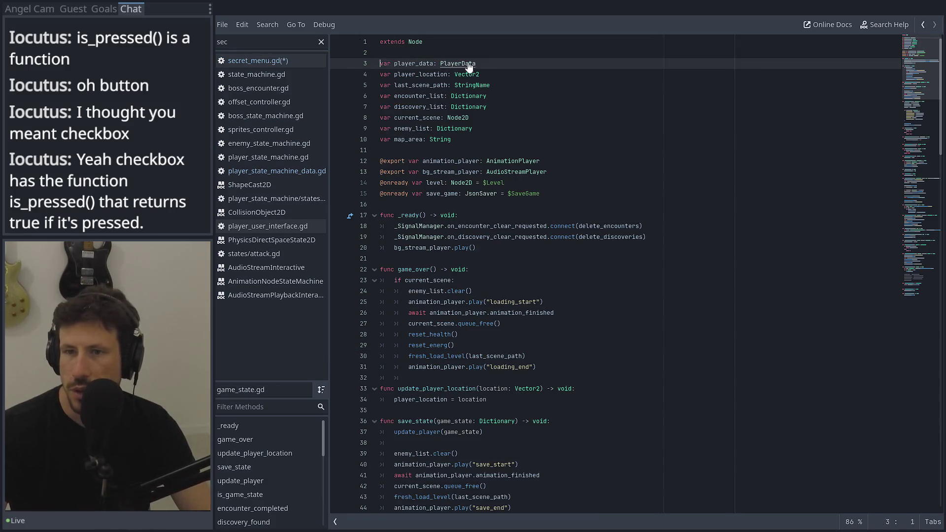
pyautogui.keyDown('ctrl'); pyautogui.click(466, 64); pyautogui.keyUp('ctrl')
pyautogui.doubleClick(435, 75)
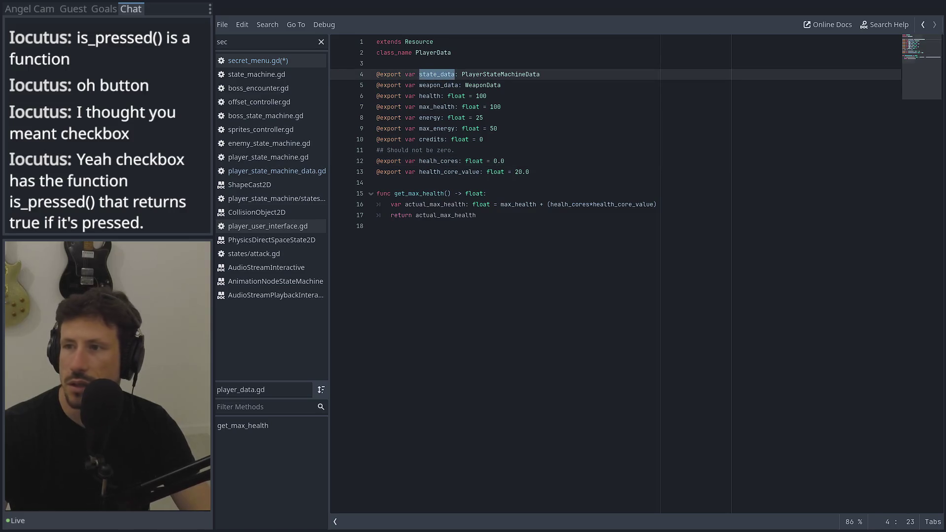
pyautogui.click(922, 24)
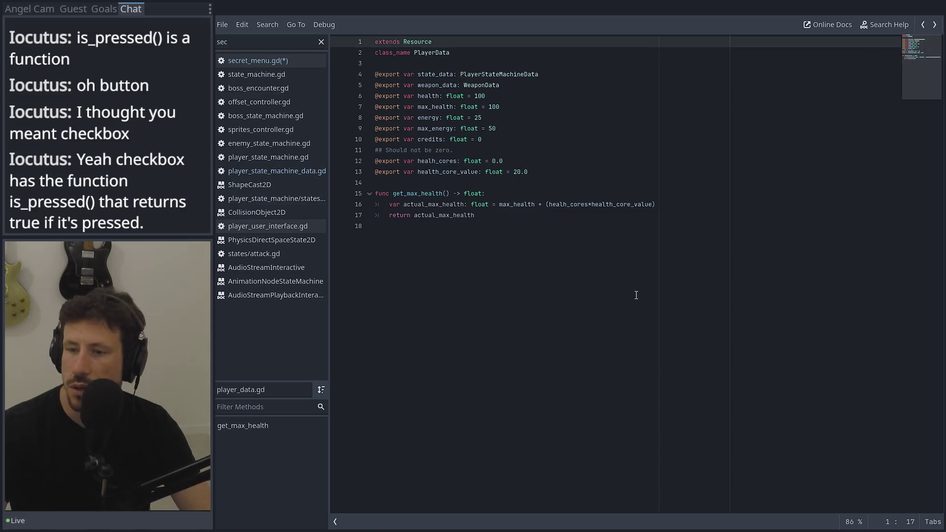
pyautogui.click(922, 24)
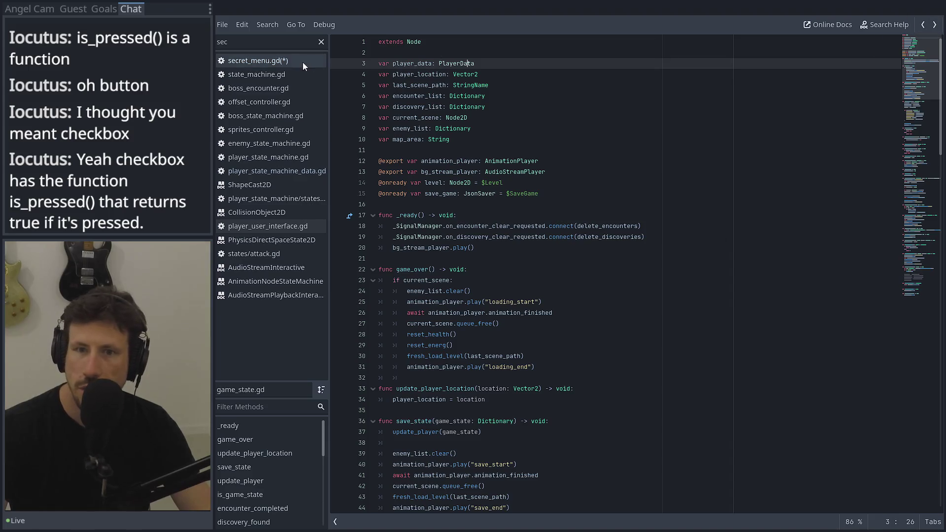
pyautogui.click(289, 60)
pyautogui.hotkey('ctrl', 'v')
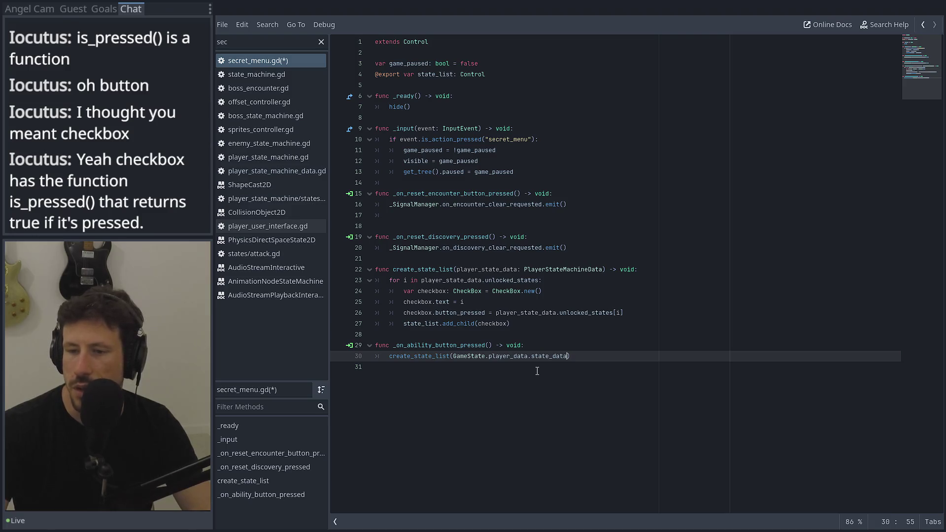
pyautogui.hotkey('ctrl', 's')
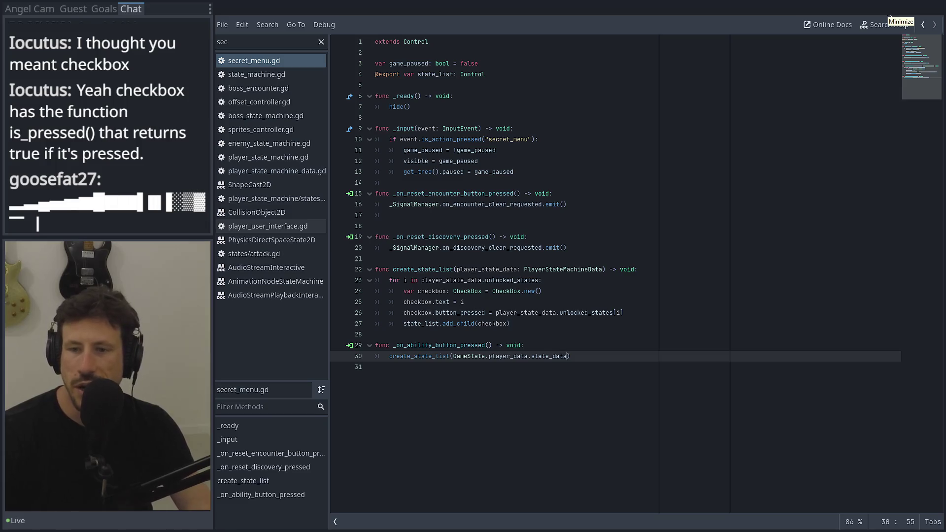
# Add a loop at the top of create_state_list that calls queue_free() on every state_list child.
pyautogui.click(678, 270)
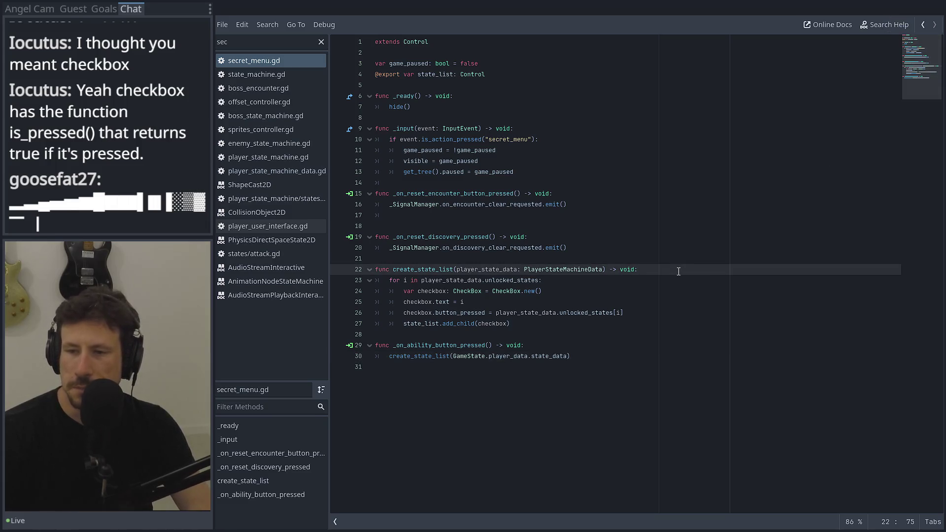
pyautogui.click(580, 283)
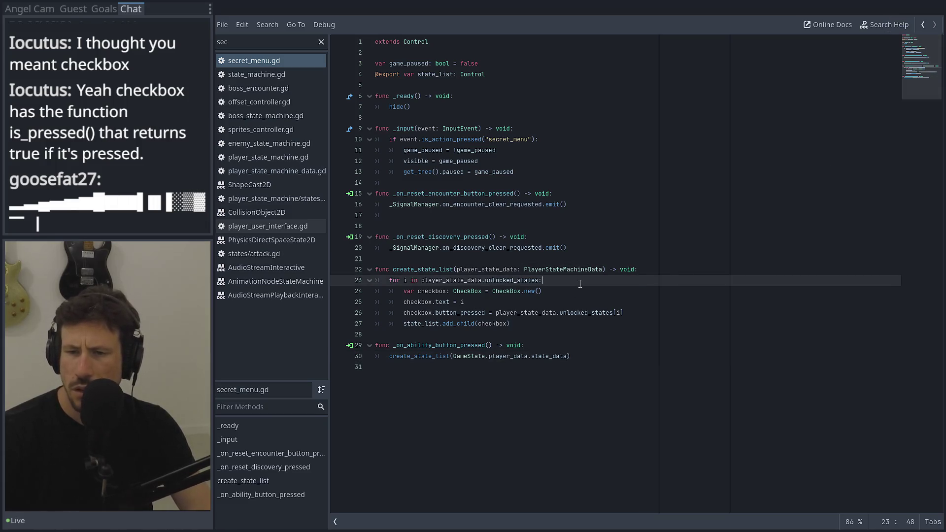
pyautogui.click(662, 272)
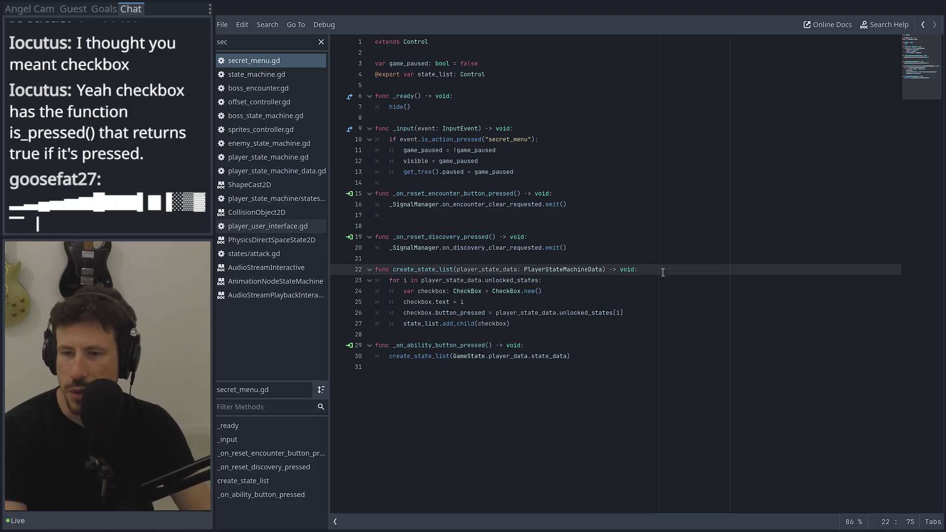
pyautogui.press('Return')
pyautogui.press('Return')
pyautogui.write('/')
pyautogui.write('get_cj')
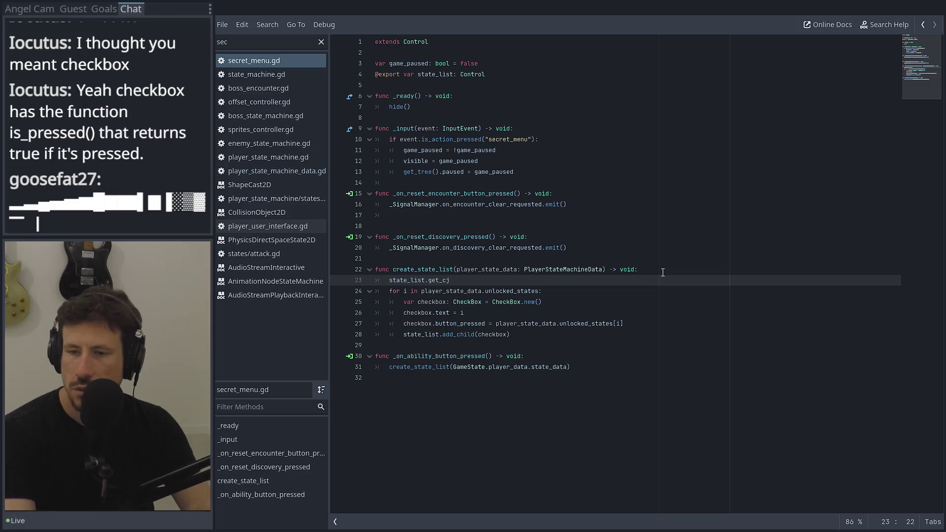
pyautogui.write('i')
pyautogui.press('Return')
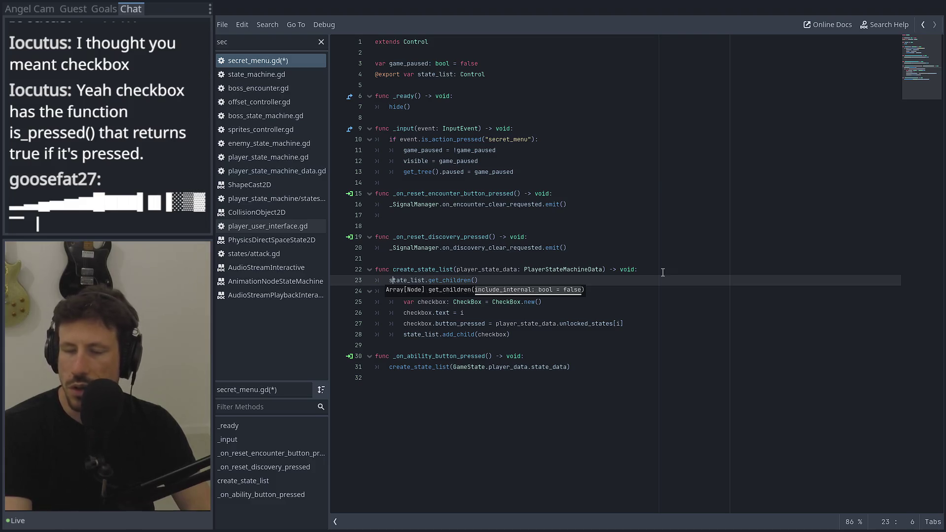
pyautogui.write('for i')
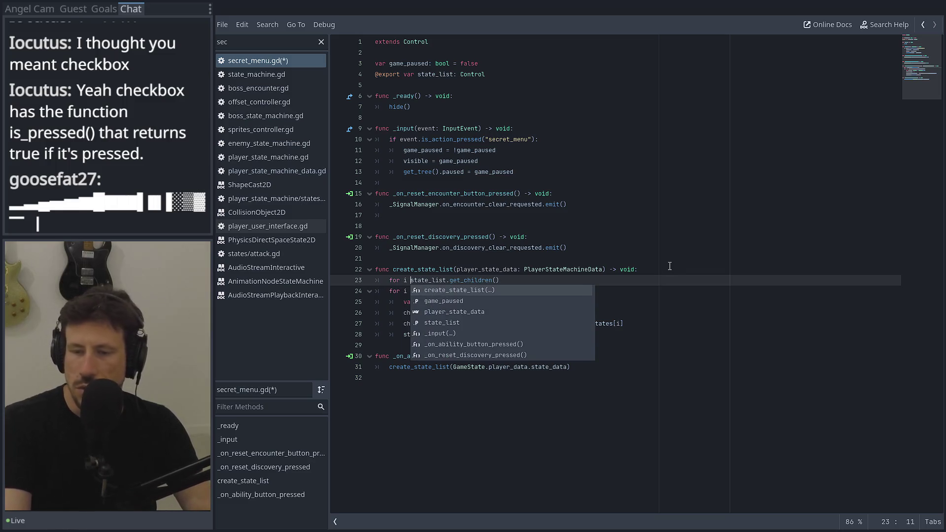
pyautogui.click(570, 278)
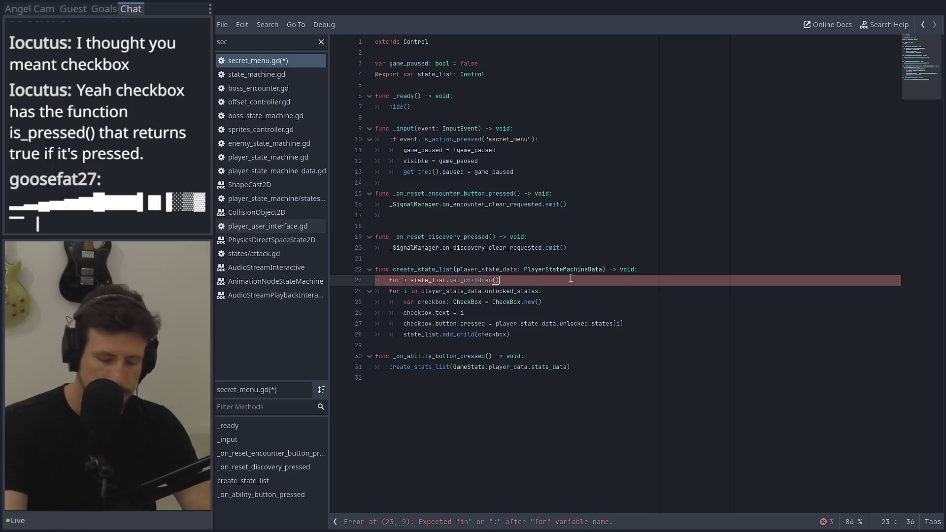
pyautogui.write(':')
pyautogui.press('Return')
pyautogui.write('u')
pyautogui.press('BackSpace')
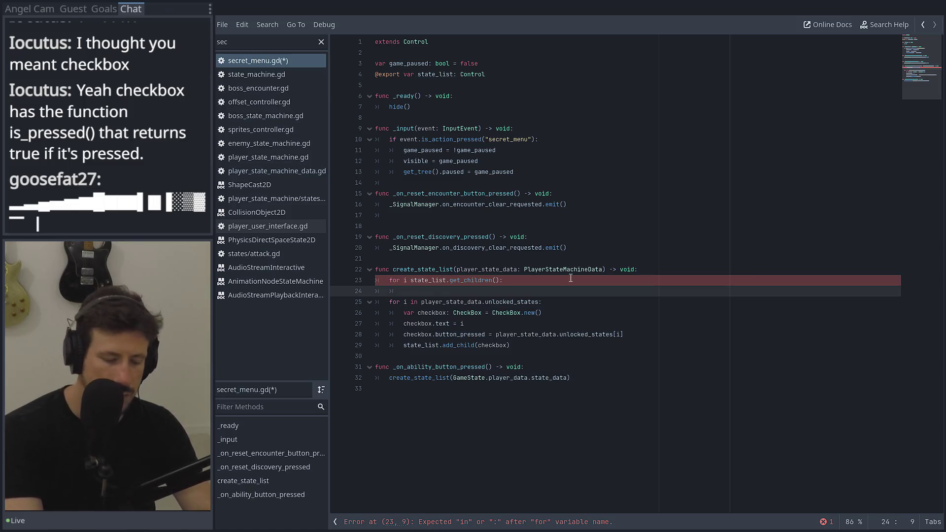
pyautogui.write('i.q')
pyautogui.press('Down')
pyautogui.press('Return')
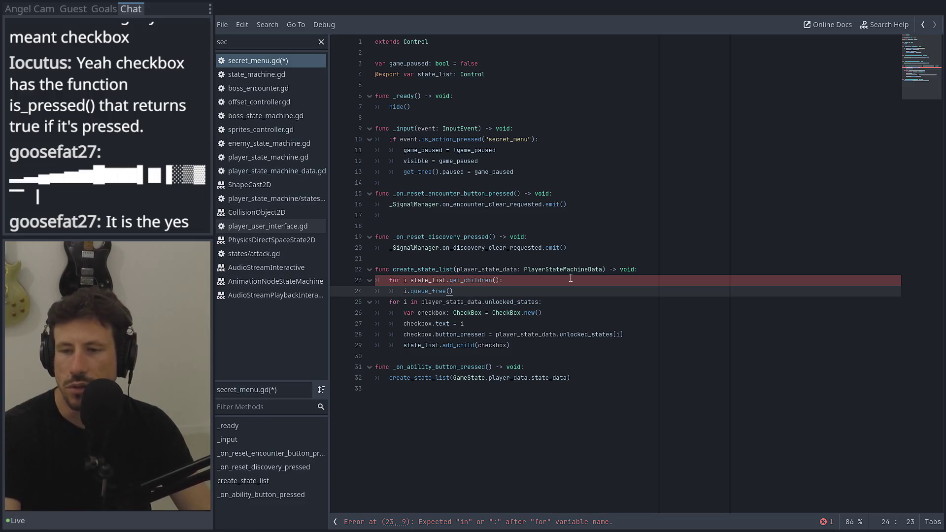
pyautogui.press('Return')
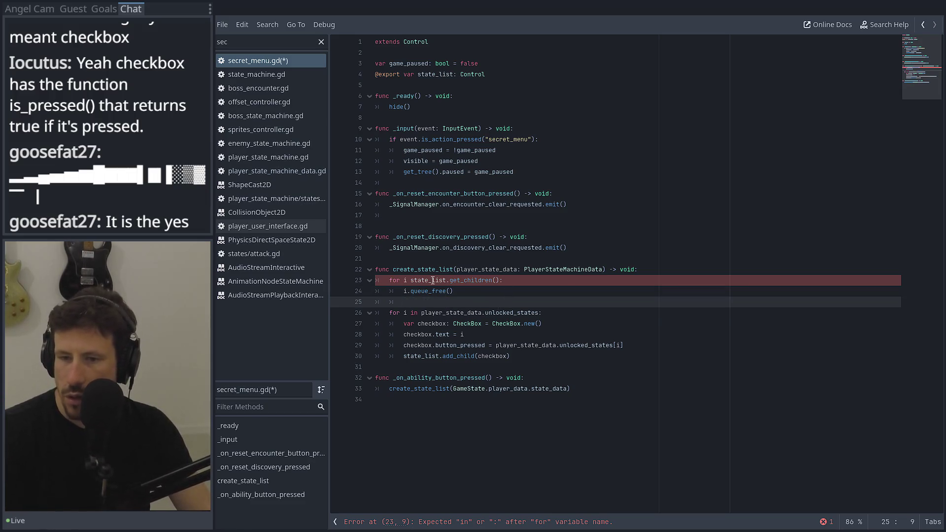
# Finish the loop header with 'in', save secret_menu.gd, and go back to the main editor.
pyautogui.click(412, 280)
pyautogui.write('in')
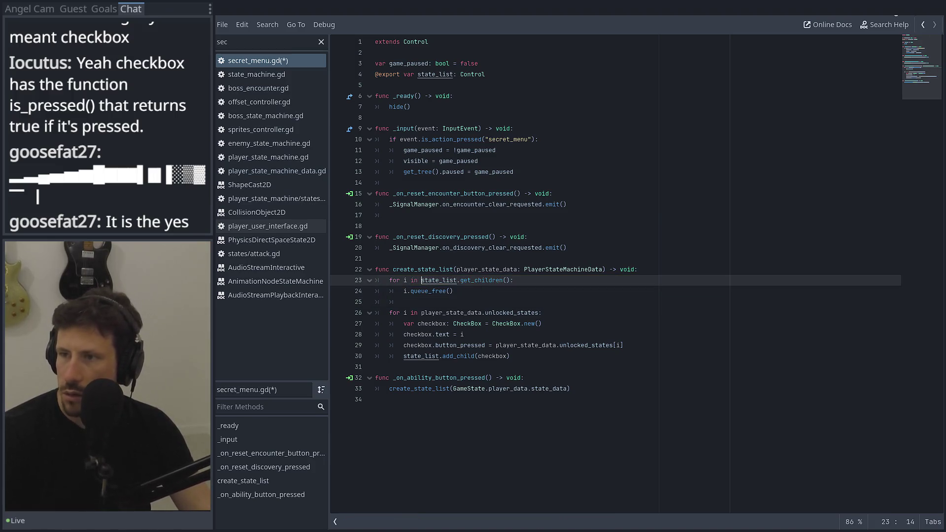
pyautogui.hotkey('ctrl', 's')
pyautogui.hotkey('alt', 'Tab')
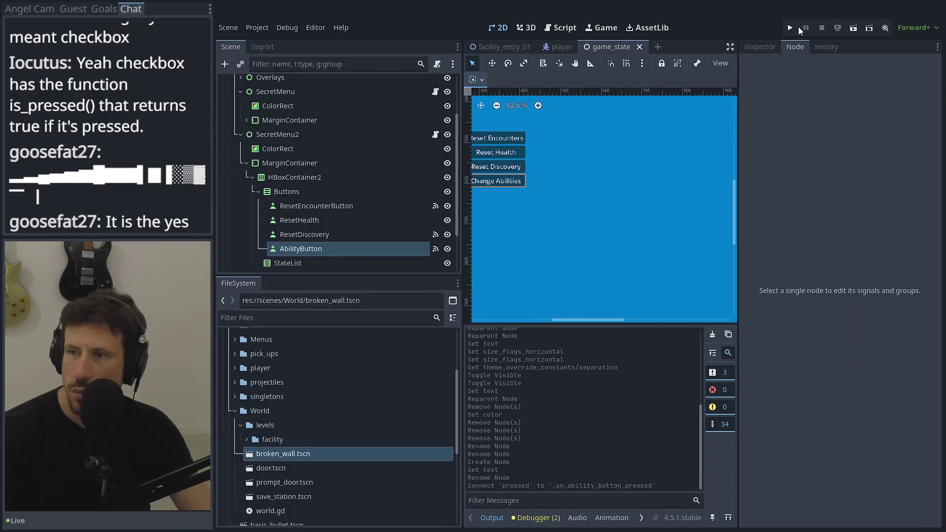
# Run the game, open the secret menu, try Change Abilities, and stop the run after the get_children crash.
pyautogui.click(791, 28)
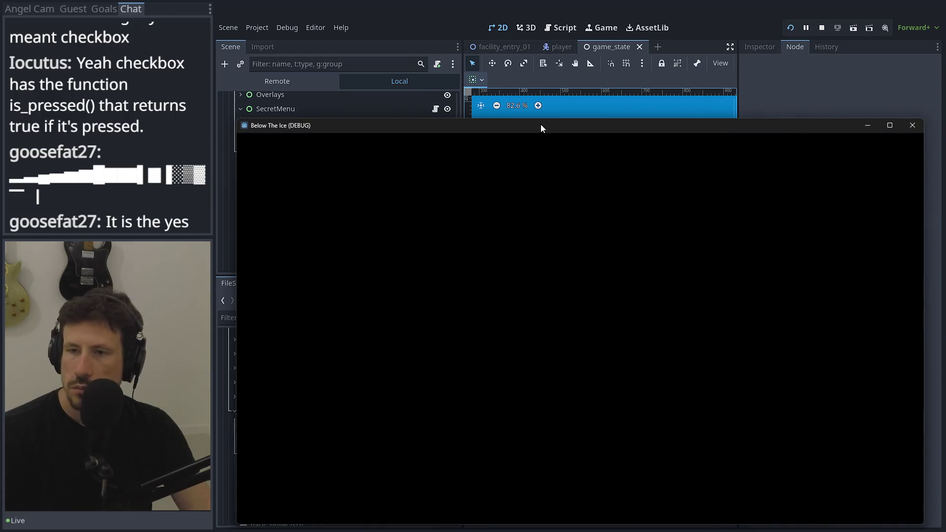
pyautogui.moveTo(541, 128); pyautogui.dragTo(525, 55)
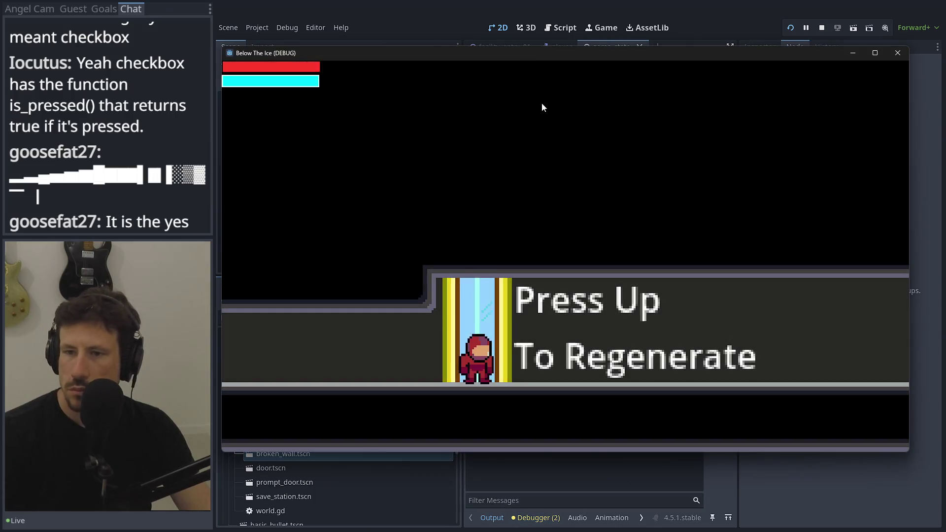
pyautogui.press('super+g')
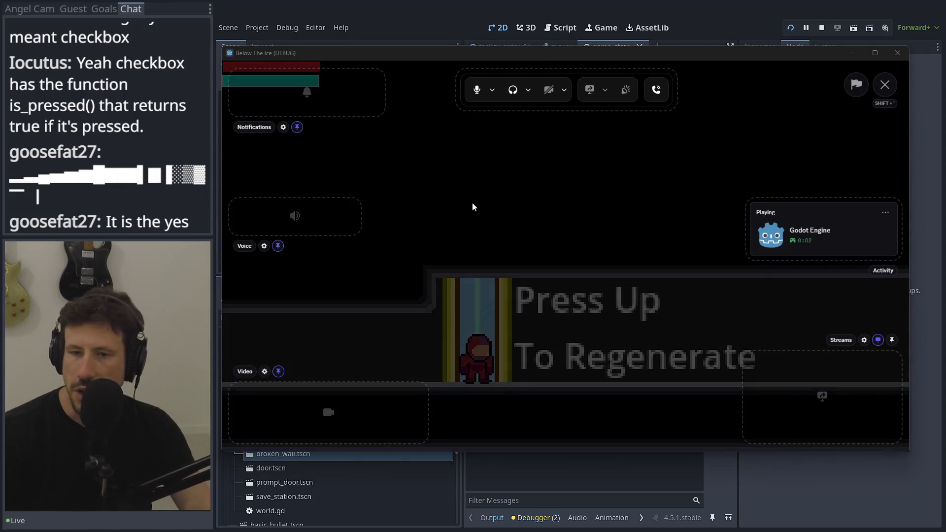
pyautogui.click(473, 203)
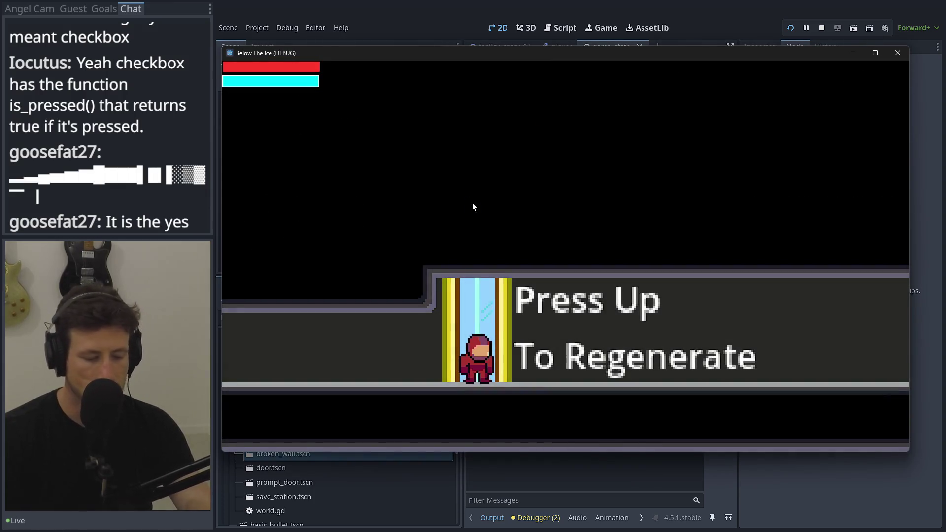
pyautogui.press('Escape')
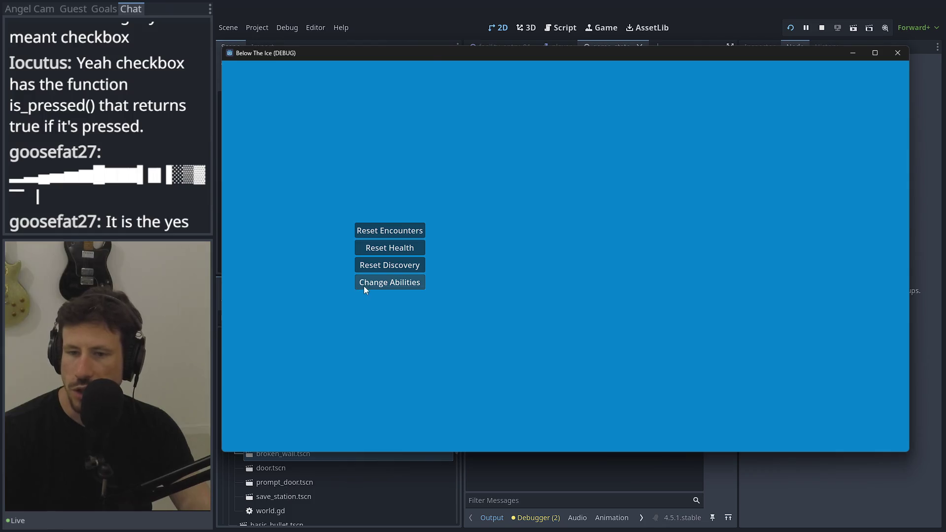
pyautogui.click(364, 286)
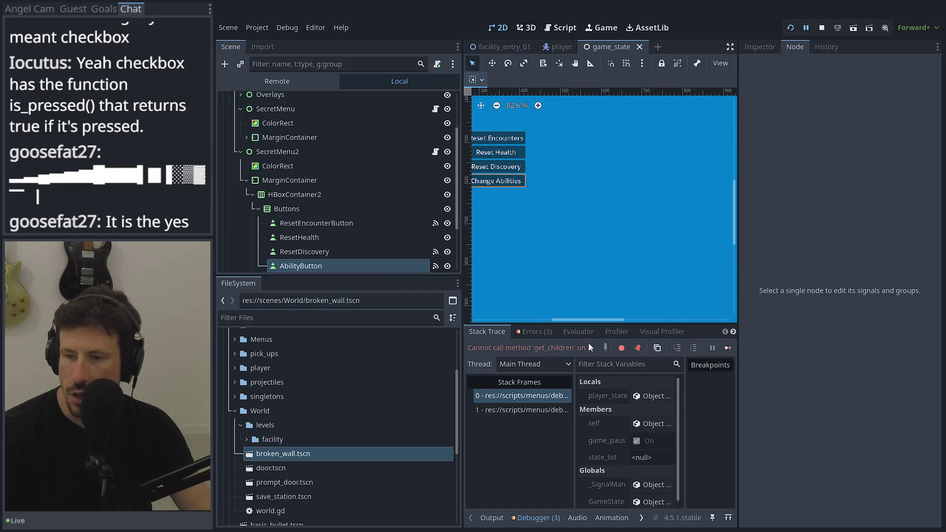
pyautogui.click(821, 29)
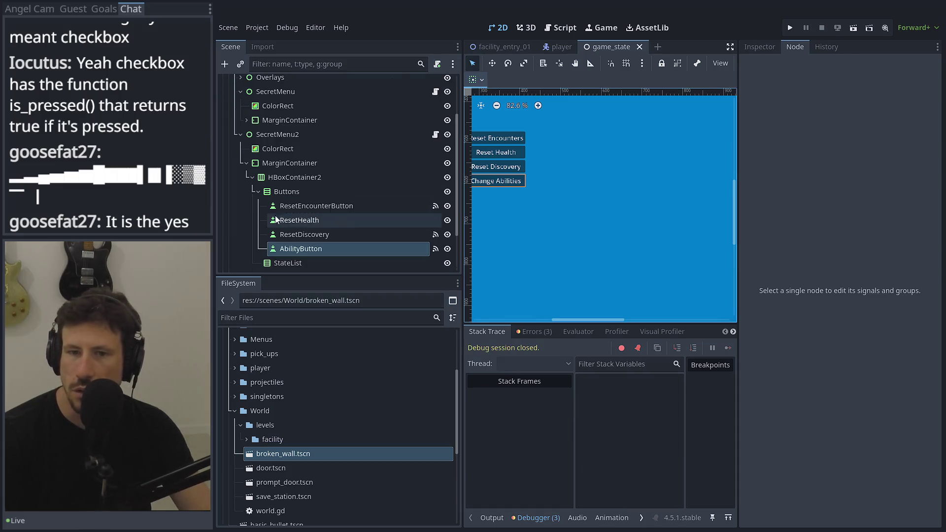
# Assign the StateList node to SecretMenu2's State List property in the Inspector.
pyautogui.click(273, 135)
pyautogui.click(764, 48)
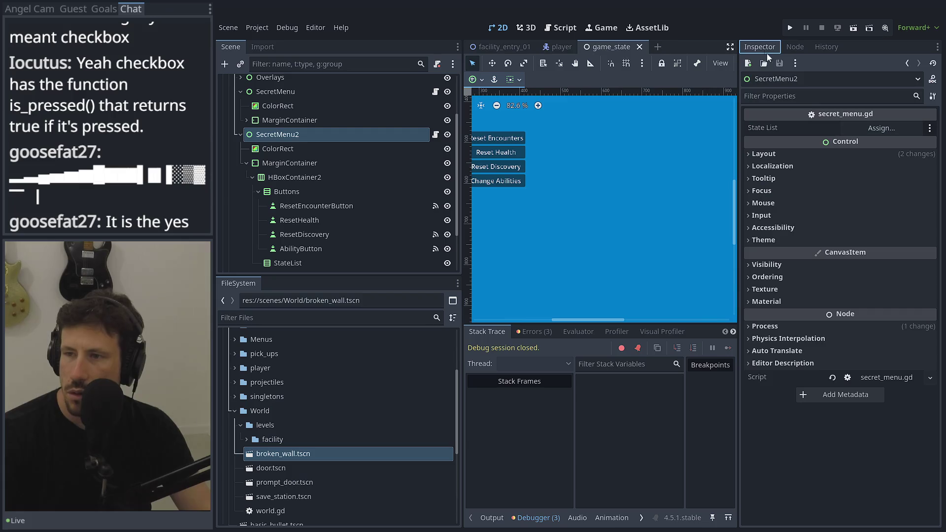
pyautogui.click(902, 129)
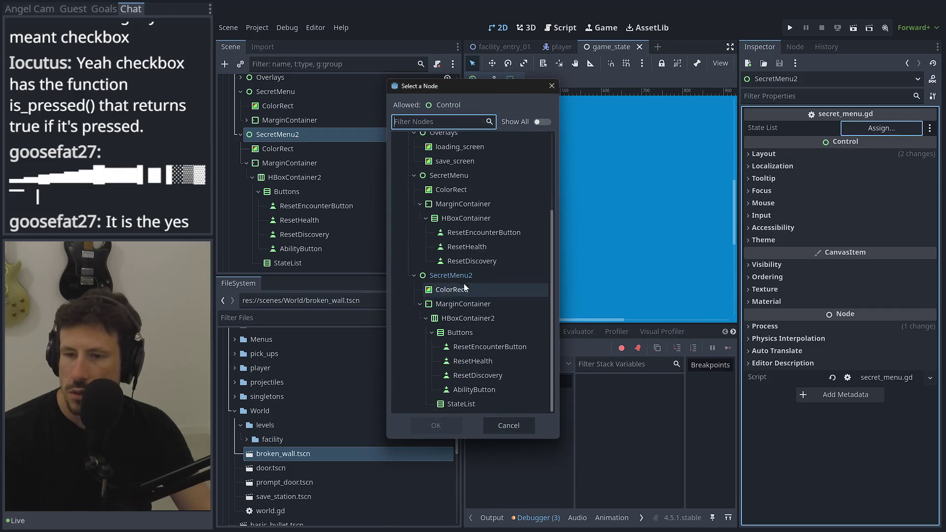
pyautogui.doubleClick(450, 404)
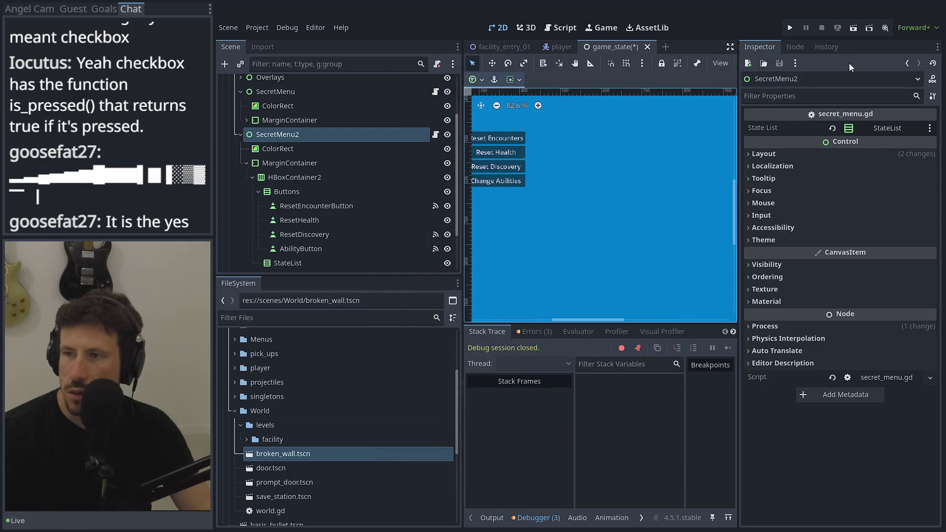
# Run the game, load the save slot, try Change Abilities from the secret menu, then stop the run.
pyautogui.click(792, 25)
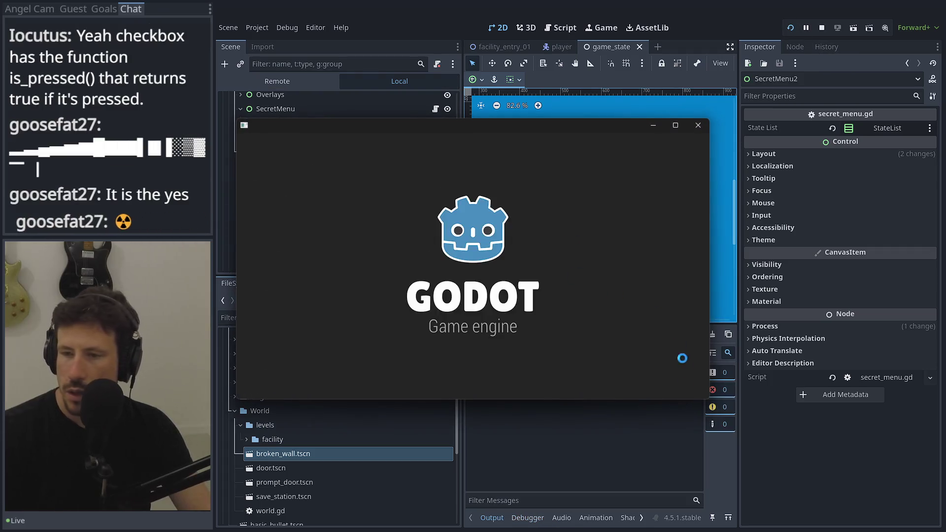
pyautogui.moveTo(706, 399); pyautogui.dragTo(904, 494)
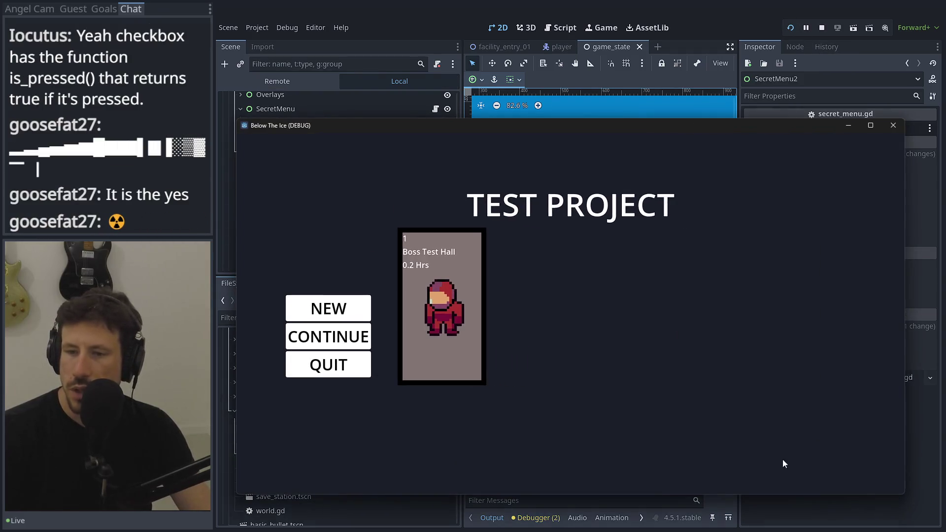
pyautogui.click(449, 298)
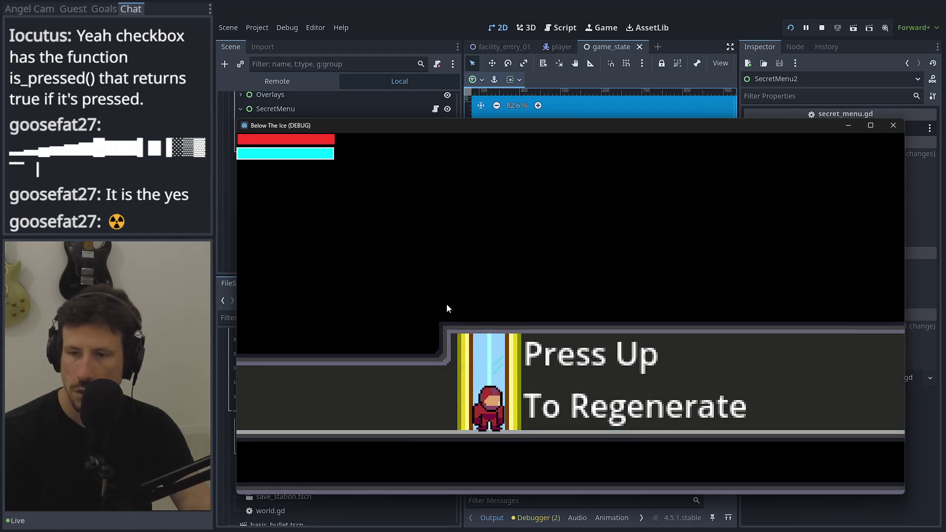
pyautogui.press('Escape')
pyautogui.click(419, 340)
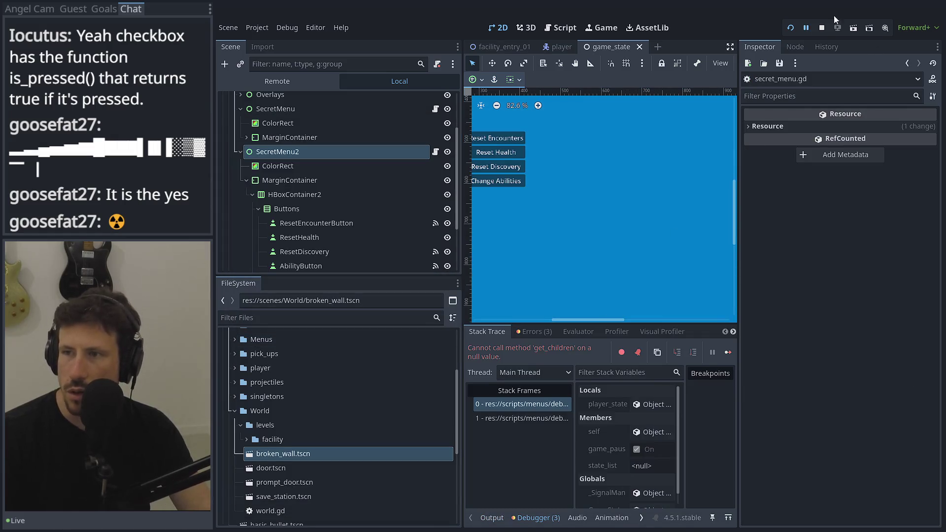
pyautogui.click(822, 27)
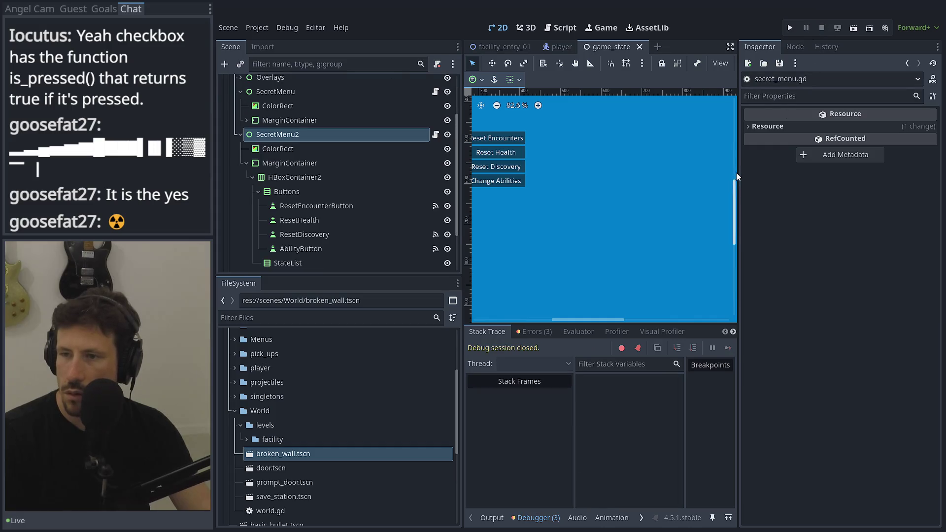
# Compare SecretMenu2 with the old SecretMenu's expanded MarginContainer in the scene tree.
pyautogui.click(267, 134)
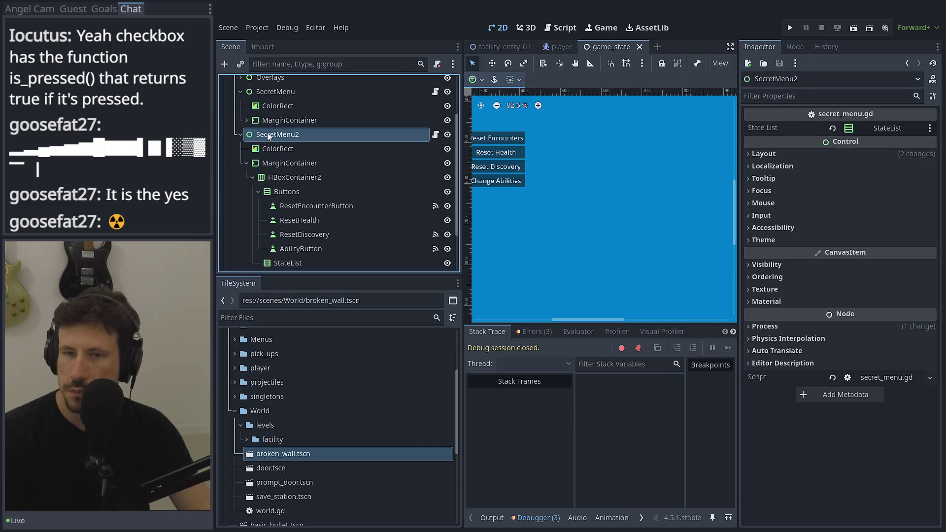
pyautogui.scroll(3, 283, 182)
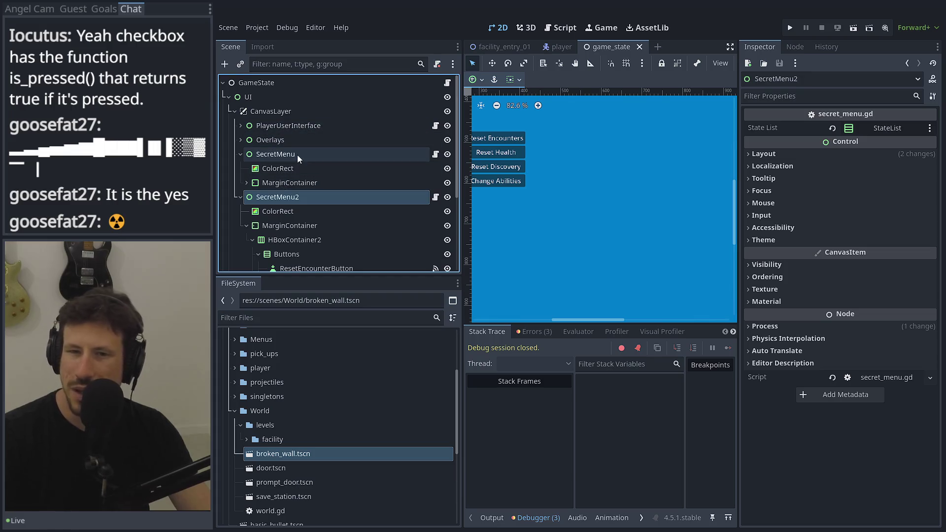
pyautogui.click(245, 183)
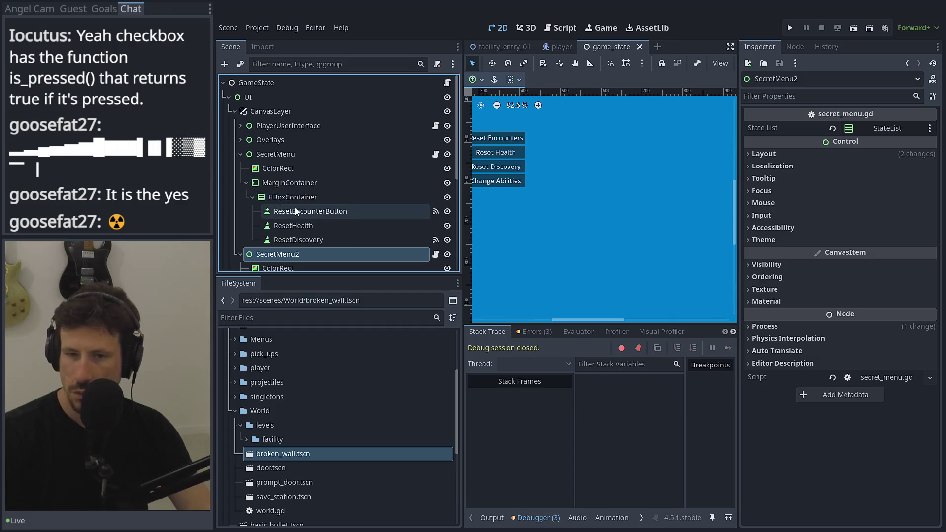
pyautogui.scroll(-3, 295, 208)
pyautogui.scroll(-5, 295, 207)
pyautogui.scroll(3, 294, 207)
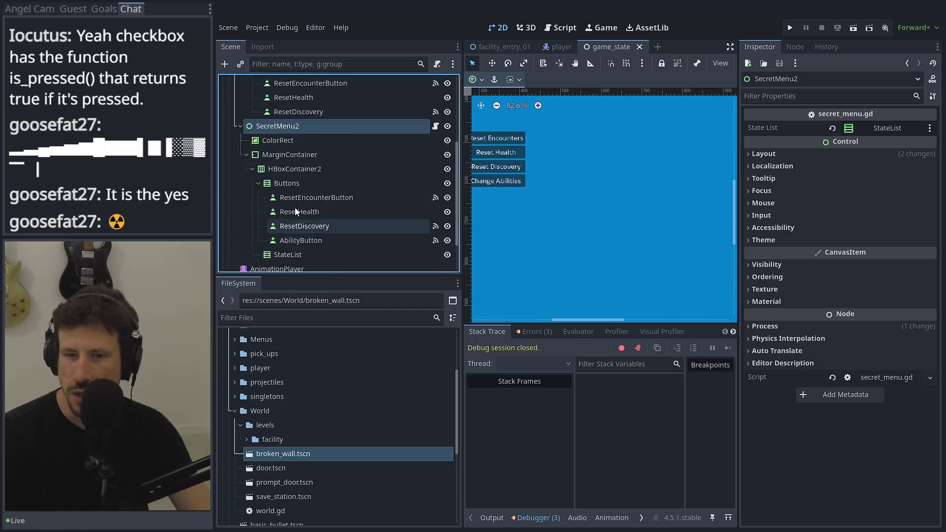
pyautogui.scroll(3, 303, 148)
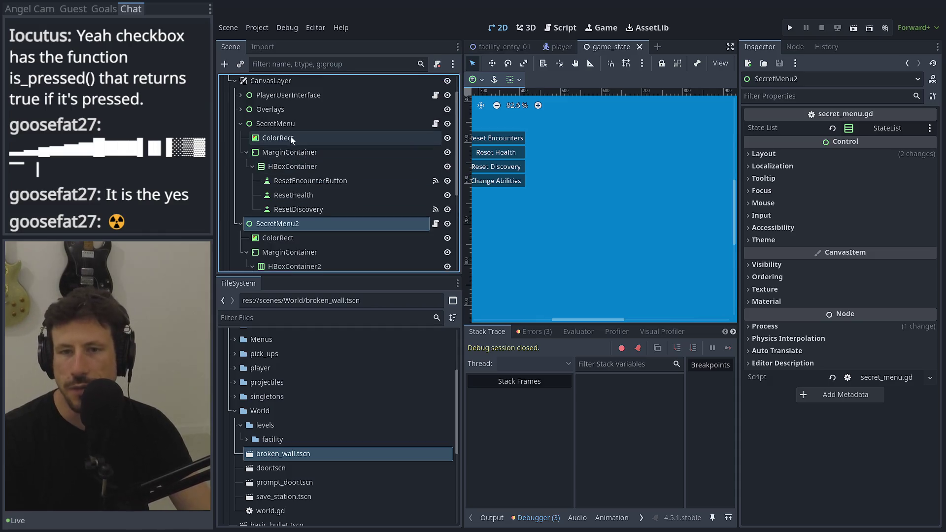
pyautogui.rightClick(285, 121)
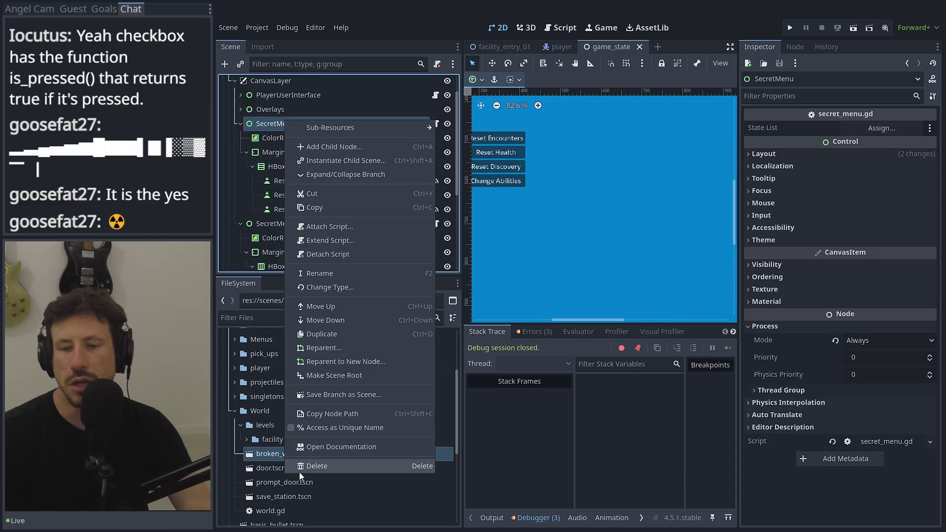
# Delete the old SecretMenu node together with its children.
pyautogui.click(303, 466)
pyautogui.click(437, 274)
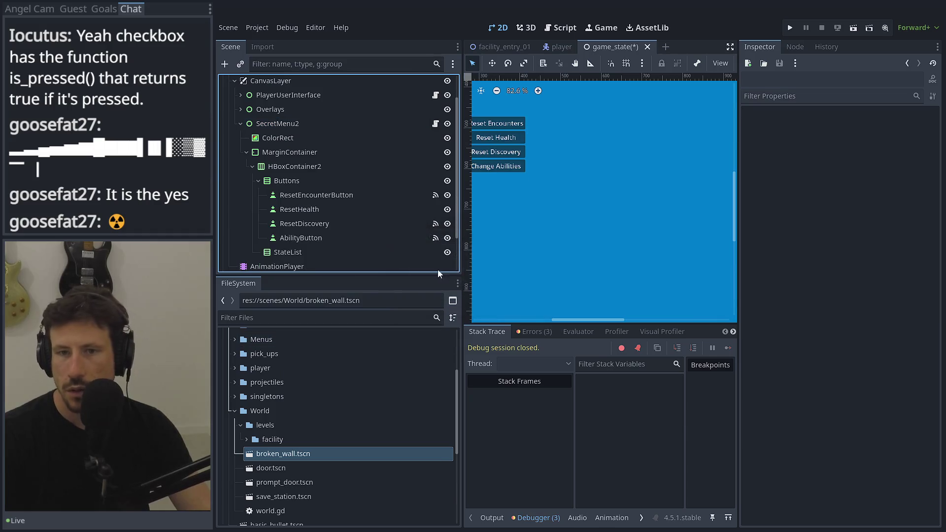
pyautogui.click(278, 123)
# Rename SecretMenu2 to SecretMenu by removing the trailing 2, and save the game_state scene.
pyautogui.click(286, 123)
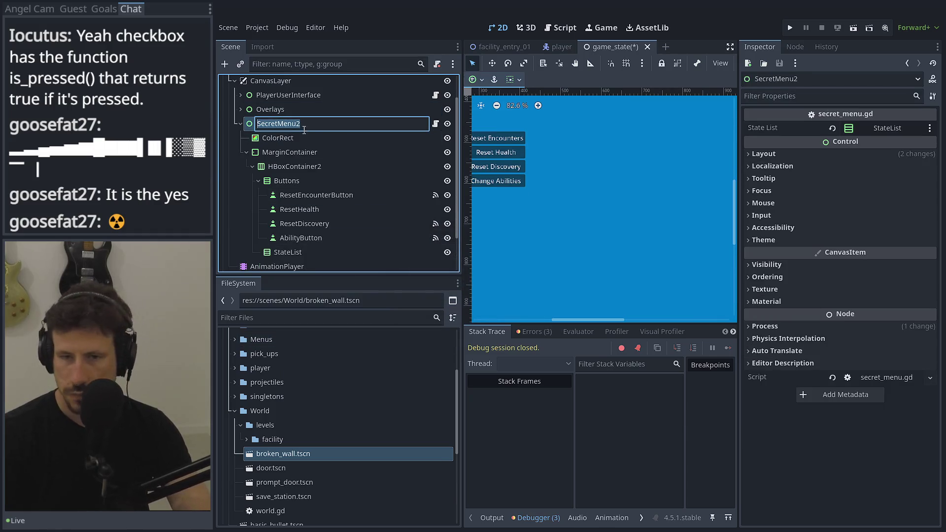
pyautogui.press('BackSpace')
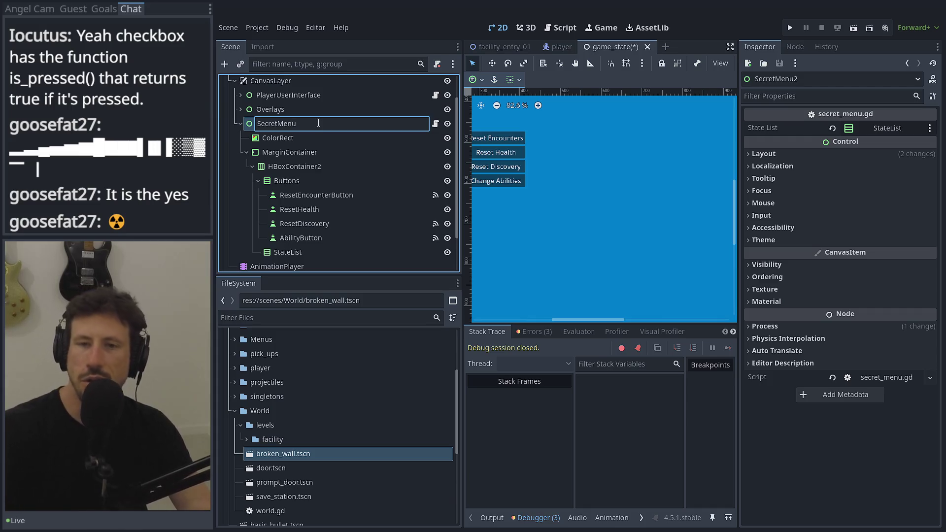
pyautogui.press('Return')
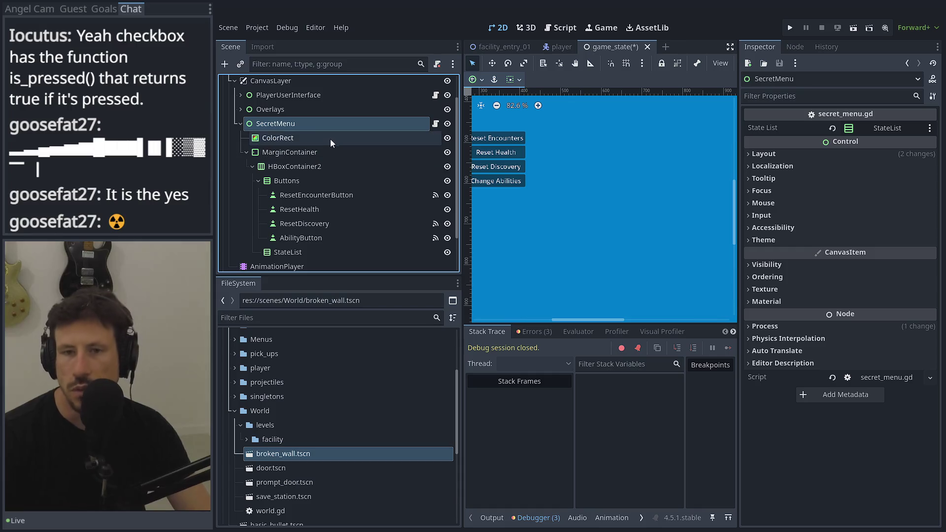
pyautogui.click(330, 138)
pyautogui.hotkey('ctrl', 's')
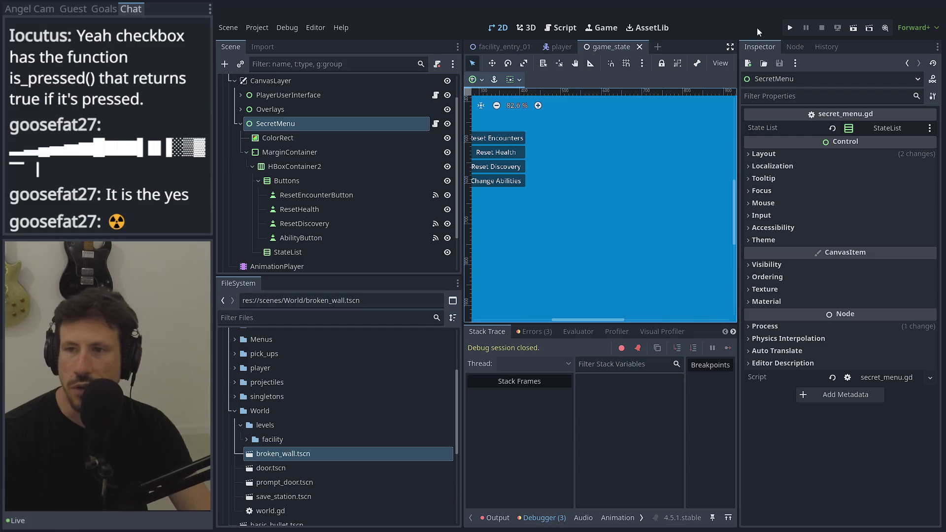
# Run the game, load the save slot, and try Change Abilities from the F1 secret menu.
pyautogui.click(789, 29)
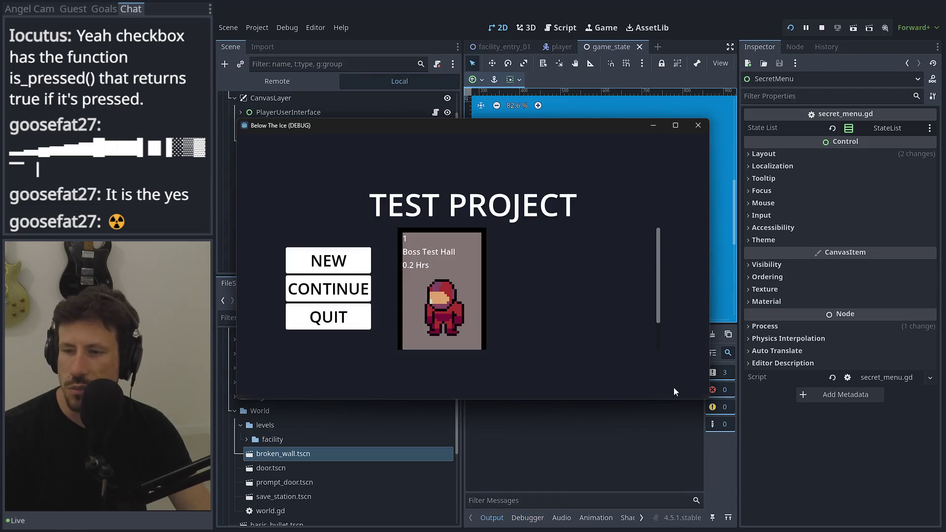
pyautogui.moveTo(708, 399); pyautogui.dragTo(846, 476)
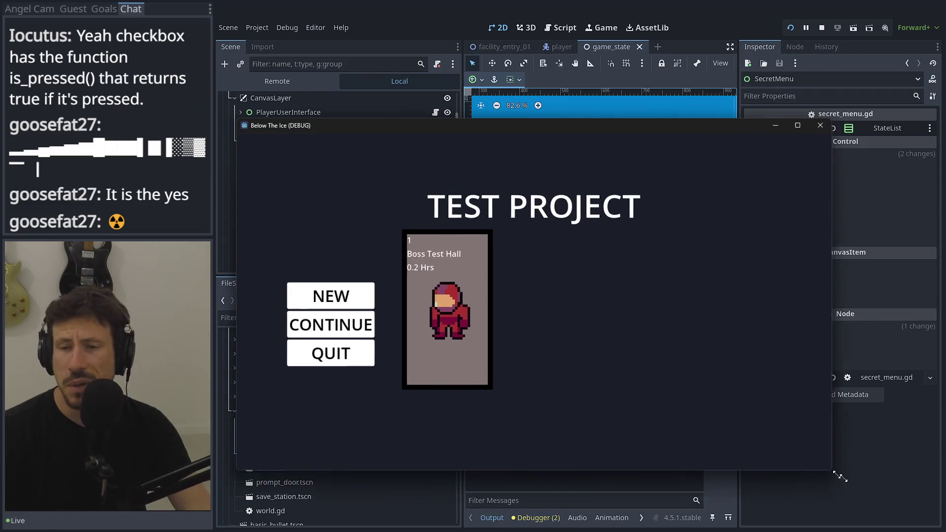
pyautogui.moveTo(556, 128); pyautogui.dragTo(536, 78)
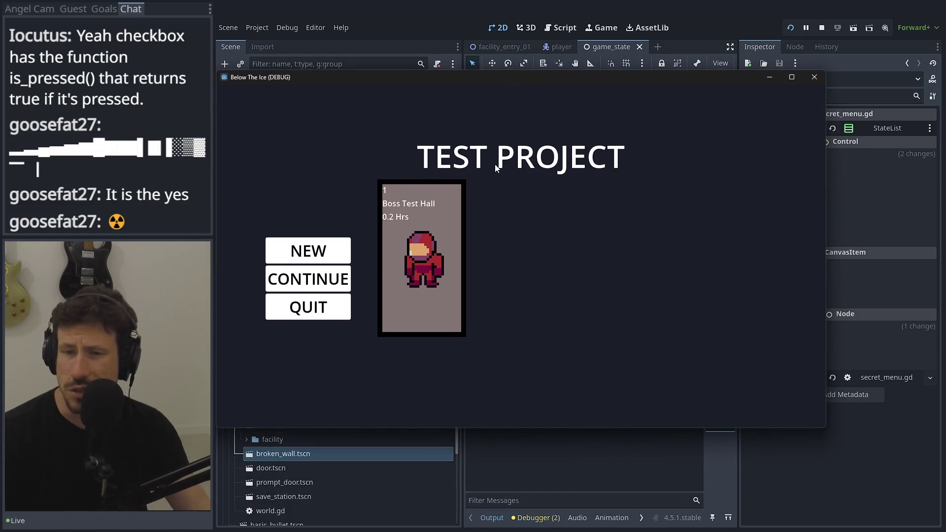
pyautogui.click(441, 226)
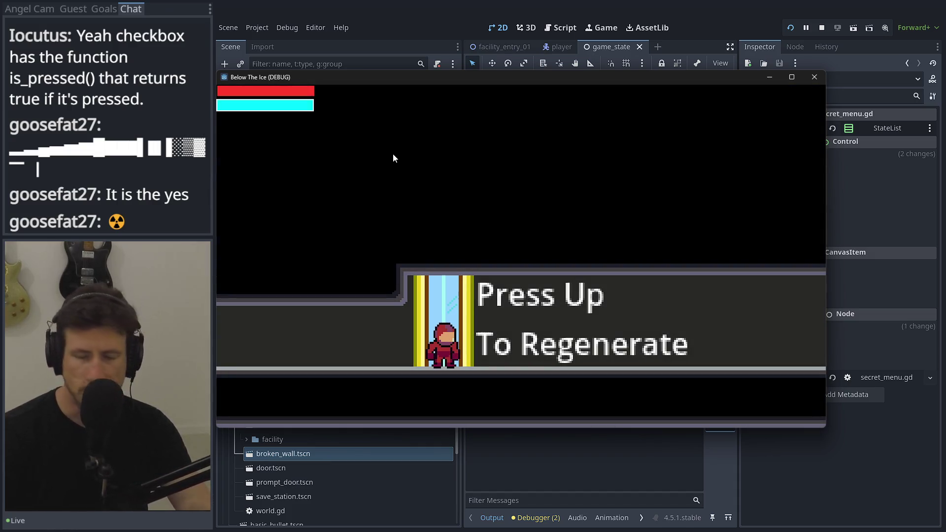
pyautogui.press('F1')
pyautogui.click(376, 284)
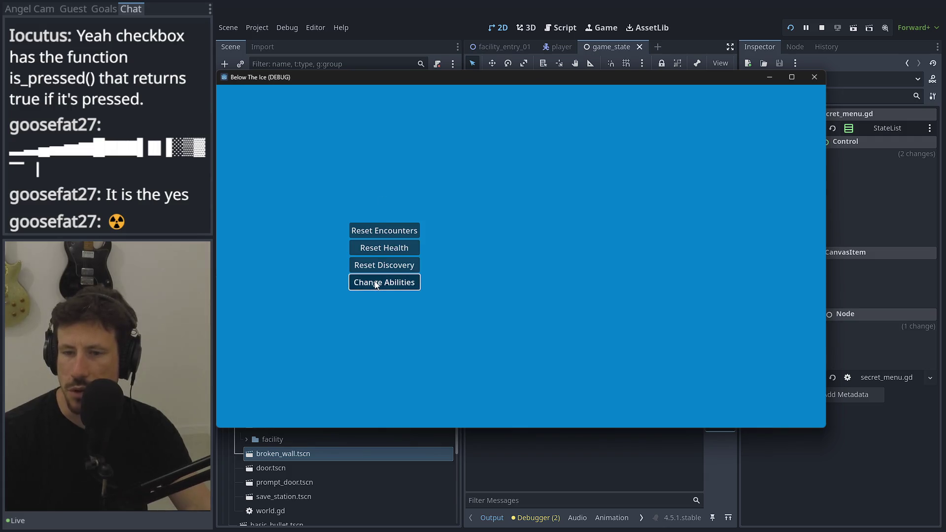
pyautogui.click(417, 74)
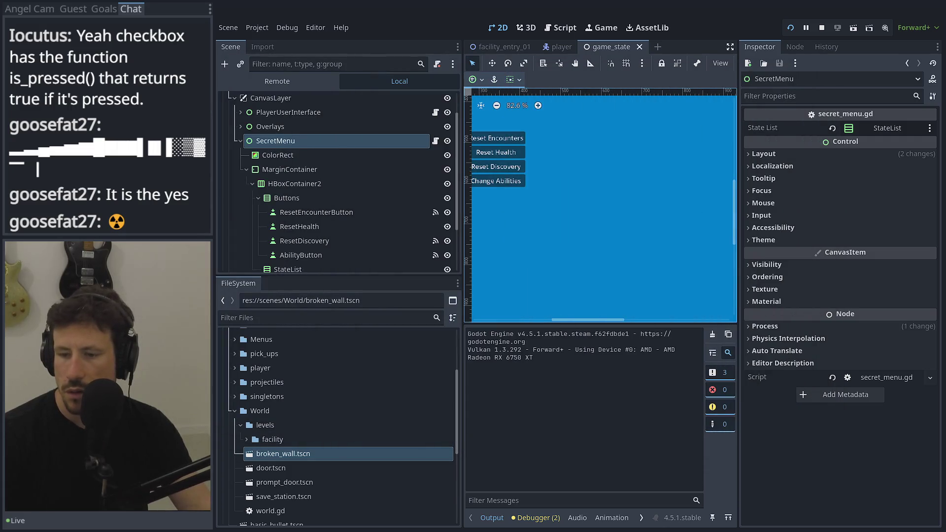
pyautogui.hotkey('alt', 'Tab')
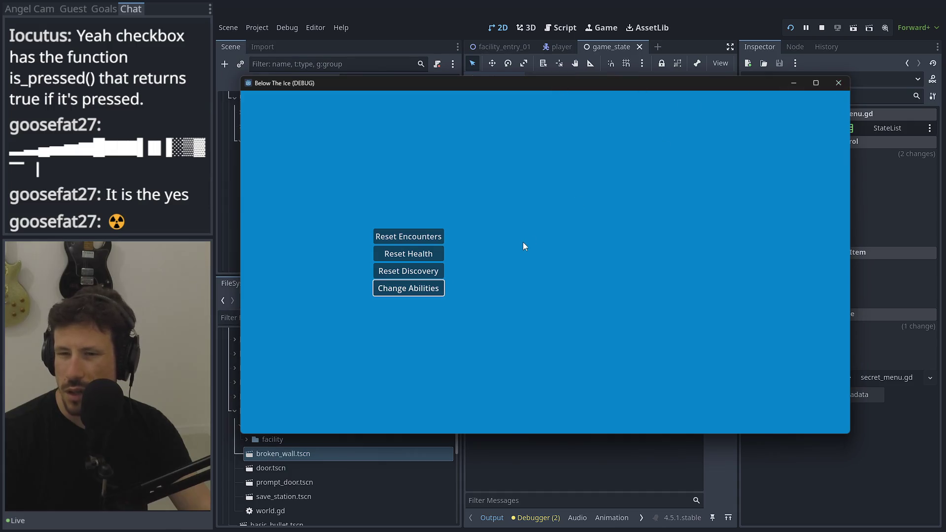
pyautogui.hotkey('alt', 'Tab')
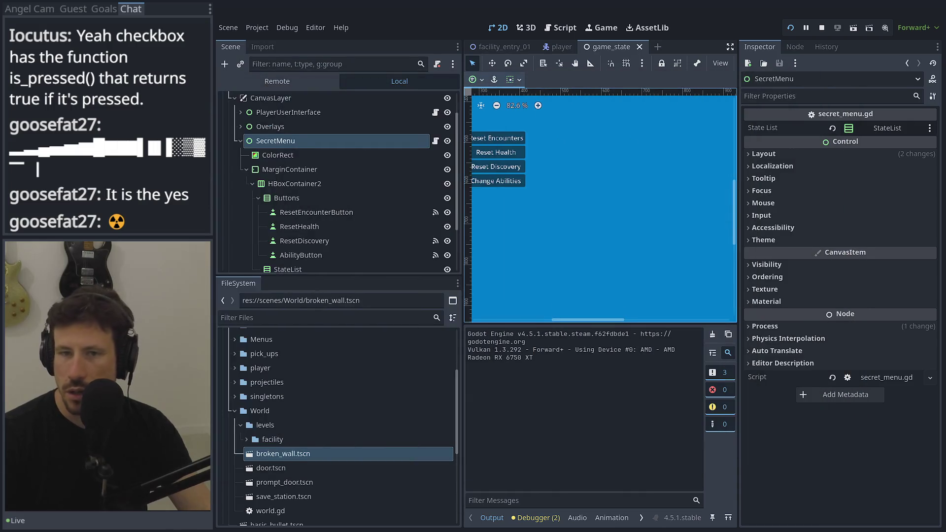
# Expand the Remote tree down to the live StateList, inspect its properties, then stop the game.
pyautogui.click(276, 82)
pyautogui.click(229, 128)
pyautogui.click(235, 143)
pyautogui.click(238, 157)
pyautogui.click(247, 198)
pyautogui.click(251, 228)
pyautogui.click(256, 242)
pyautogui.scroll(-3, 255, 240)
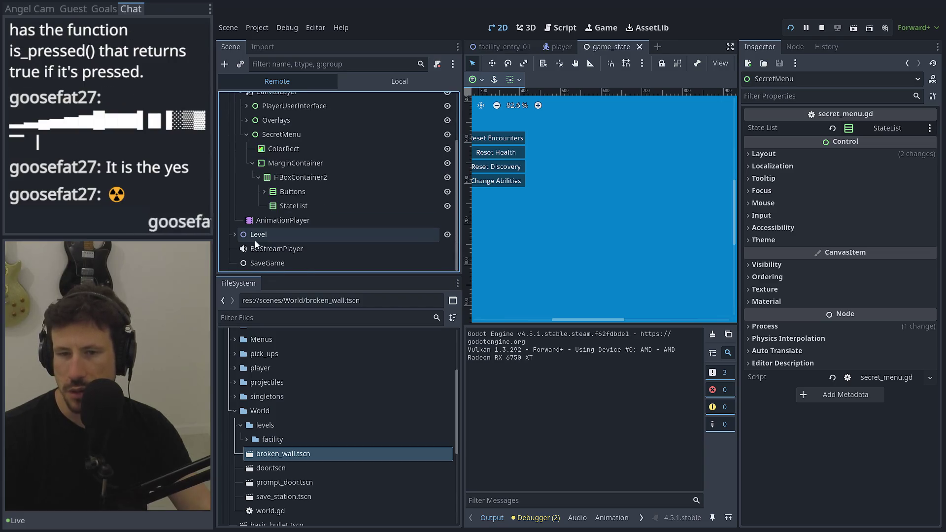
pyautogui.click(261, 191)
pyautogui.click(264, 191)
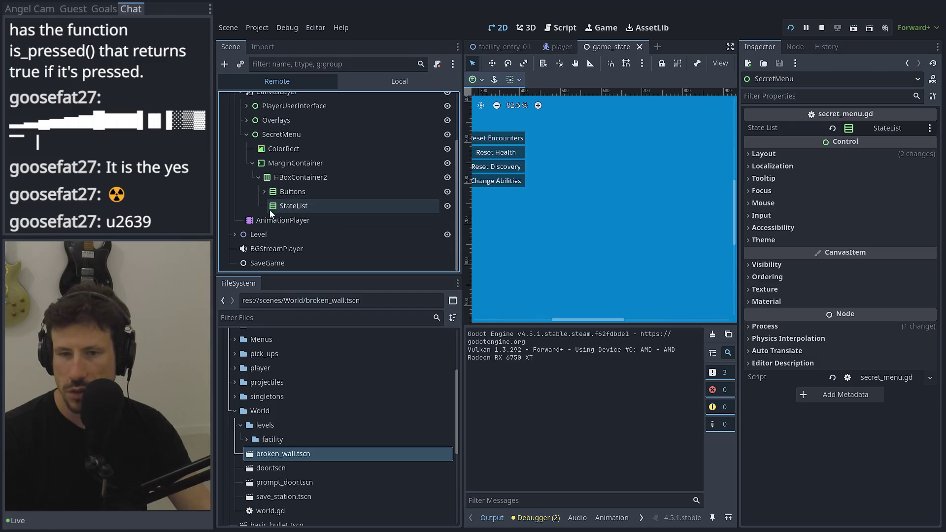
pyautogui.click(270, 207)
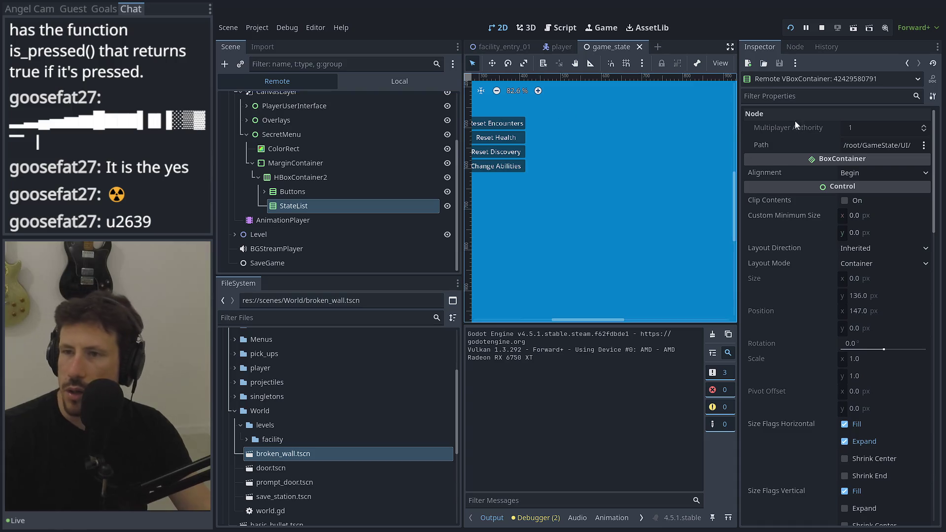
pyautogui.click(821, 28)
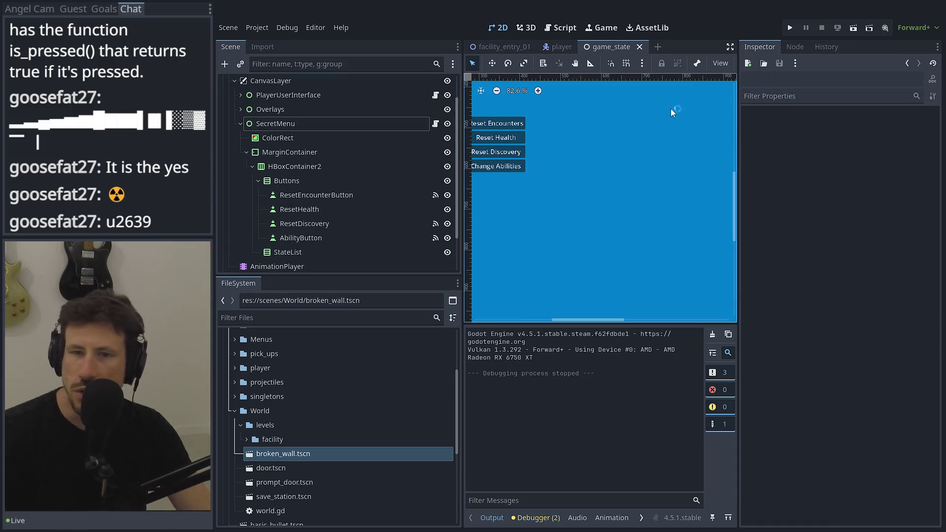
# Put a breakpoint on line 27 of the checkbox loop in secret_menu.gd, then return to the main editor.
pyautogui.click(437, 124)
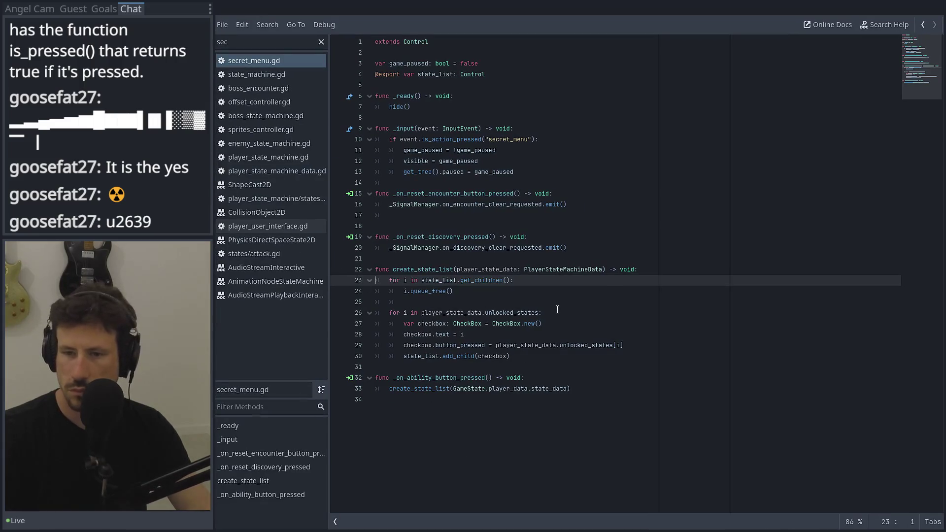
pyautogui.click(469, 292)
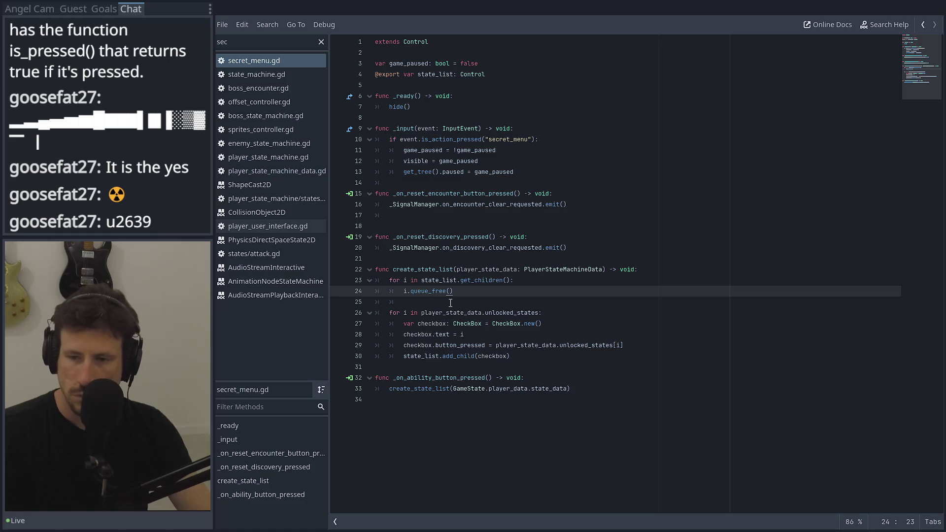
pyautogui.doubleClick(427, 355)
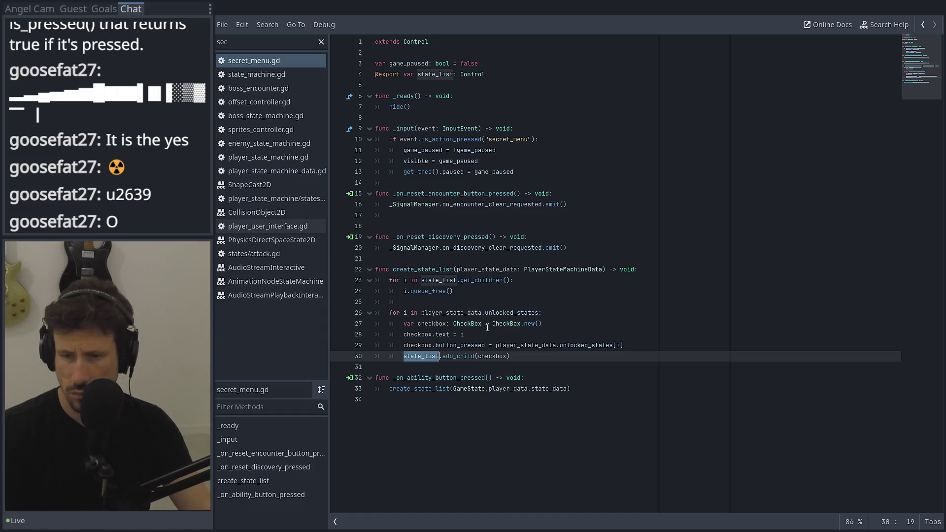
pyautogui.click(539, 313)
pyautogui.press('Return')
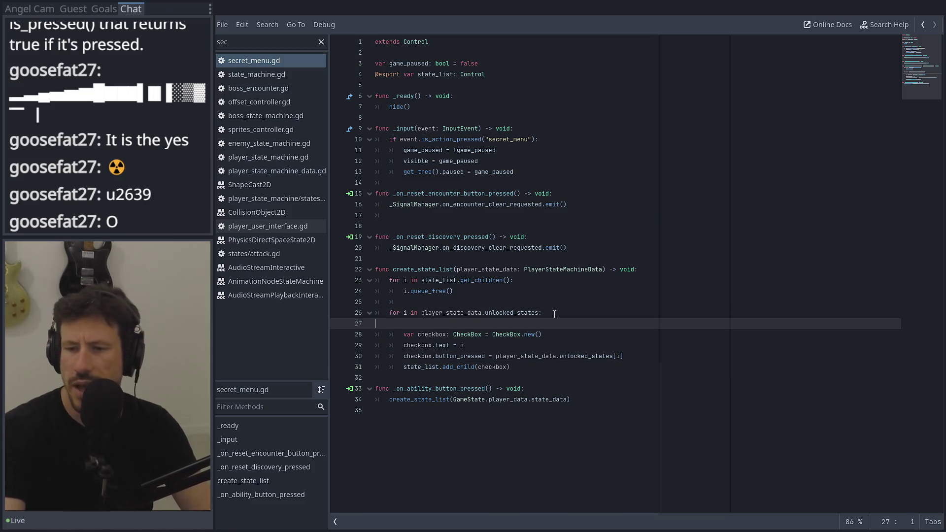
pyautogui.press('BackSpace')
pyautogui.click(339, 327)
pyautogui.click(695, 15)
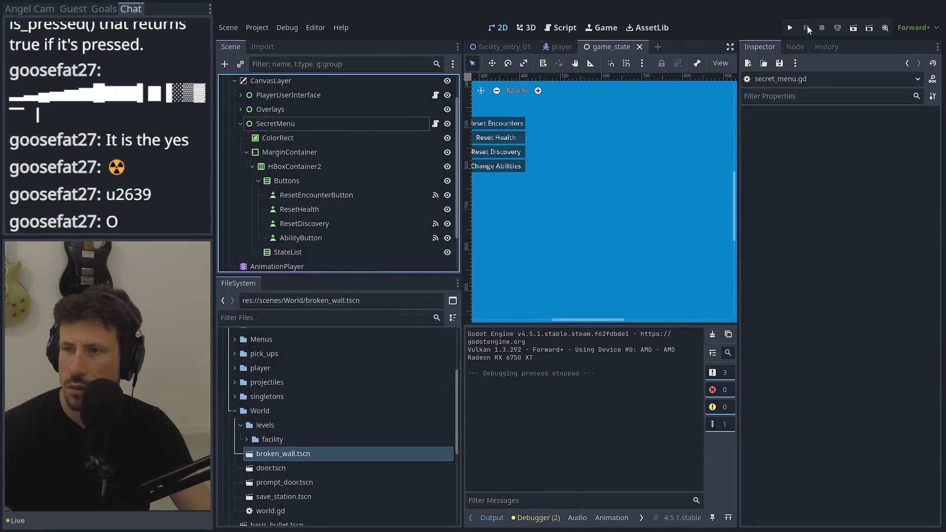
# Run the project, load the save slot, open the secret menu with Escape, then close the game window.
pyautogui.click(790, 26)
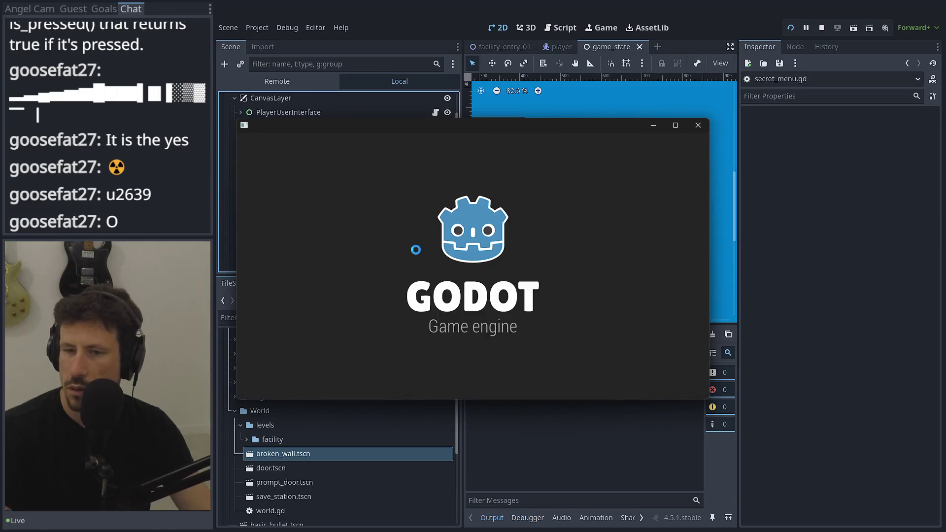
pyautogui.click(434, 290)
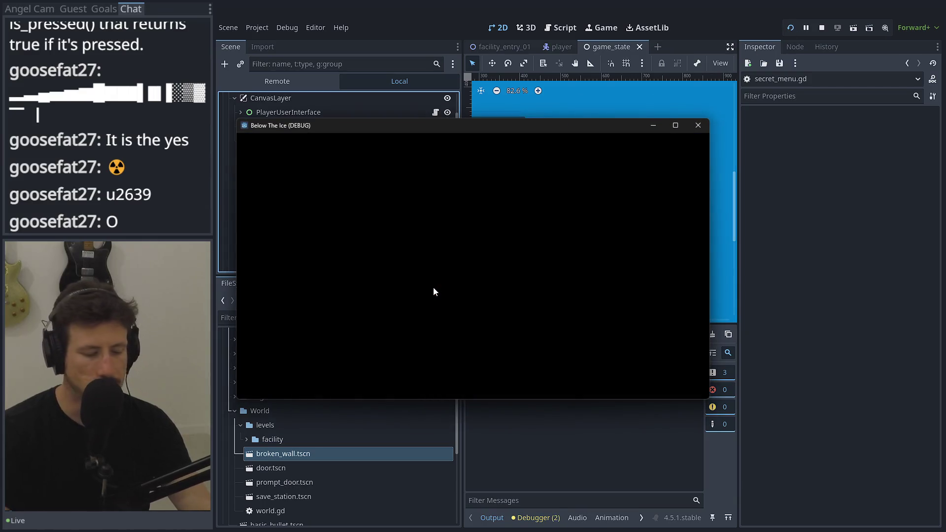
pyautogui.press('Escape')
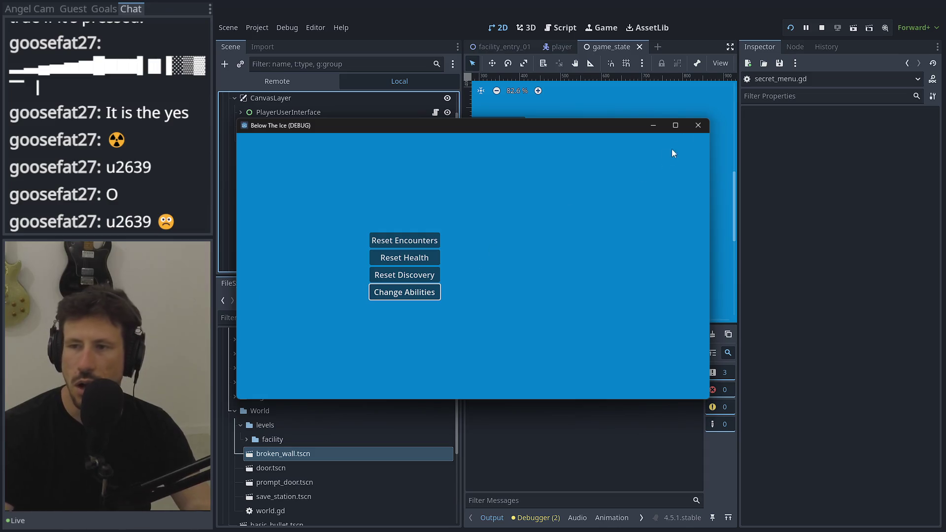
pyautogui.click(695, 123)
pyautogui.scroll(-3, 296, 238)
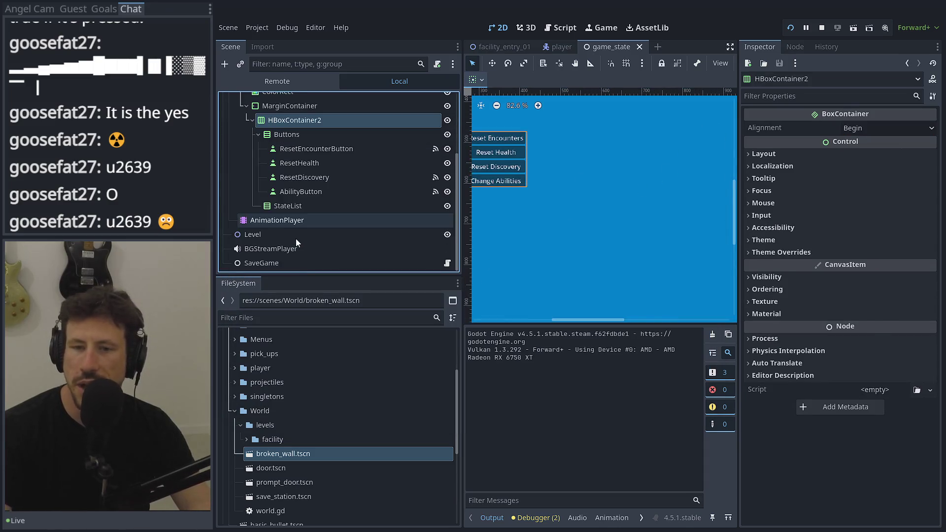
# Disconnect AbilityButton's pressed signal and reconnect it to _on_ability_button_pressed on SecretMenu.
pyautogui.click(299, 205)
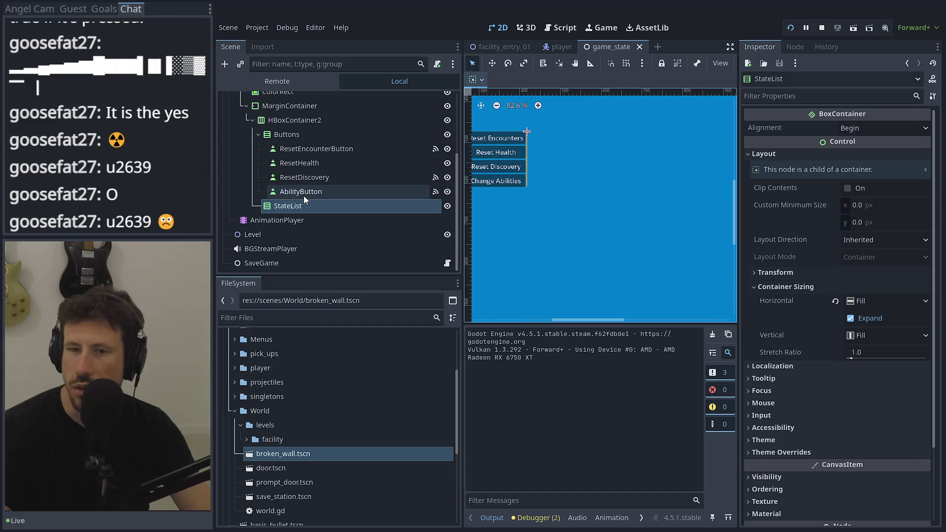
pyautogui.click(391, 192)
pyautogui.click(795, 47)
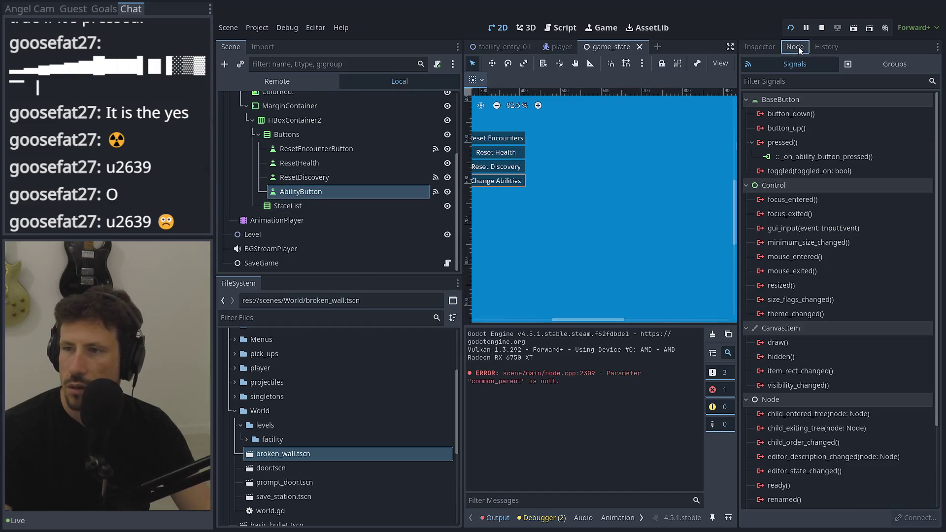
pyautogui.click(575, 406)
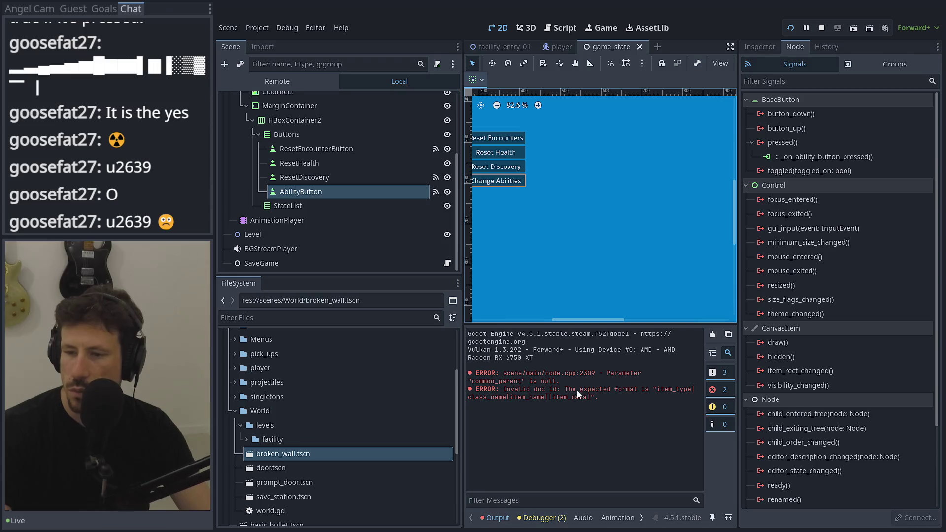
pyautogui.rightClick(812, 157)
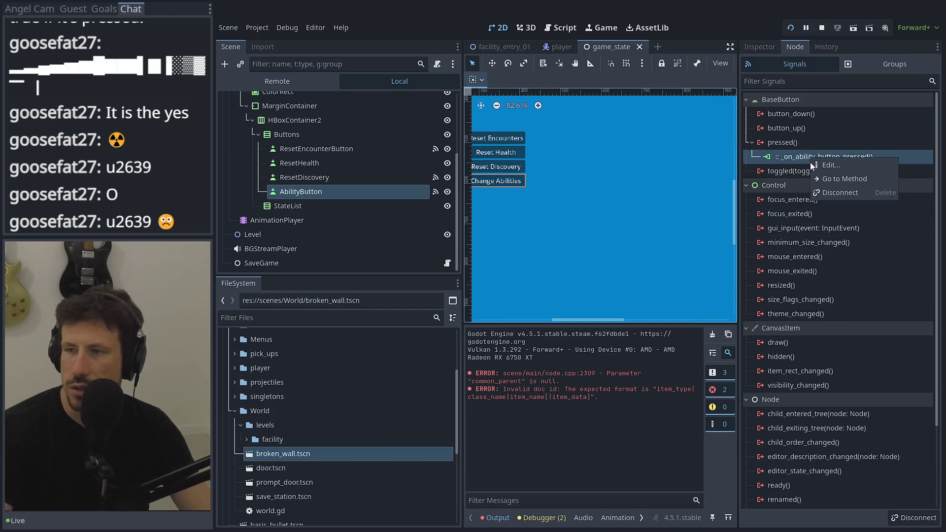
pyautogui.click(843, 193)
pyautogui.doubleClick(776, 142)
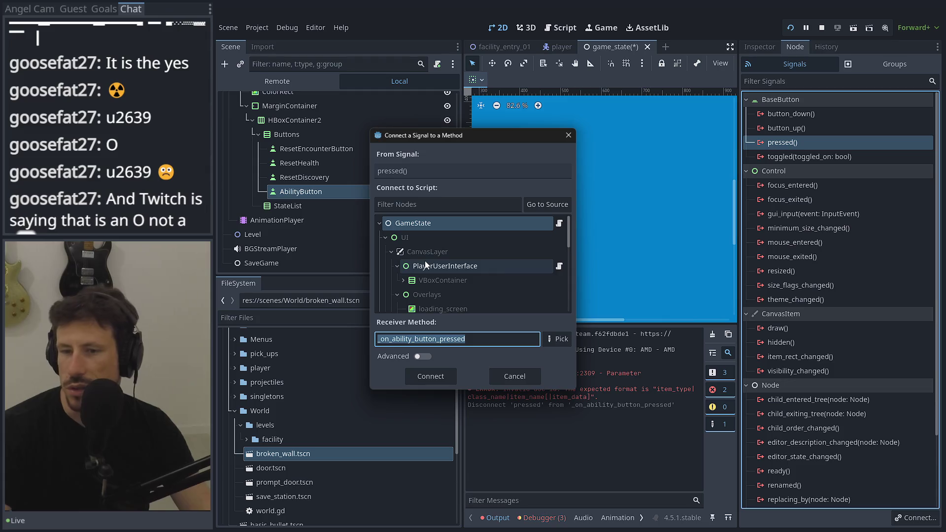
pyautogui.scroll(3, 424, 251)
pyautogui.doubleClick(426, 246)
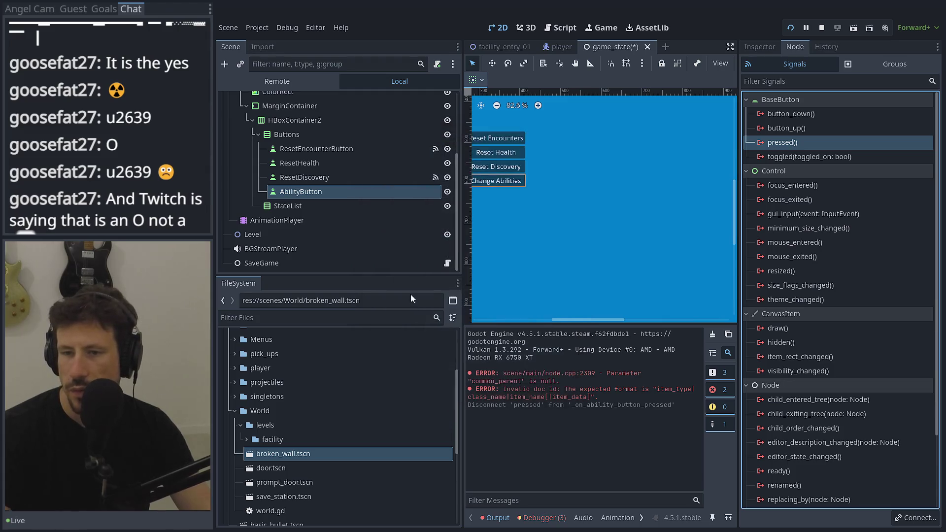
pyautogui.scroll(3, 435, 123)
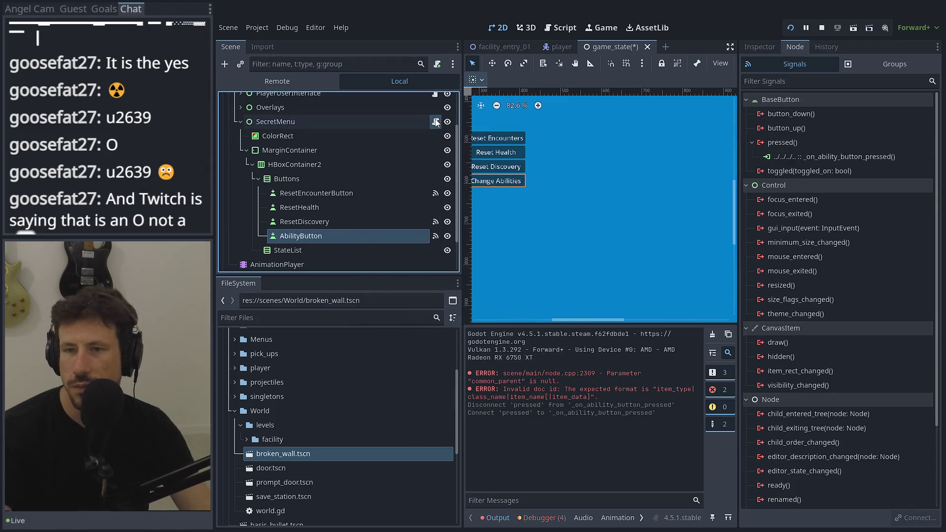
# Save and run the game, load the save, choose Change Abilities, and continue past the breakpoint.
pyautogui.click(791, 27)
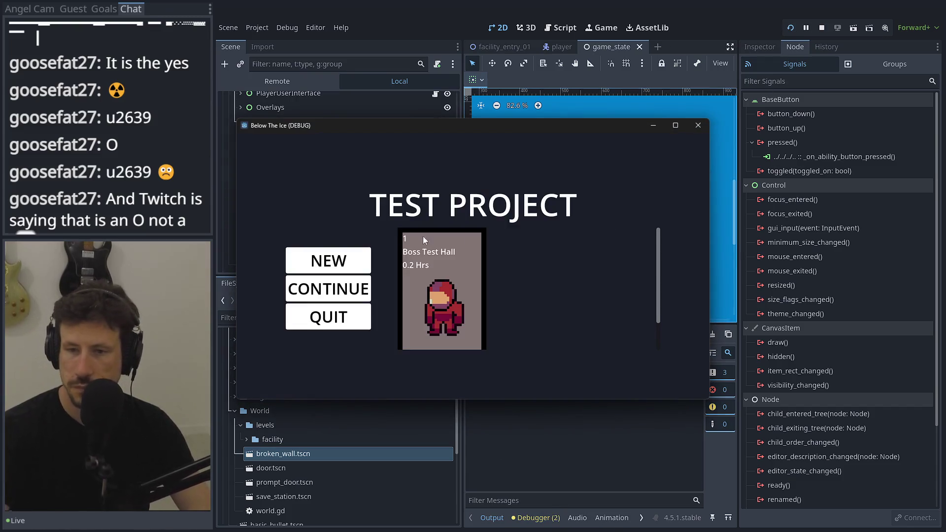
pyautogui.click(427, 251)
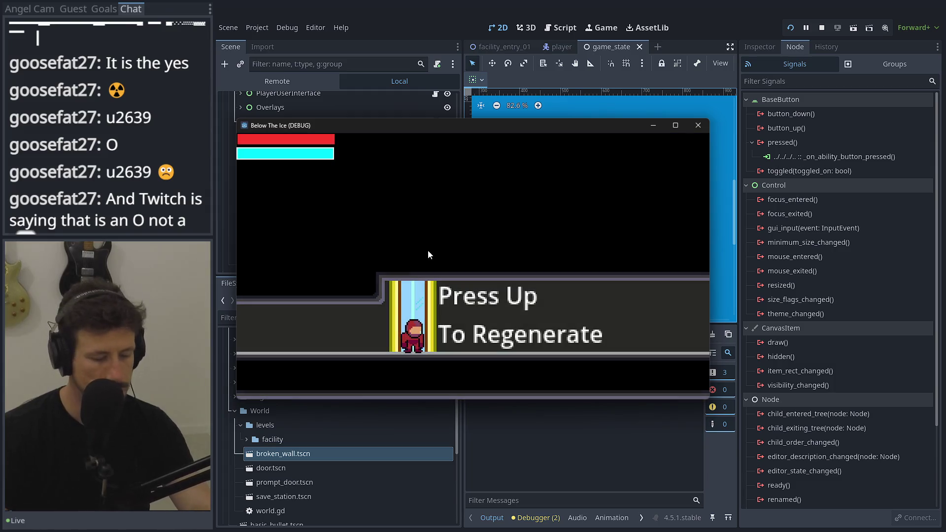
pyautogui.click(416, 292)
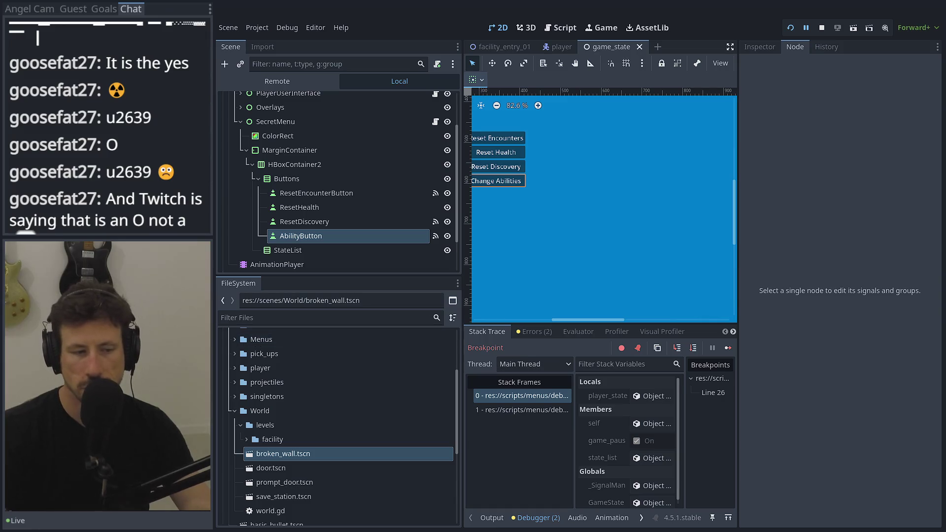
pyautogui.click(727, 348)
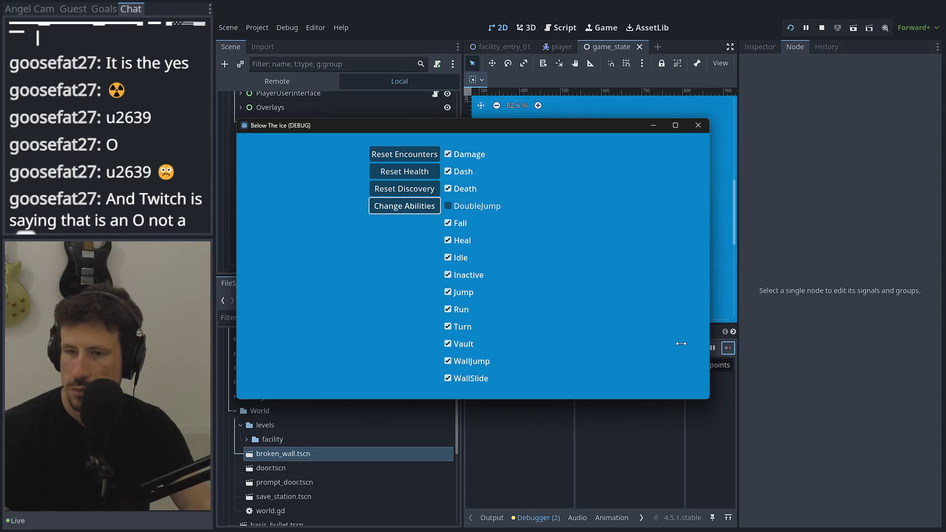
pyautogui.click(675, 126)
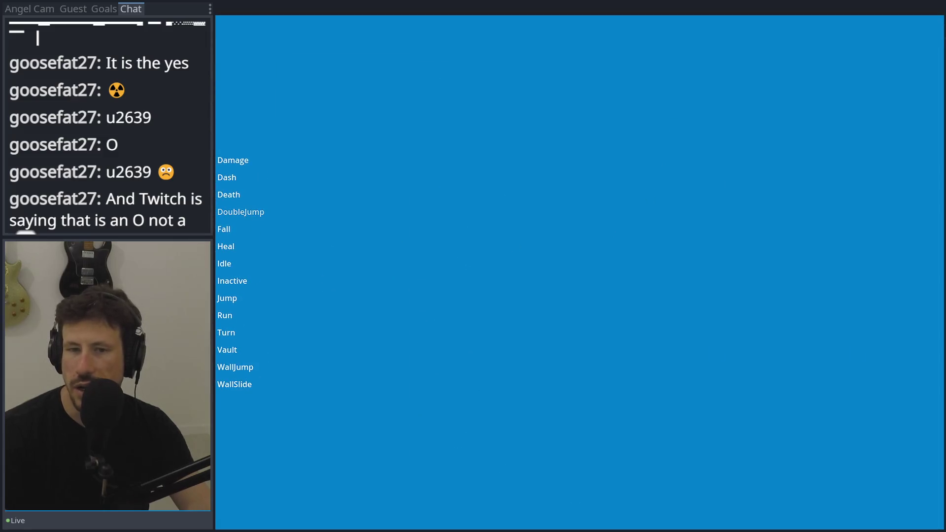
# Toggle the DoubleJump, Vault and Turn checkboxes in the list, then quit the game with F8.
pyautogui.click(228, 215)
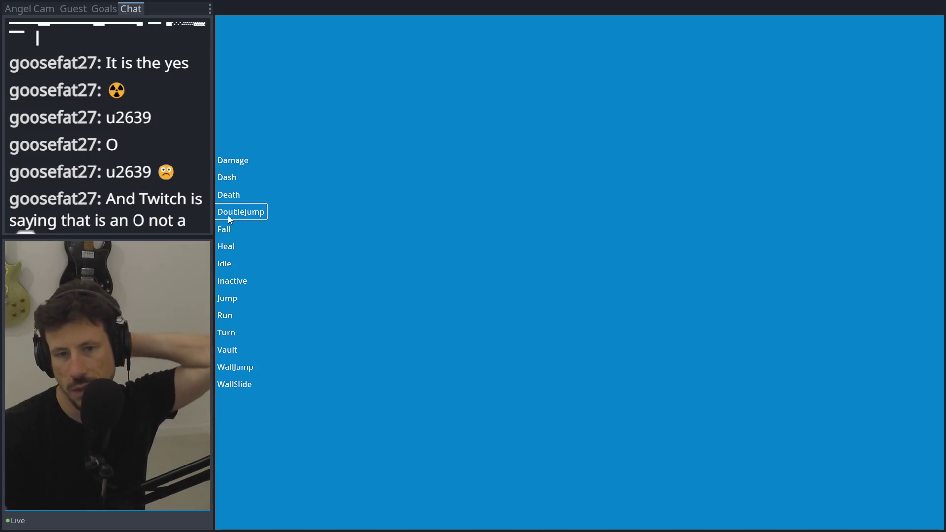
pyautogui.click(232, 350)
pyautogui.click(227, 332)
pyautogui.click(226, 349)
pyautogui.click(227, 332)
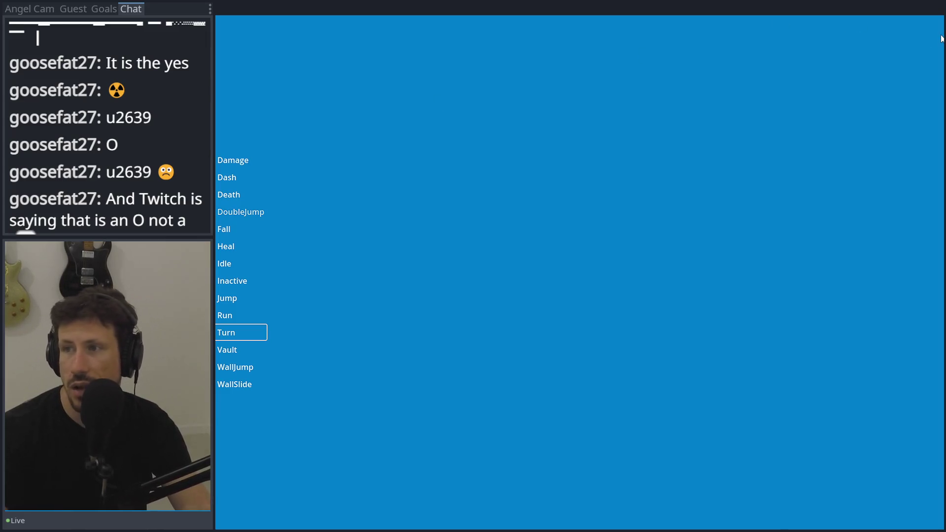
pyautogui.press('F8')
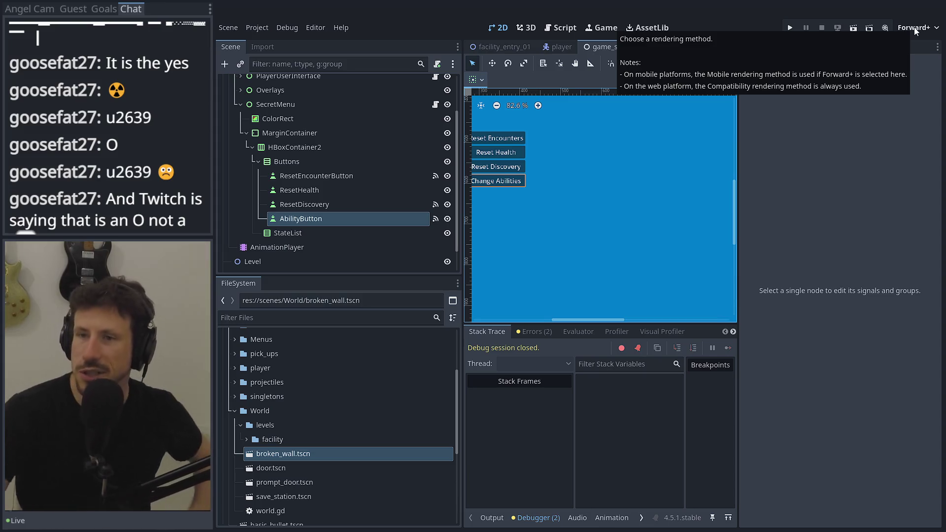
pyautogui.moveTo(555, 50)
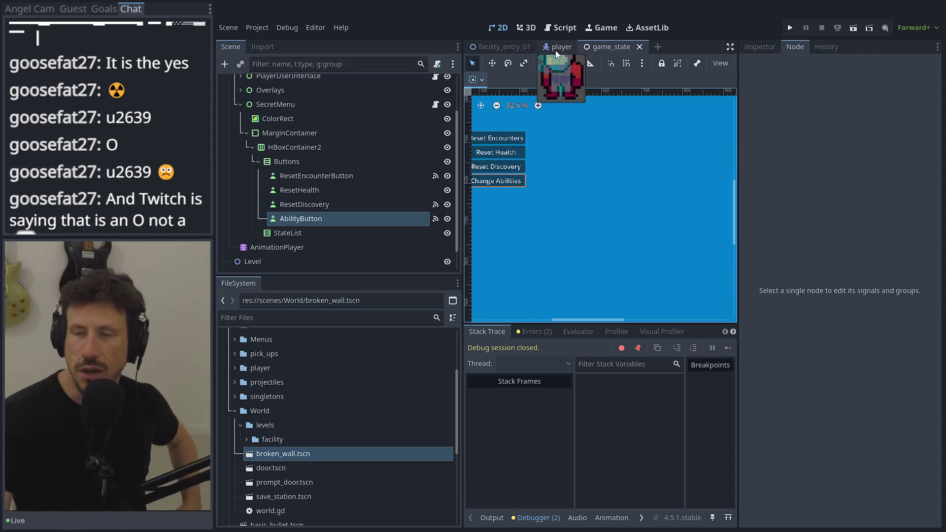
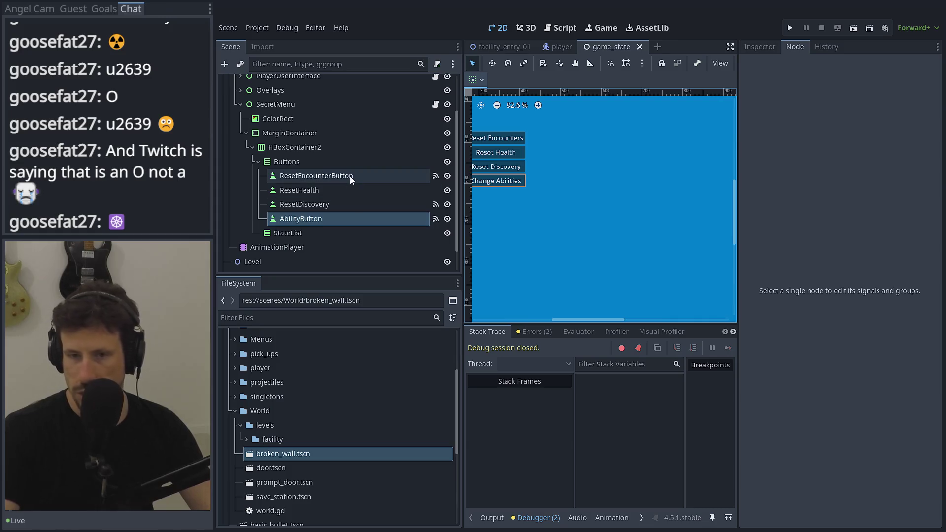
# Inspect the StateList and Buttons nodes, then bring up secret_menu.gd in the script editor.
pyautogui.click(334, 233)
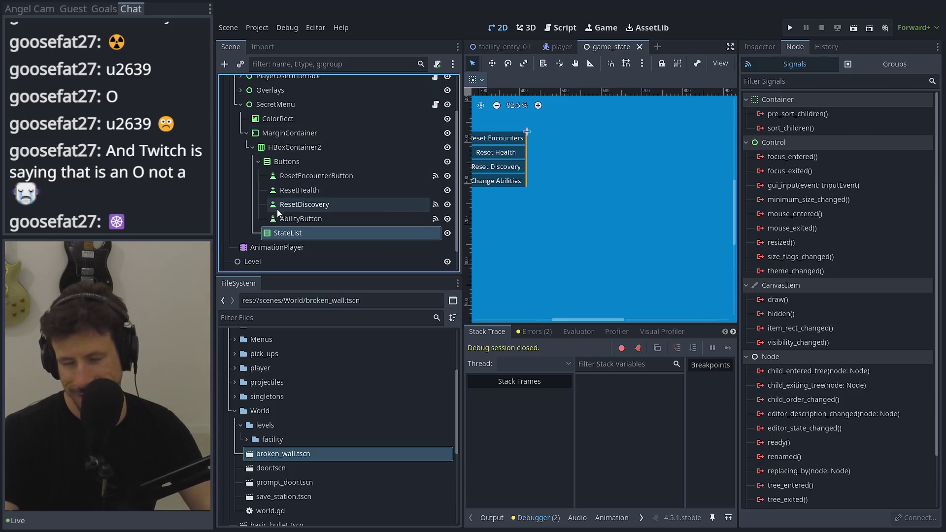
pyautogui.click(332, 165)
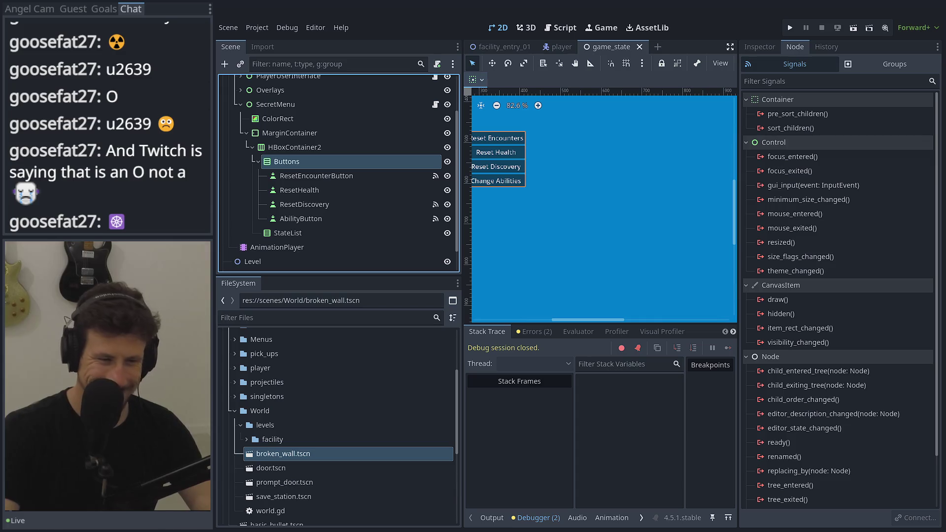
pyautogui.hotkey('ctrl', 'F3')
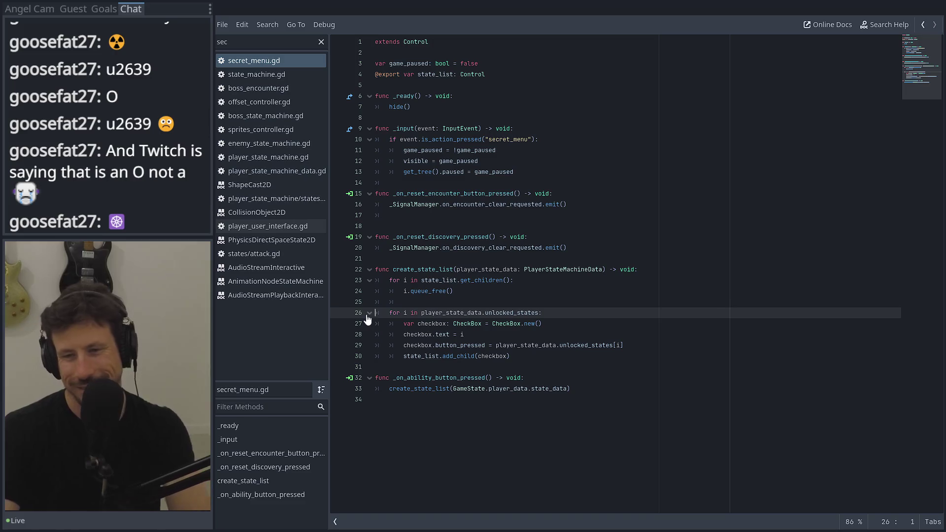
# Add a new last line declaring func set_player_state_abilities(o) in secret_menu.gd.
pyautogui.click(465, 419)
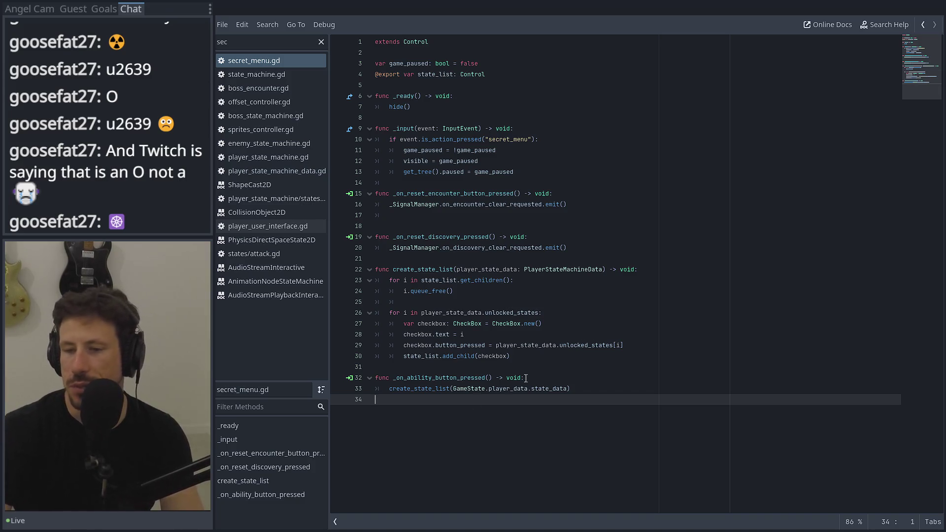
pyautogui.press('Return')
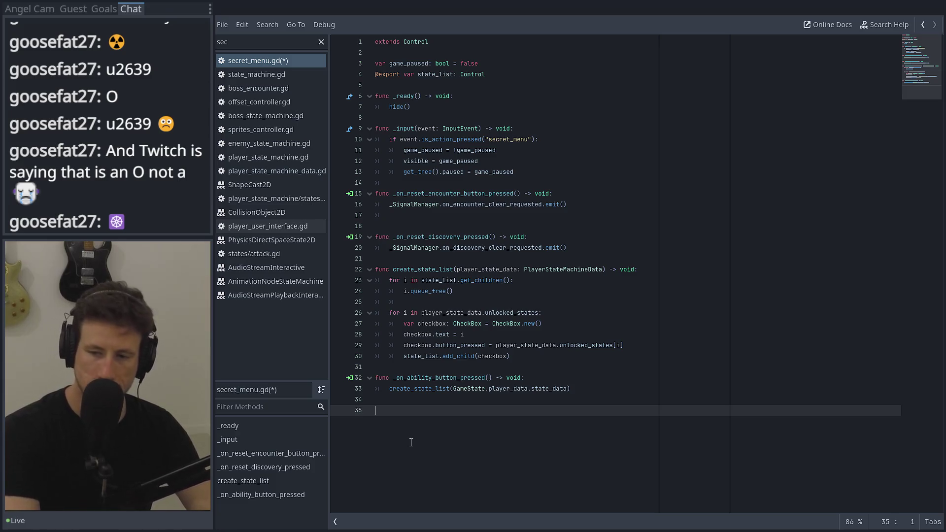
pyautogui.write('func set')
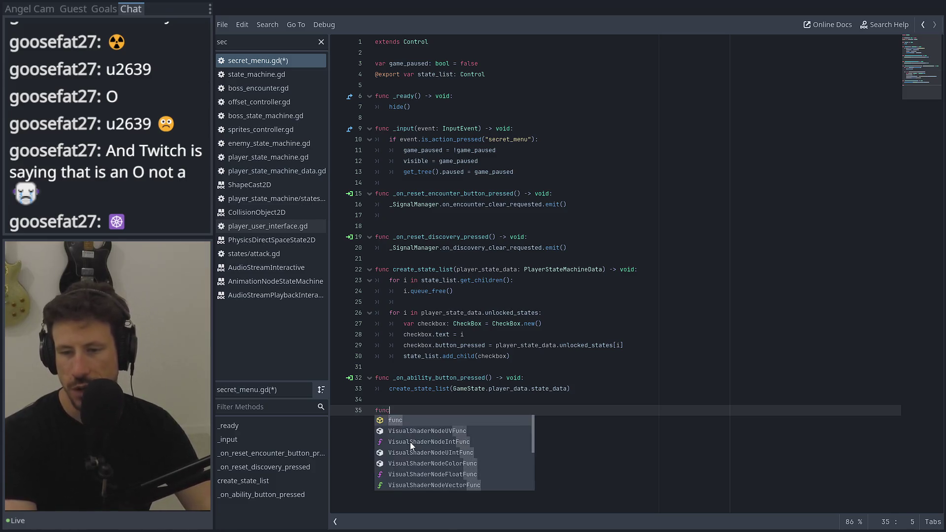
pyautogui.write('_po')
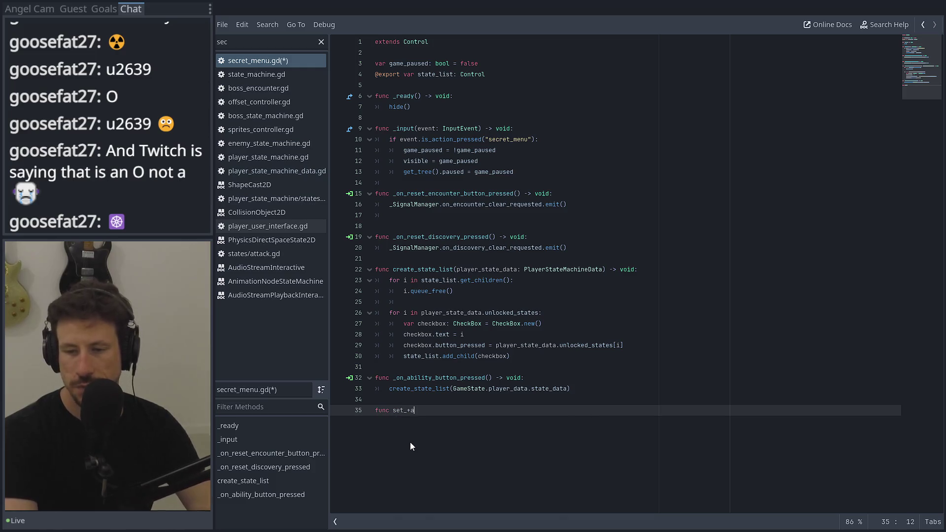
pyautogui.write('laye')
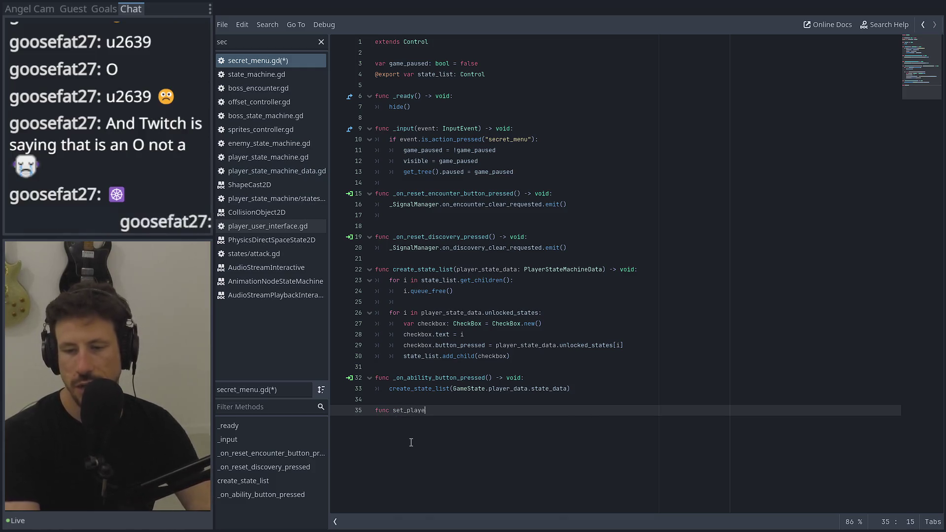
pyautogui.write('r_state_ab')
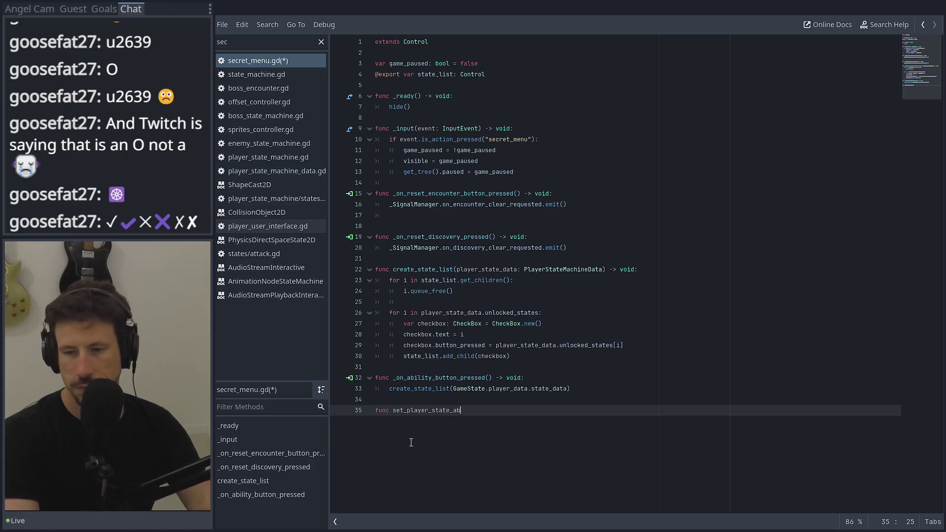
pyautogui.write('ilities(')
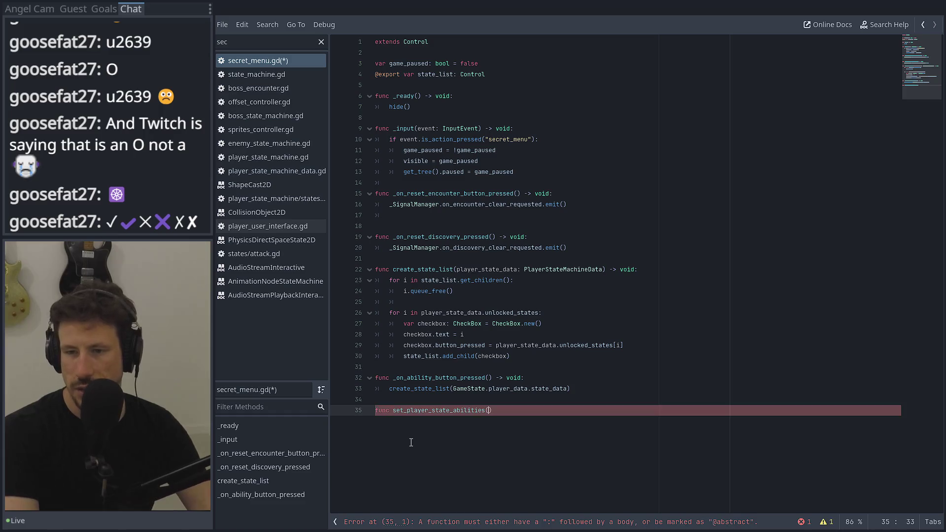
pyautogui.write('o')
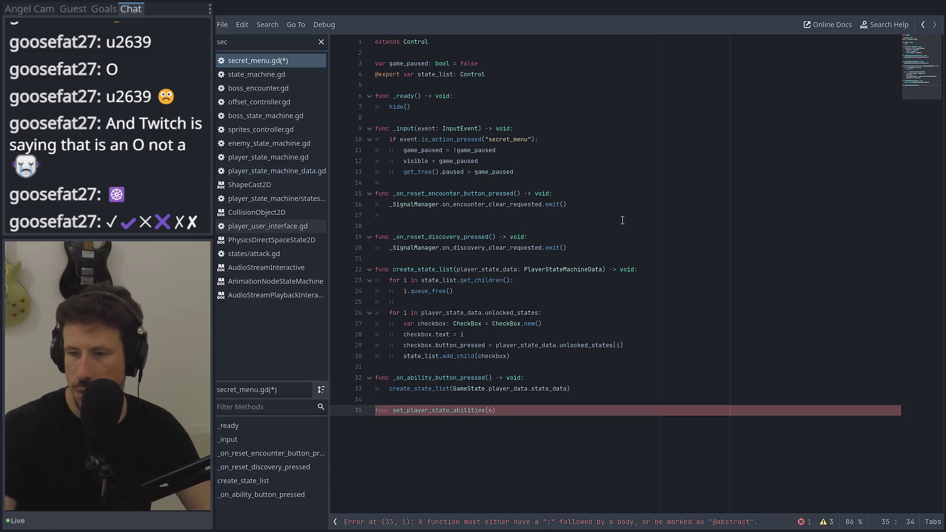
pyautogui.moveTo(647, 268)
pyautogui.mouseDown()
pyautogui.moveTo(375, 268)
pyautogui.moveTo(453, 267)
pyautogui.mouseUp()
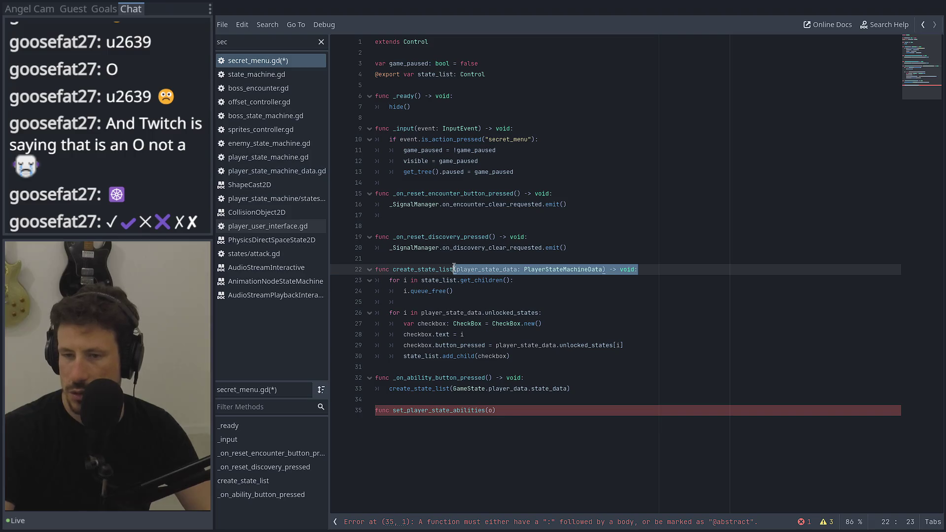
# Replace the placeholder parameter with create_state_list's player_state_data: PlayerStateMachineData -> void signature.
pyautogui.hotkey('ctrl', 'c')
pyautogui.click(508, 416)
pyautogui.press('BackSpace')
pyautogui.press('BackSpace')
pyautogui.press('BackSpace')
pyautogui.hotkey('ctrl', 'v')
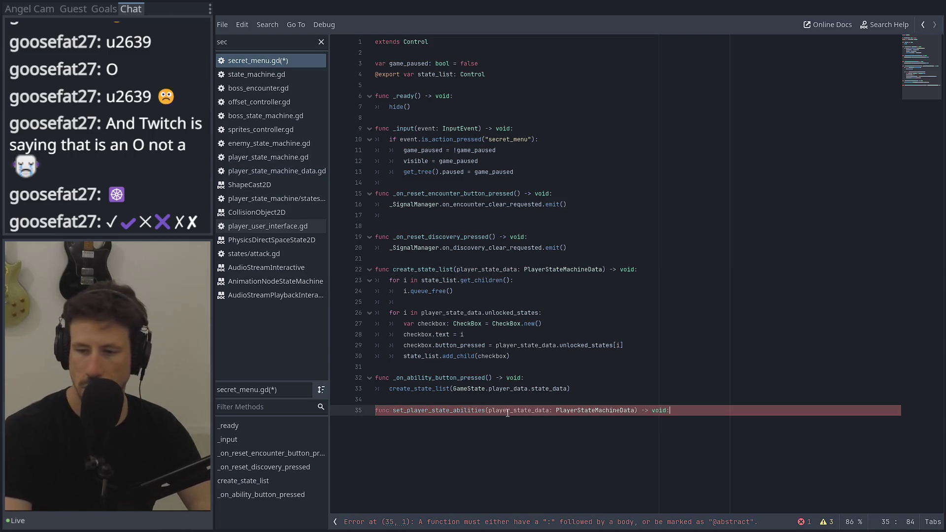
pyautogui.press('Return')
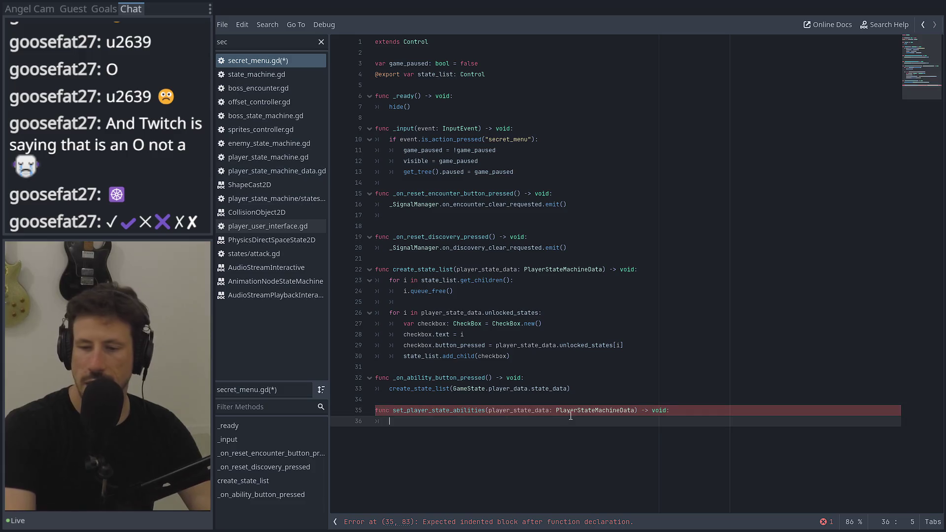
# Try GameState.player_data in the body, then erase it and clear the script filter.
pyautogui.write('gam')
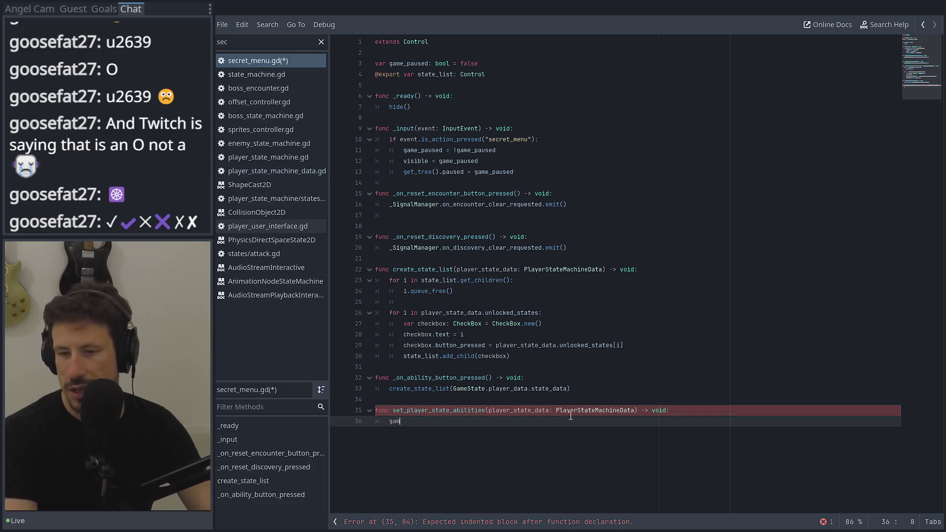
pyautogui.write('e')
pyautogui.press('Down')
pyautogui.press('Return')
pyautogui.write('.pl')
pyautogui.press('Return')
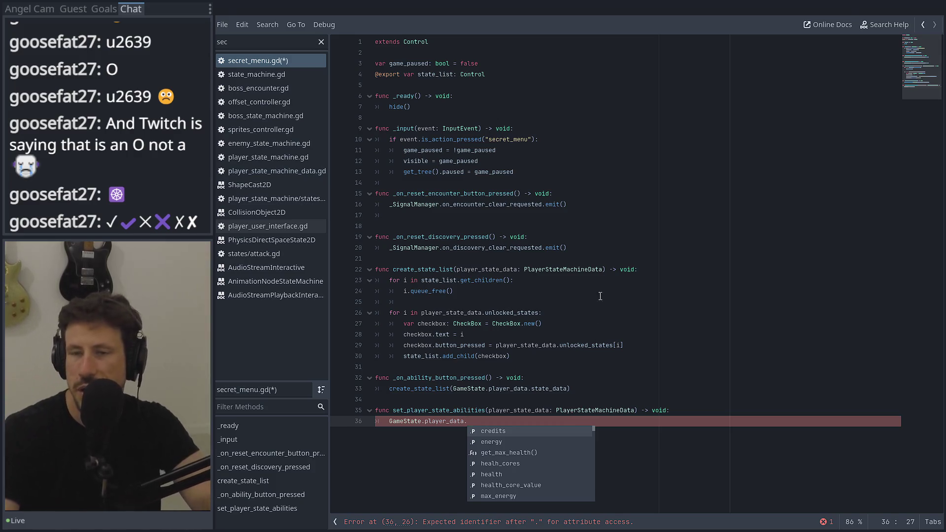
pyautogui.press('Escape')
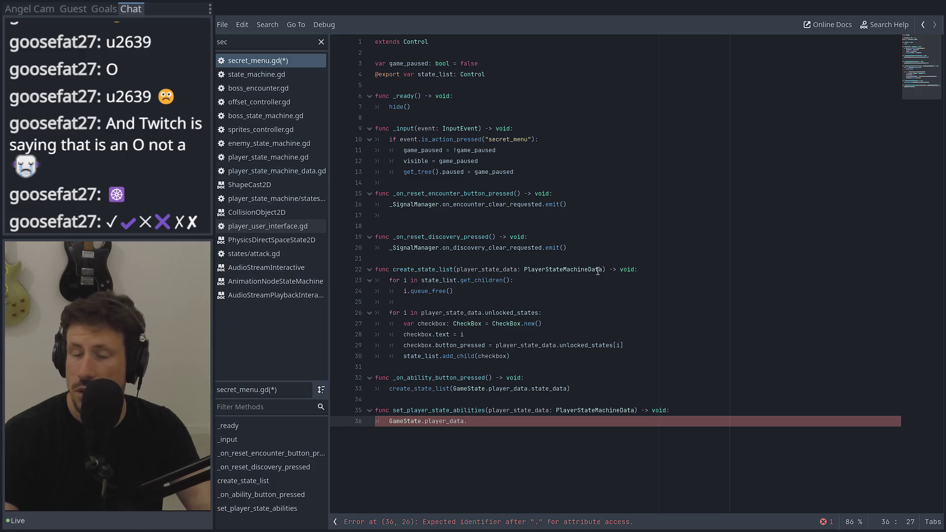
pyautogui.press('BackSpace')
pyautogui.press('BackSpace')
pyautogui.press('BackSpace')
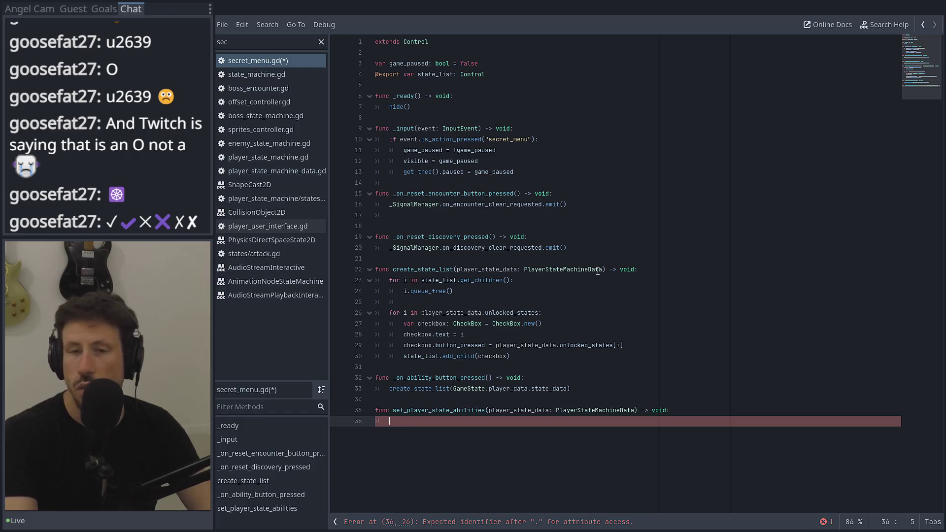
pyautogui.click(304, 48)
pyautogui.press('BackSpace')
pyautogui.press('BackSpace')
pyautogui.press('BackSpace')
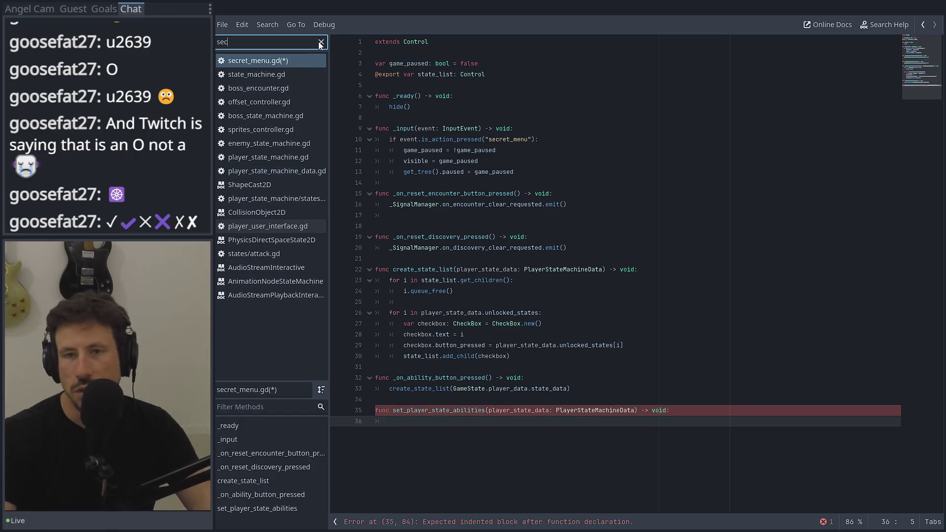
# Filter scripts for 'player' to open player.gd, then for 'sign' to open signal_manager.gd.
pyautogui.write('player')
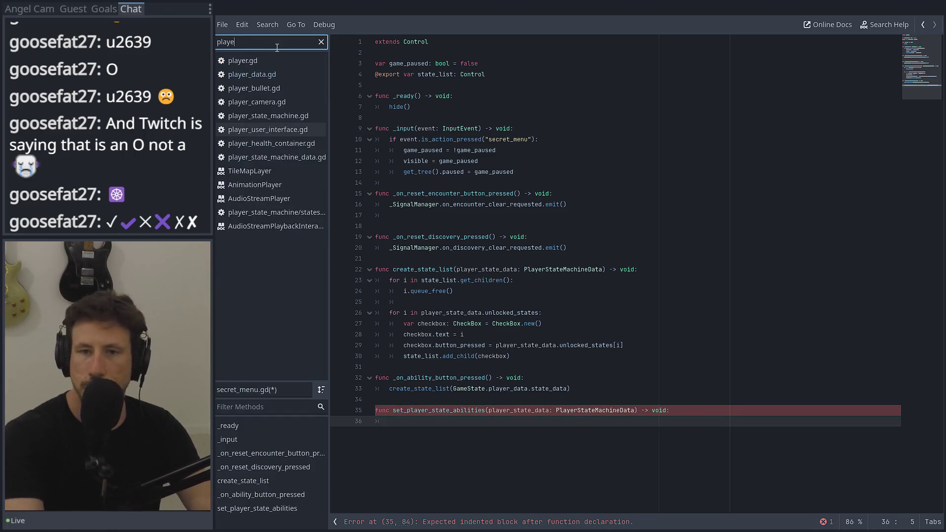
pyautogui.click(258, 61)
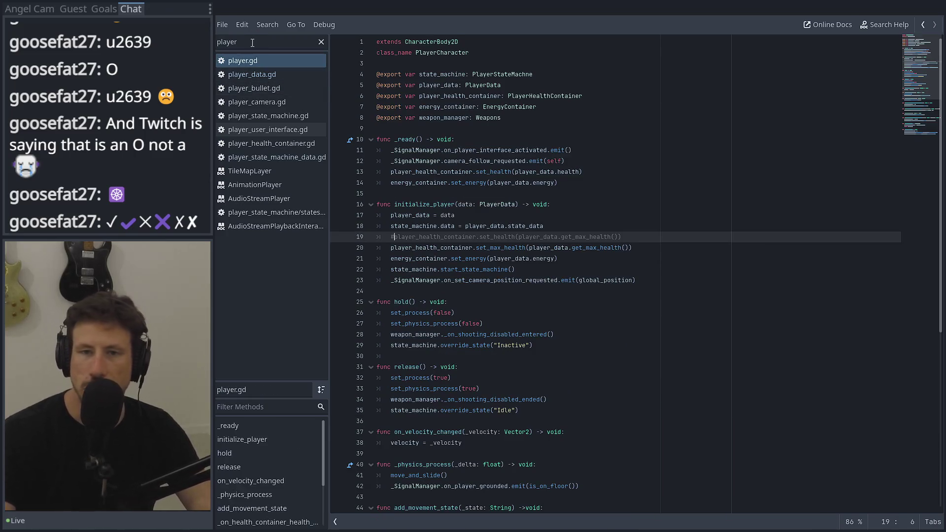
pyautogui.doubleClick(252, 43)
pyautogui.write('_su')
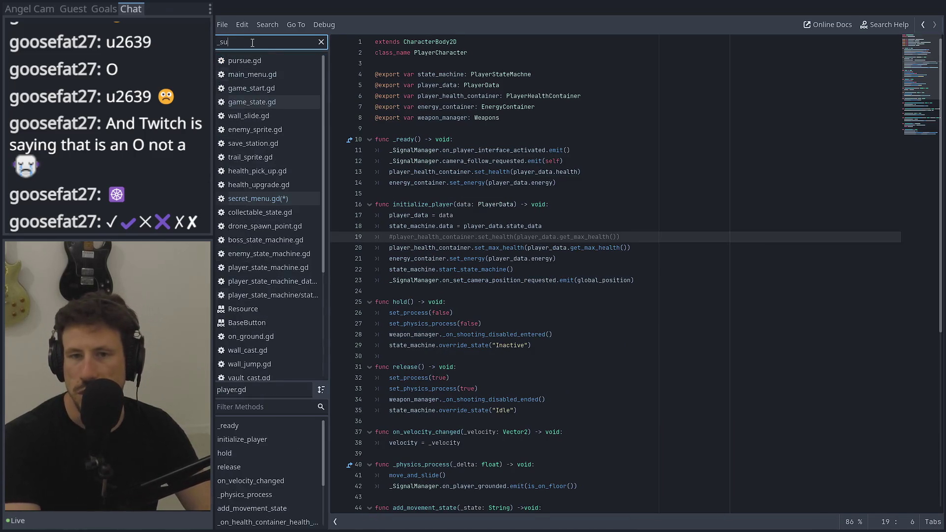
pyautogui.press('BackSpace')
pyautogui.press('BackSpace')
pyautogui.press('BackSpace')
pyautogui.write('sign')
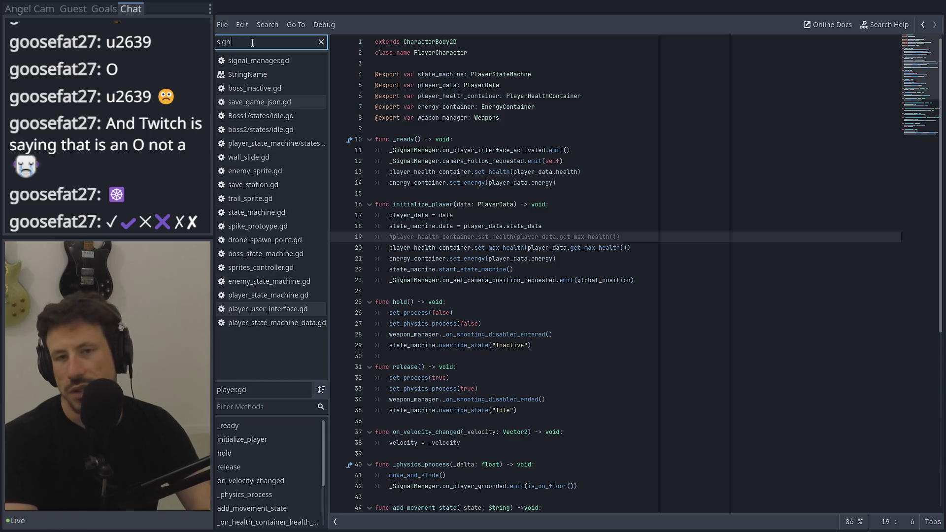
pyautogui.click(270, 61)
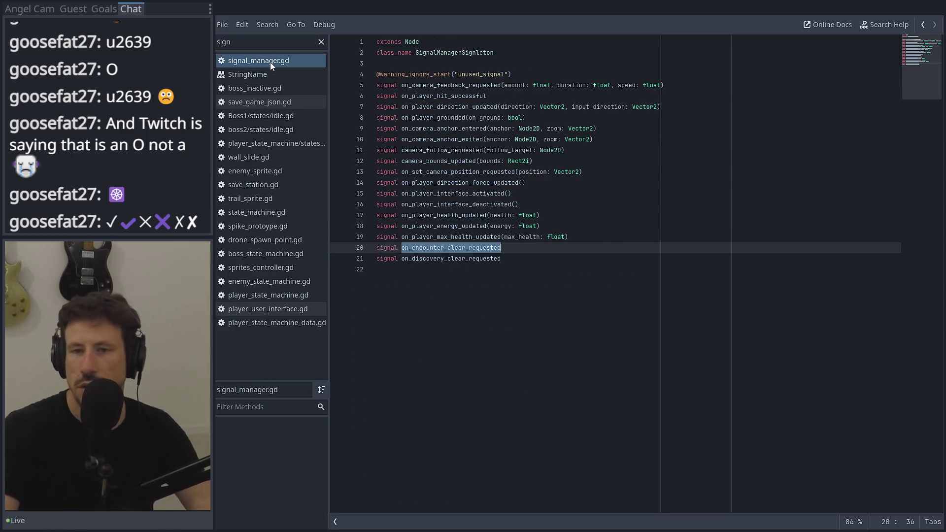
# Start a 'signal on_player_state_' declaration on line 22, checking the existing signal names.
pyautogui.click(481, 285)
pyautogui.write('signal')
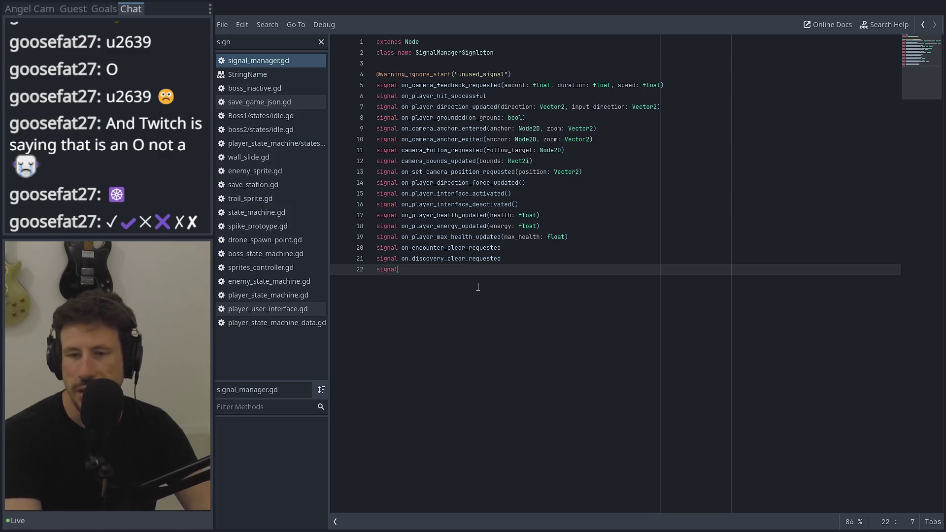
pyautogui.write(' on_')
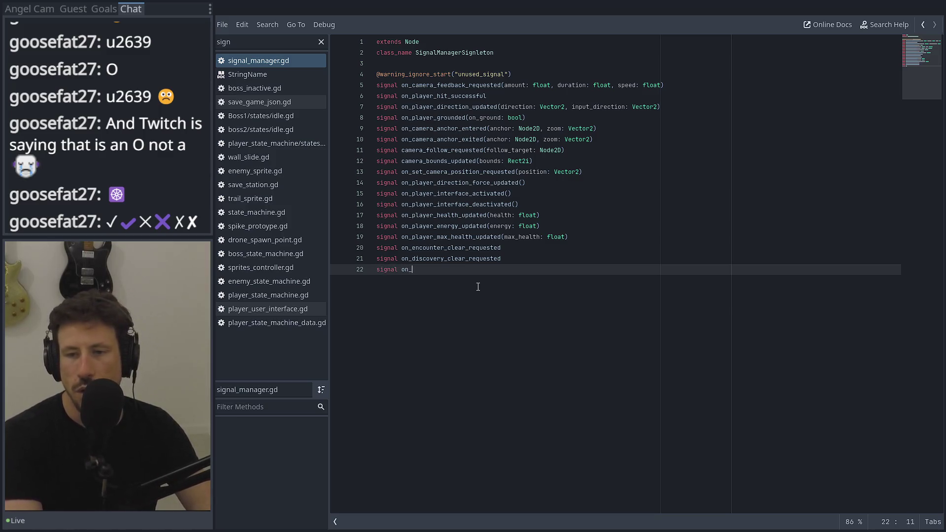
pyautogui.write('player_state_c')
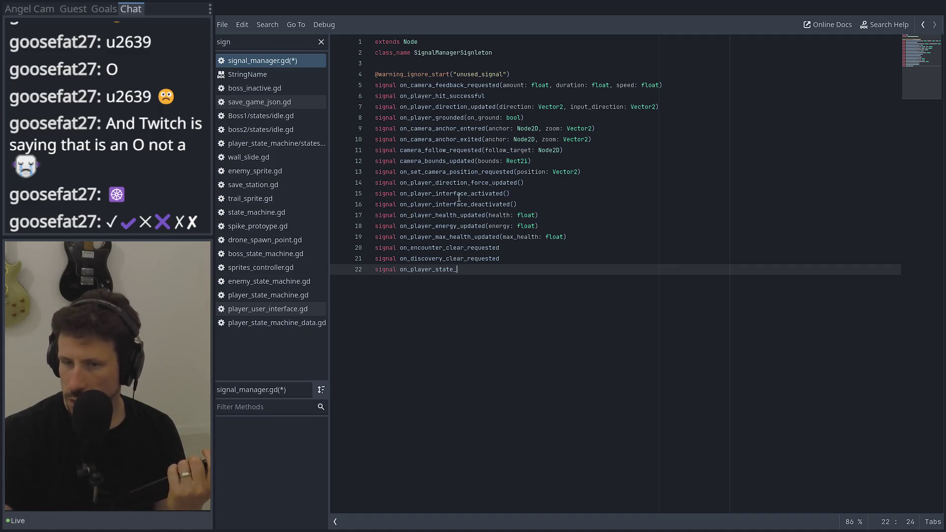
pyautogui.doubleClick(441, 226)
pyautogui.doubleClick(440, 237)
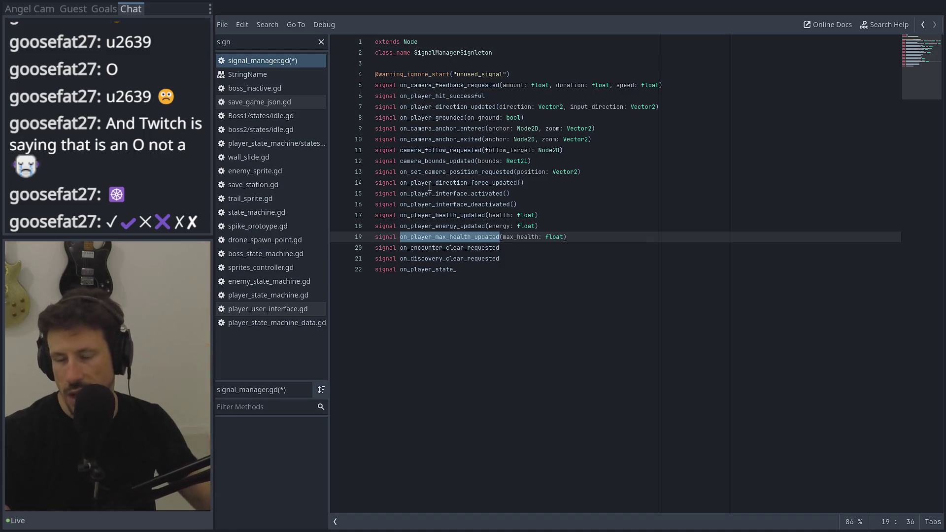
# Finish it as on_player_state_data_changed(data: PlayerStateMachineData) and save signal_manager.gd.
pyautogui.click(497, 274)
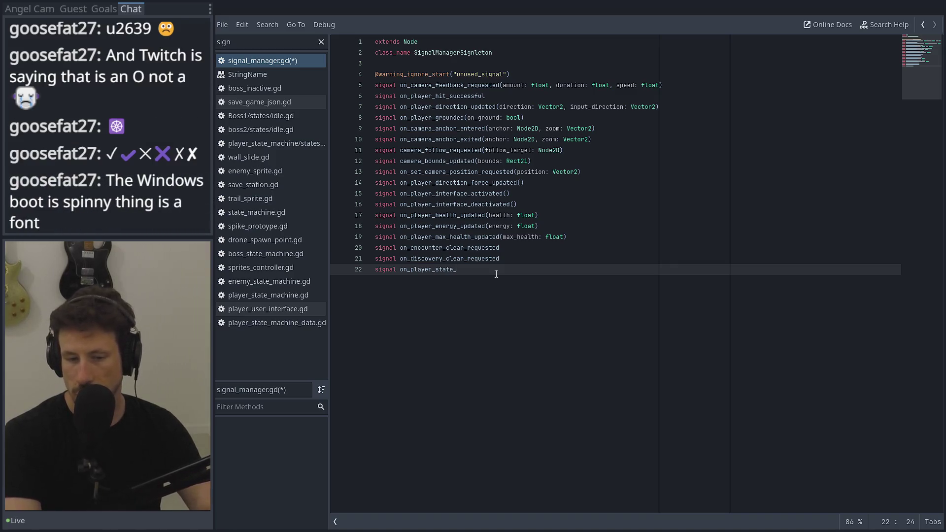
pyautogui.write('st')
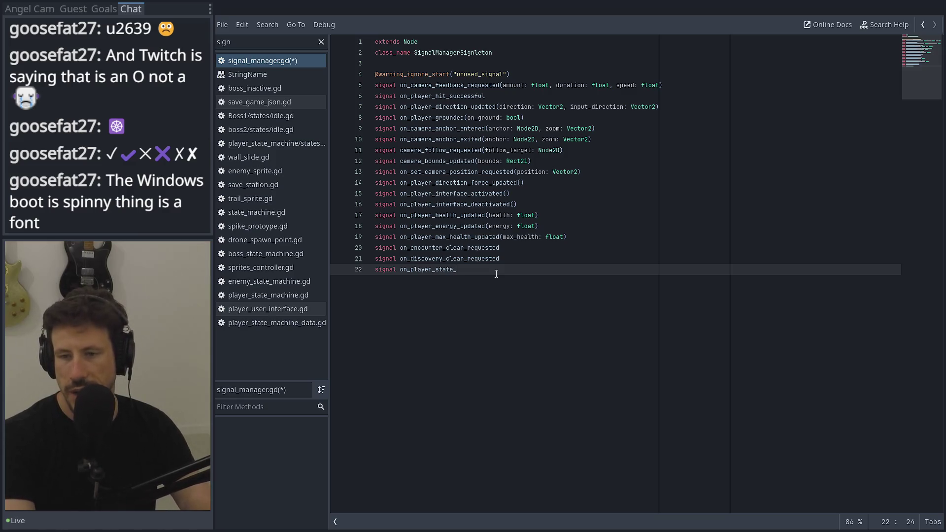
pyautogui.write('data+c')
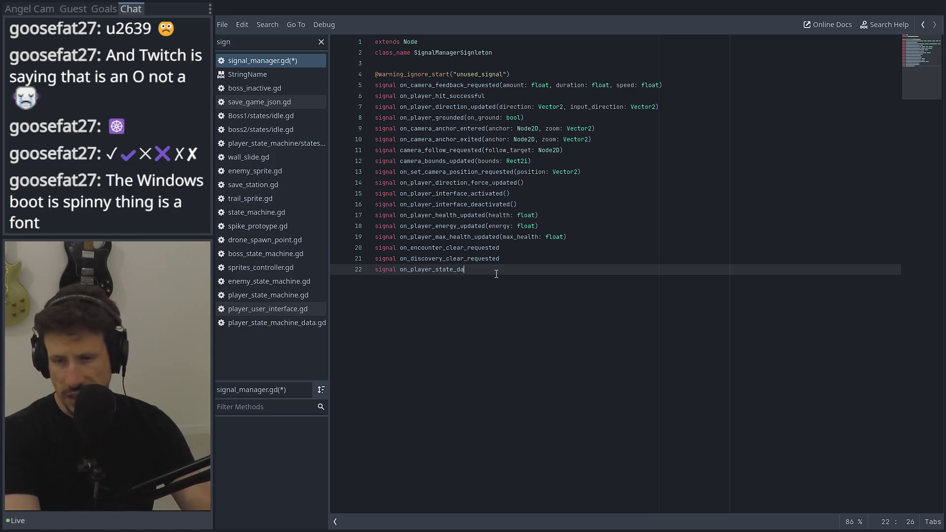
pyautogui.press('BackSpace')
pyautogui.press('BackSpace')
pyautogui.write('_c')
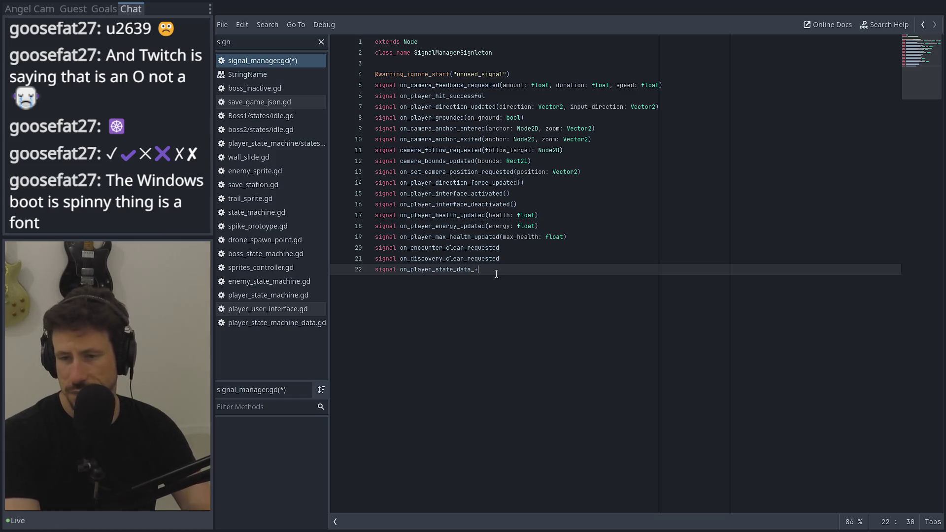
pyautogui.write('hanged')
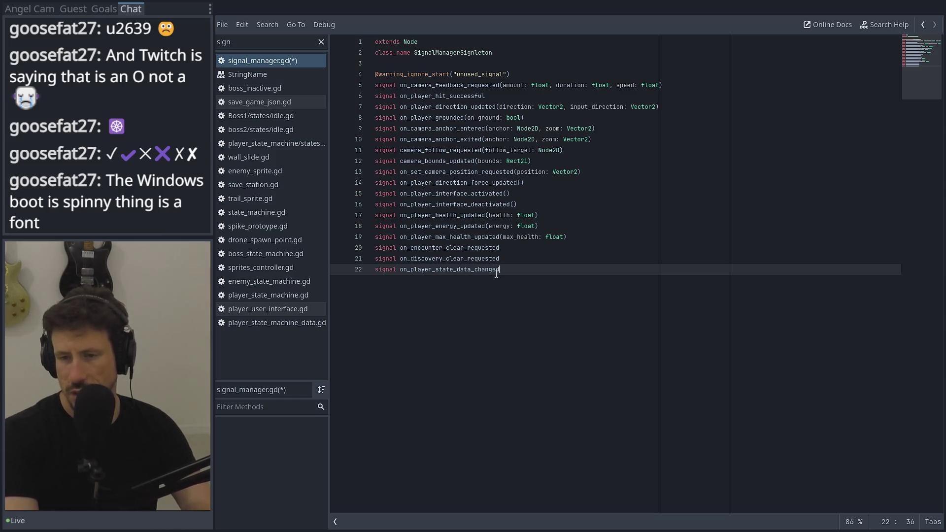
pyautogui.write('(datra')
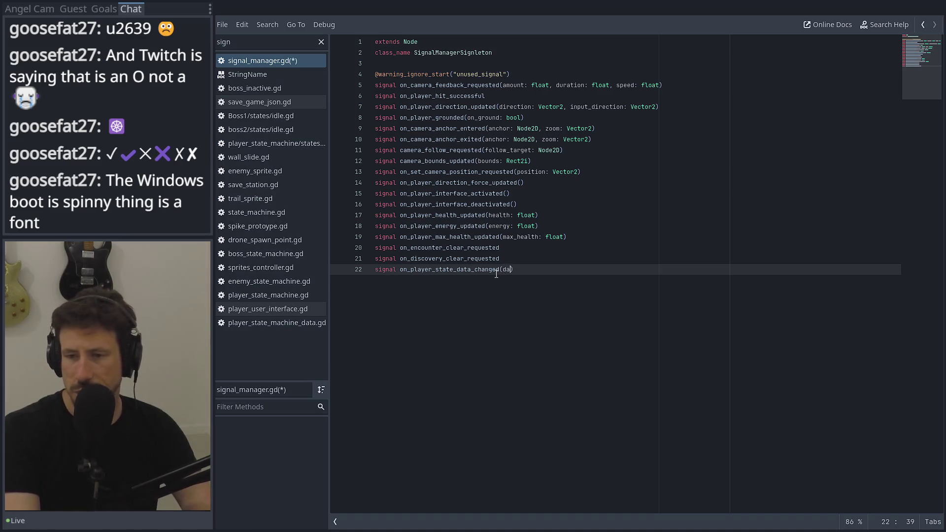
pyautogui.press('BackSpace')
pyautogui.write(': Pla')
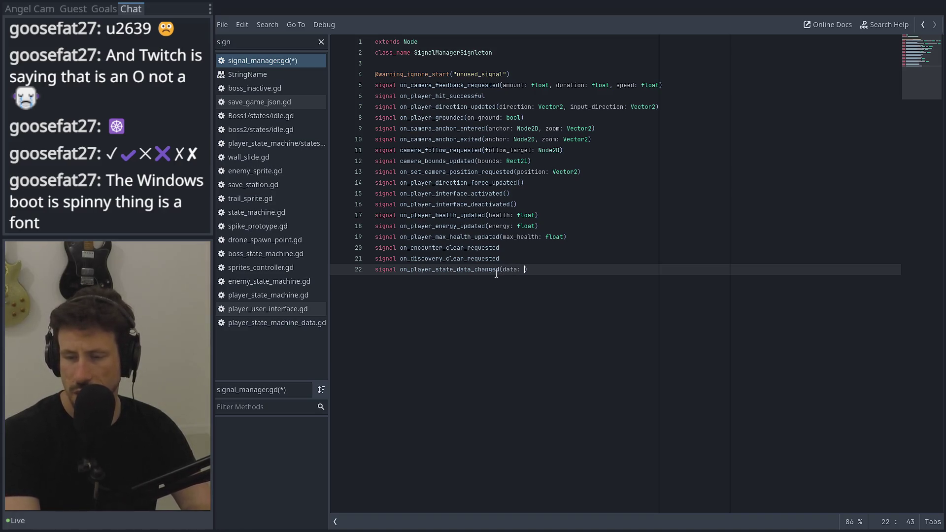
pyautogui.write('yerS')
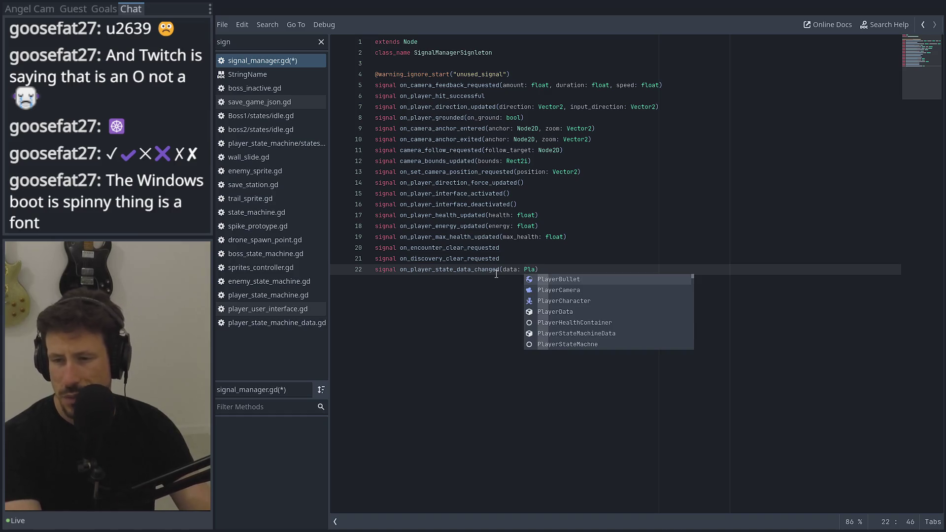
pyautogui.press('Return')
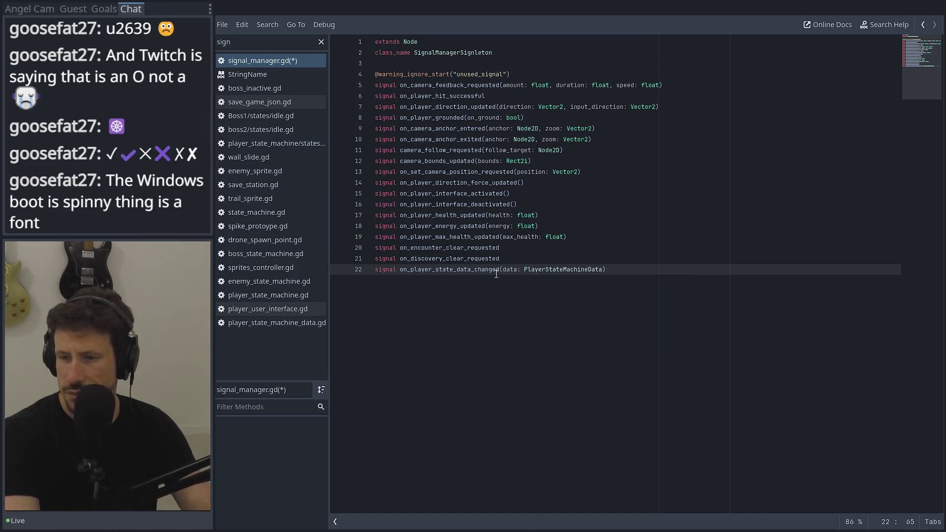
pyautogui.hotkey('ctrl', 's')
# Back in player.gd, locate add_movement_state and add a blank line after line 23.
pyautogui.click(923, 24)
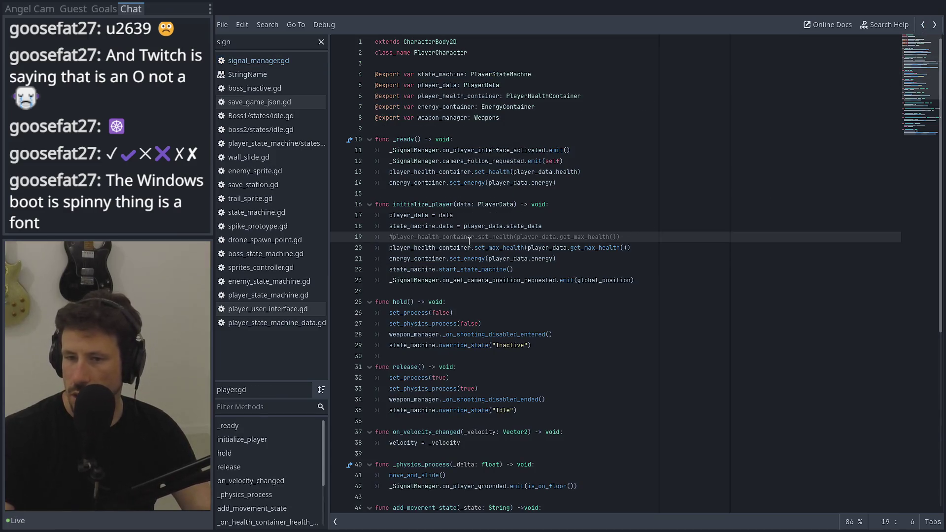
pyautogui.scroll(-9, 454, 241)
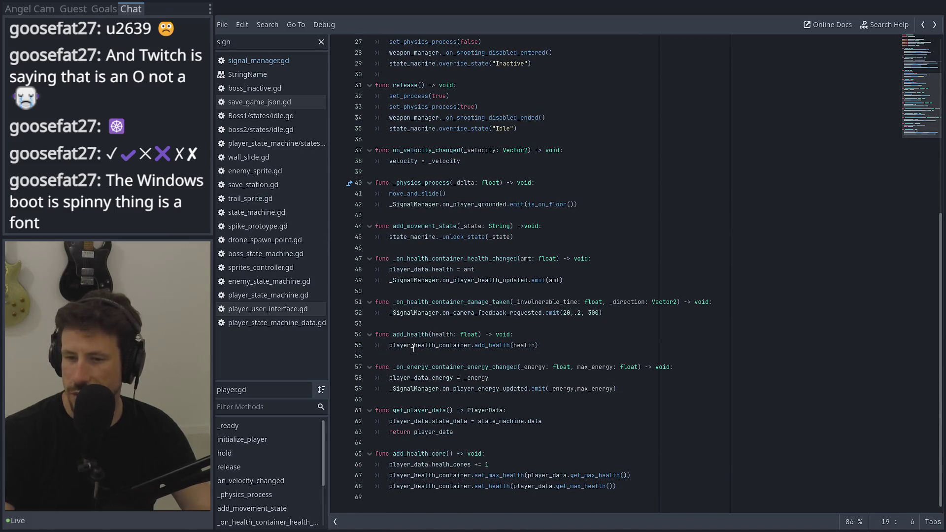
pyautogui.doubleClick(425, 225)
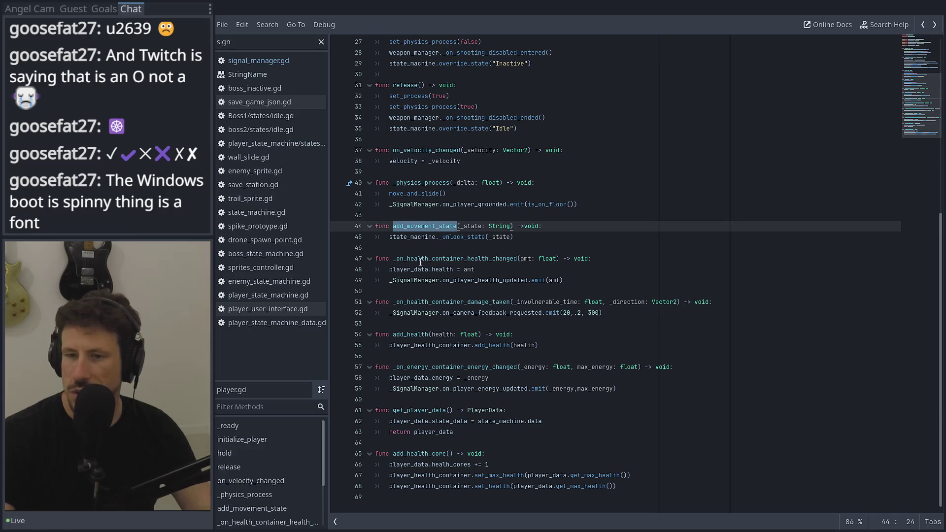
pyautogui.scroll(7, 508, 220)
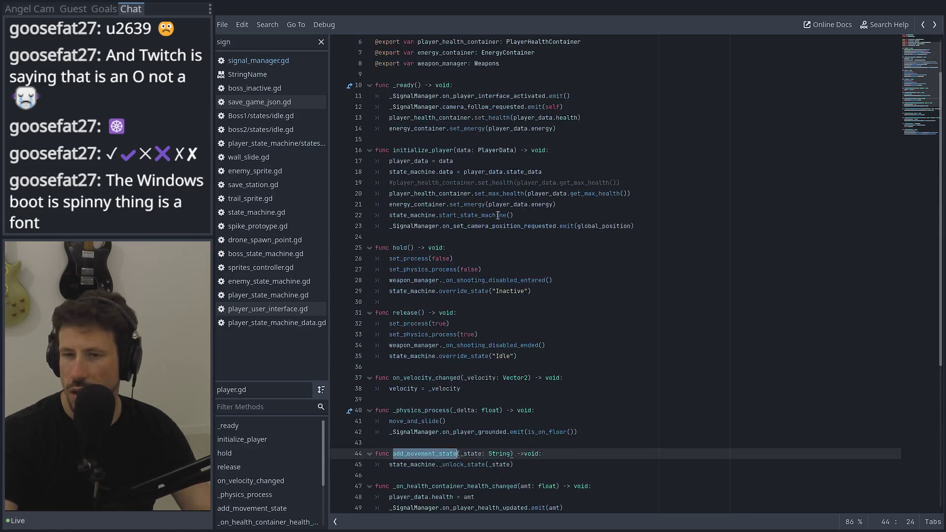
pyautogui.scroll(2, 555, 187)
pyautogui.click(650, 281)
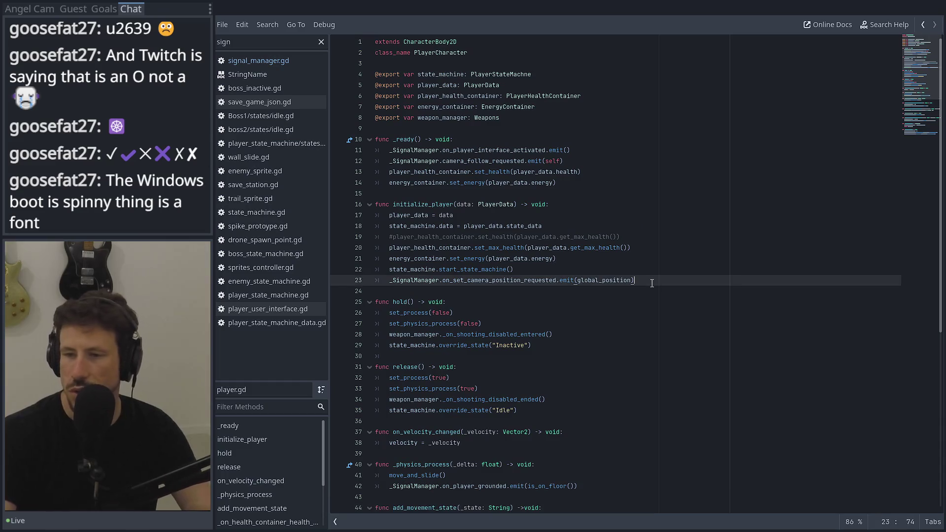
pyautogui.press('Return')
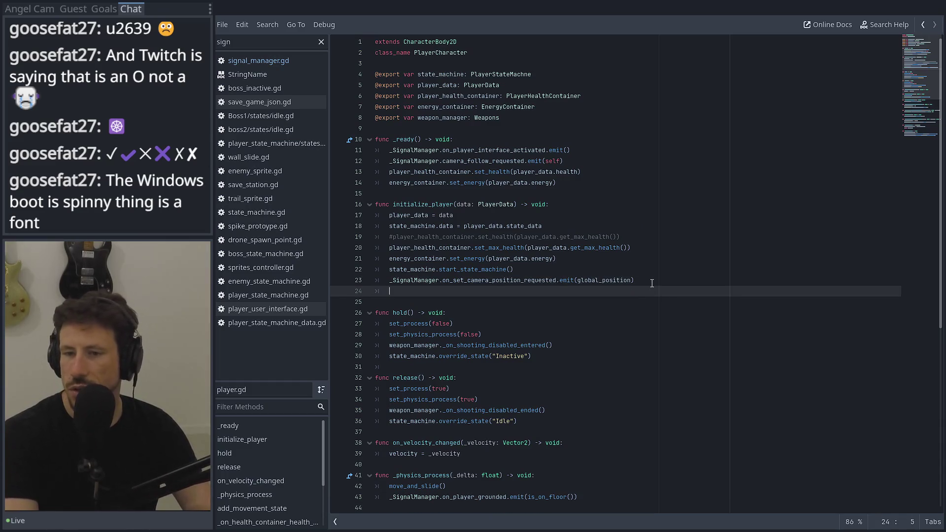
# In _ready, write _SignalManager.on_player_state_data_changed.connect() using autocomplete.
pyautogui.click(634, 186)
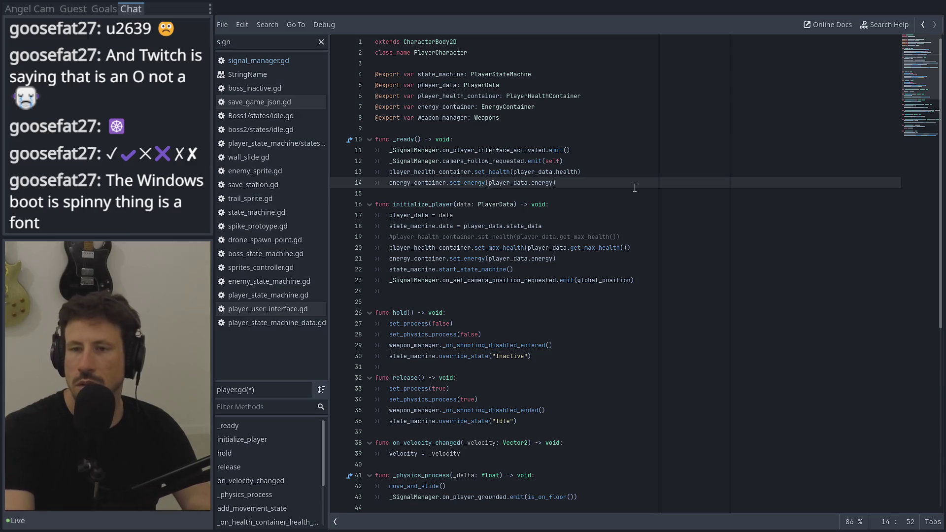
pyautogui.press('Return')
pyautogui.write('_SignalManager')
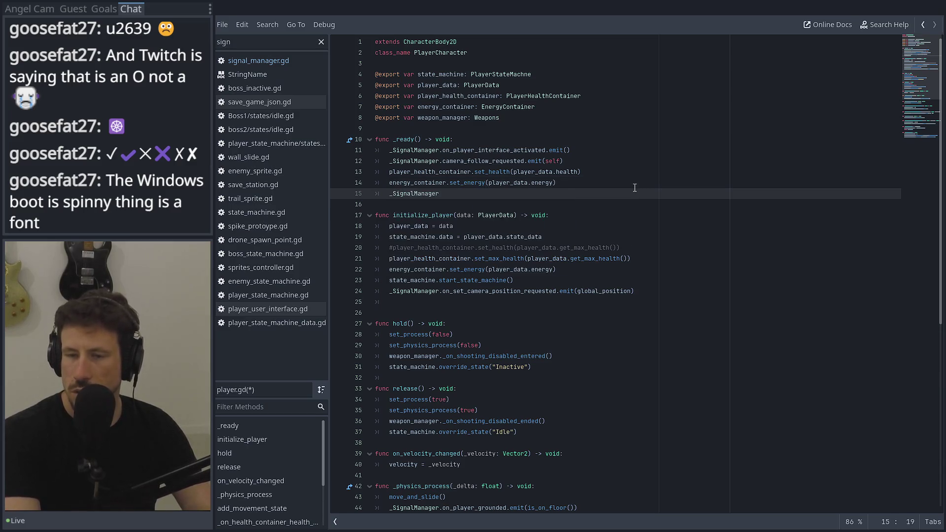
pyautogui.write('.on')
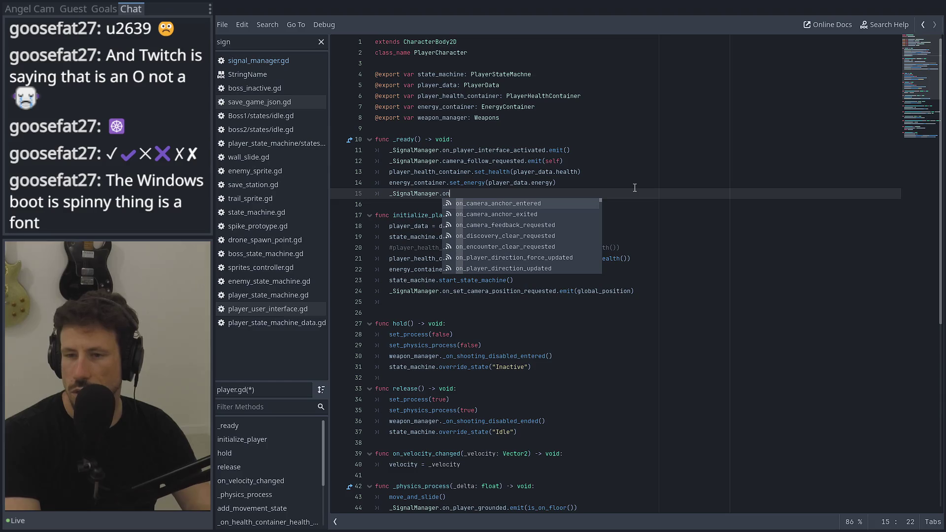
pyautogui.write('_pl')
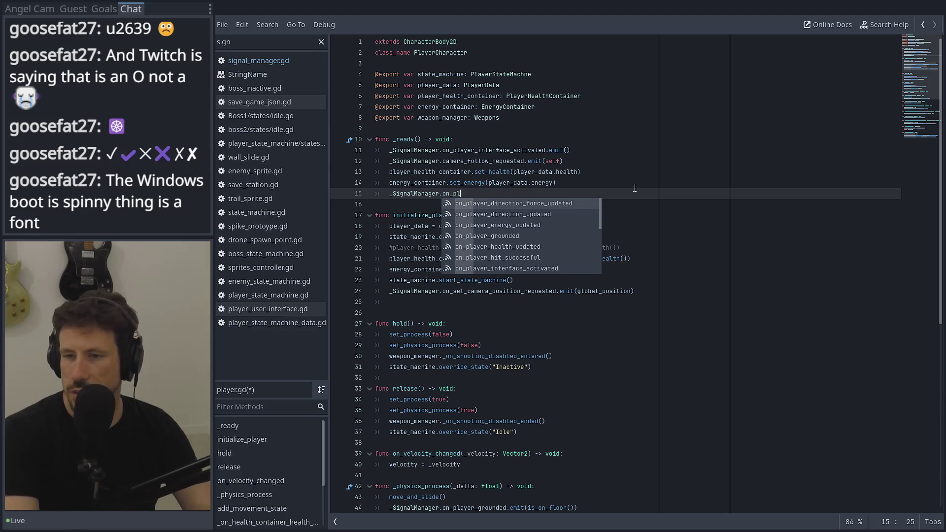
pyautogui.press('Down')
pyautogui.press('Down')
pyautogui.write('ayer_')
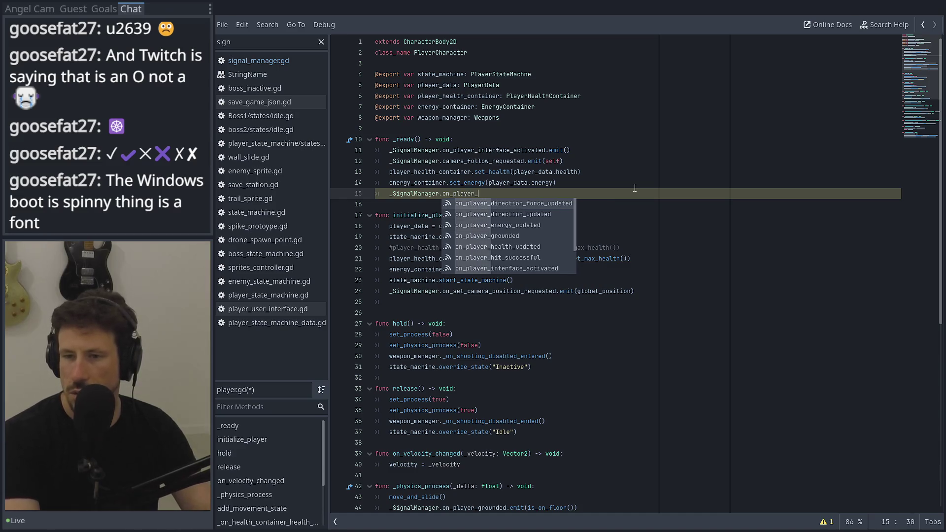
pyautogui.write('sta')
pyautogui.press('Return')
pyautogui.write('con')
pyautogui.press('Return')
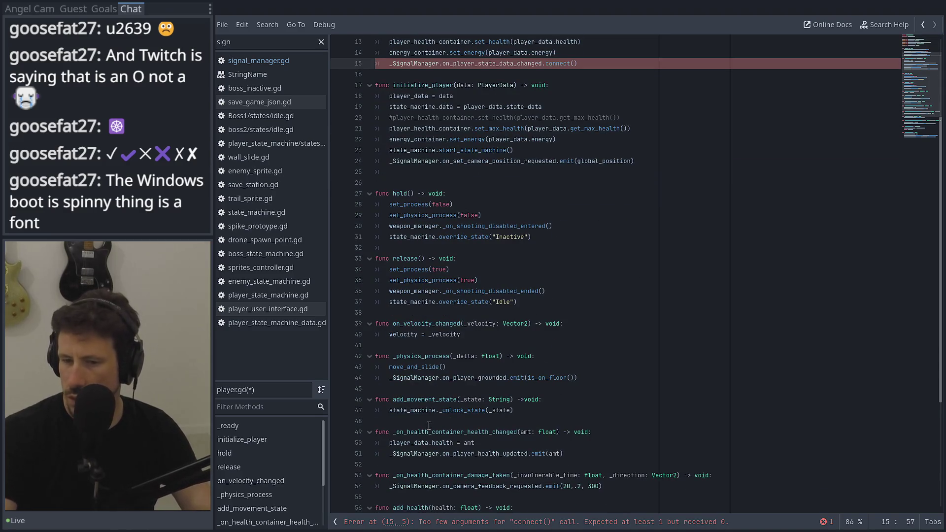
# Pass add_movement_state into connect() and save player.gd.
pyautogui.doubleClick(425, 399)
pyautogui.hotkey('ctrl', 'c')
pyautogui.click(574, 63)
pyautogui.hotkey('ctrl', 'v')
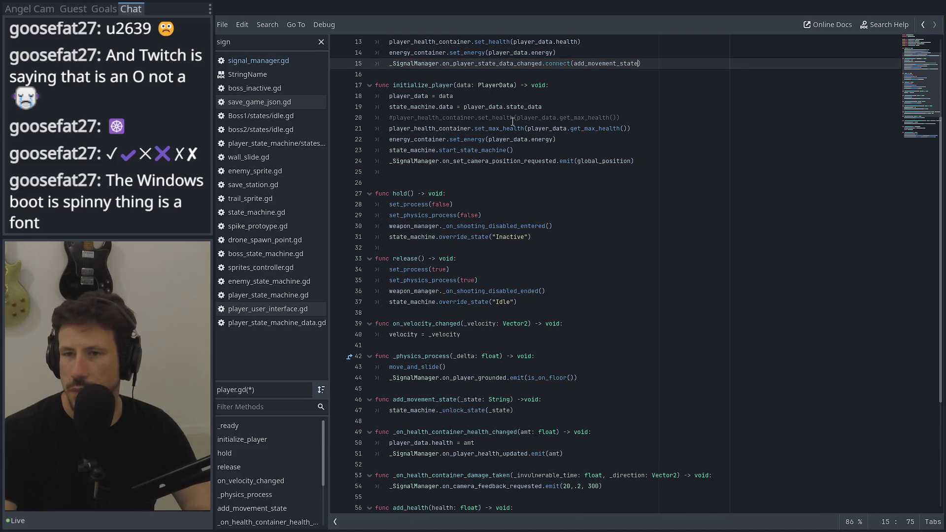
pyautogui.hotkey('ctrl', 's')
pyautogui.doubleClick(295, 45)
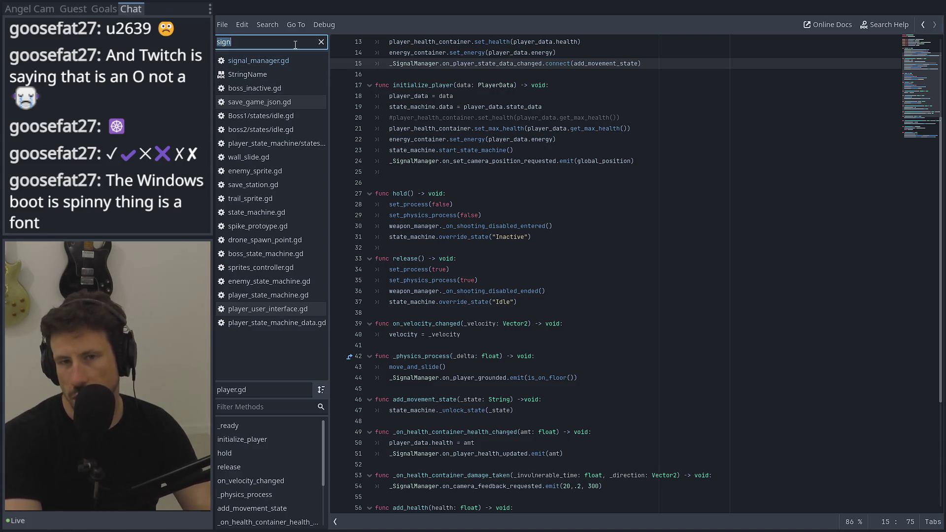
# Switch to secret_menu.gd and place the caret on line 36 inside set_player_state_abilities.
pyautogui.write('sec')
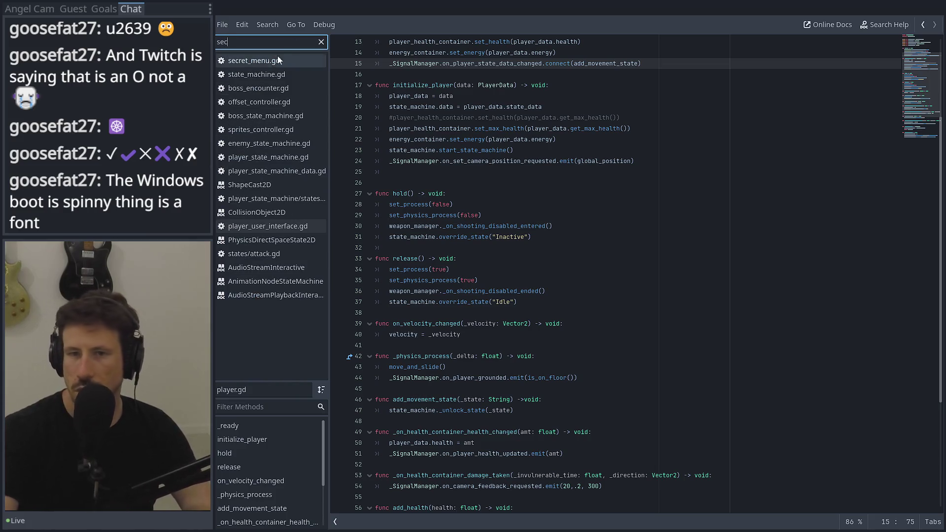
pyautogui.click(277, 57)
pyautogui.click(436, 432)
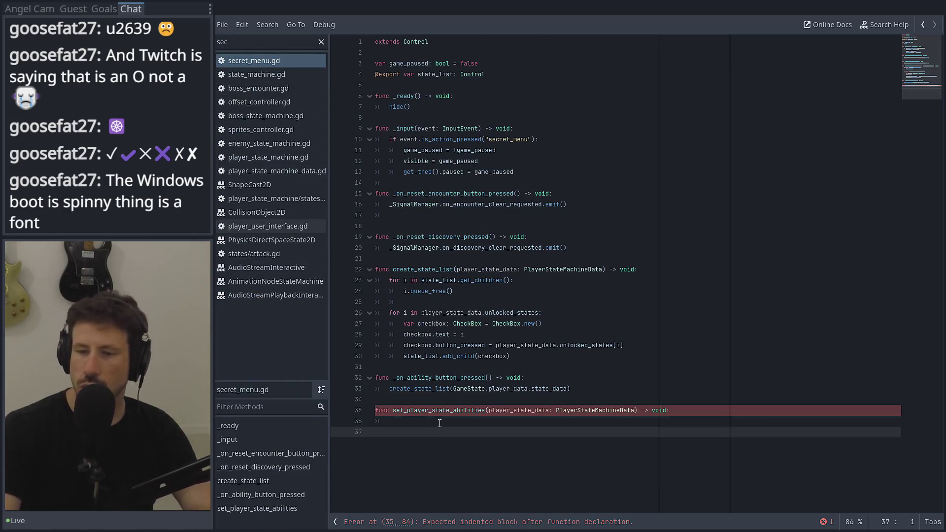
pyautogui.click(439, 423)
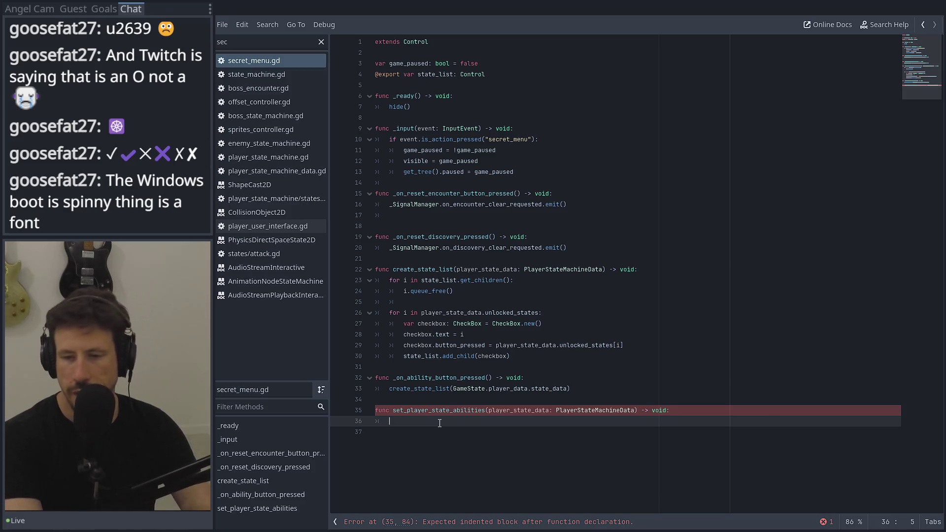
# Write _SignalManager.on_player_state_data_changed.emit(player_state_data) as the function body.
pyautogui.write('_s')
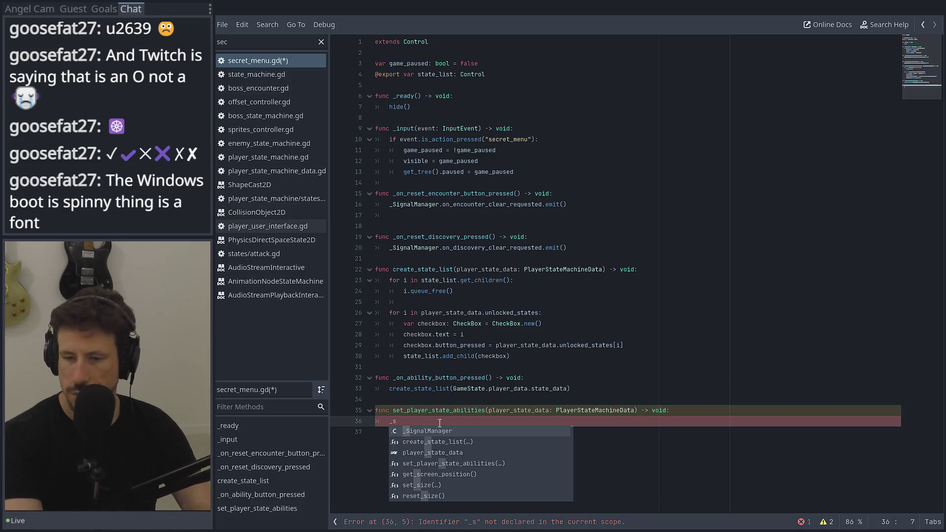
pyautogui.press('Return')
pyautogui.write('.')
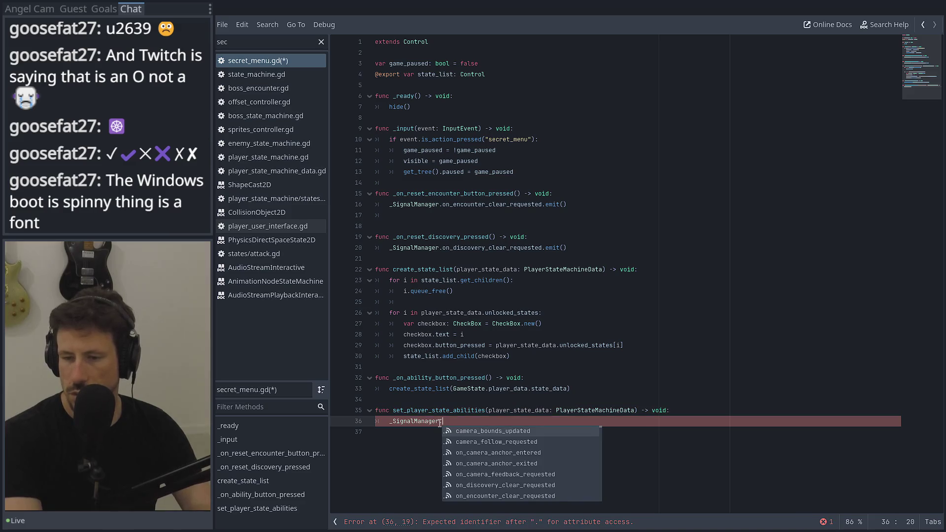
pyautogui.write('on_pla')
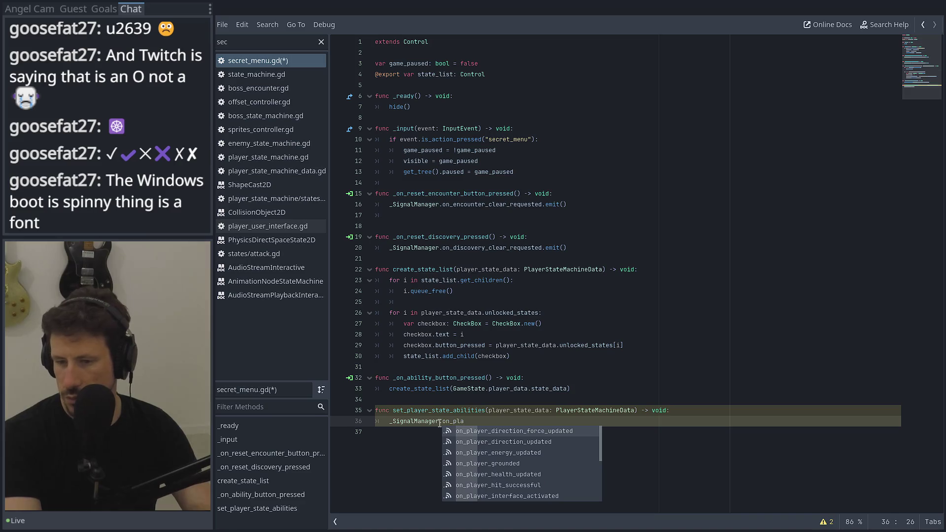
pyautogui.write('uer')
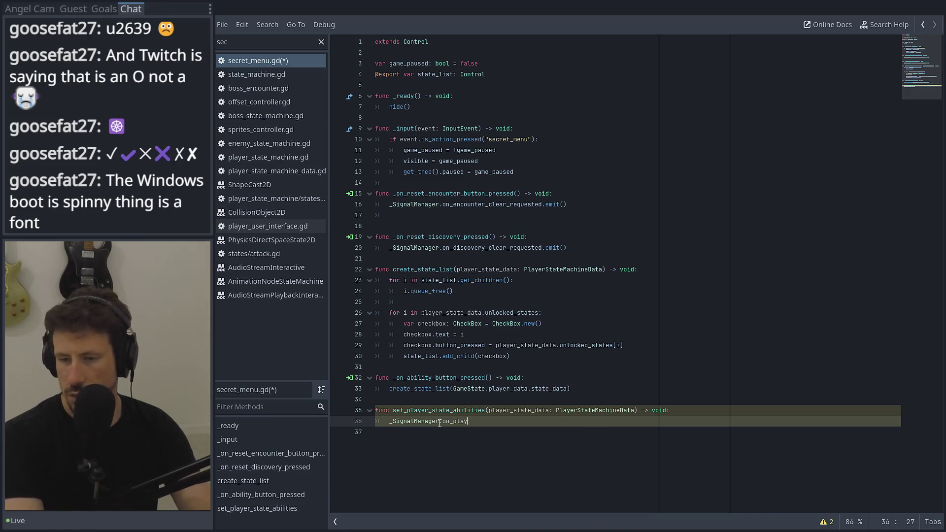
pyautogui.write('er_stat')
pyautogui.press('Return')
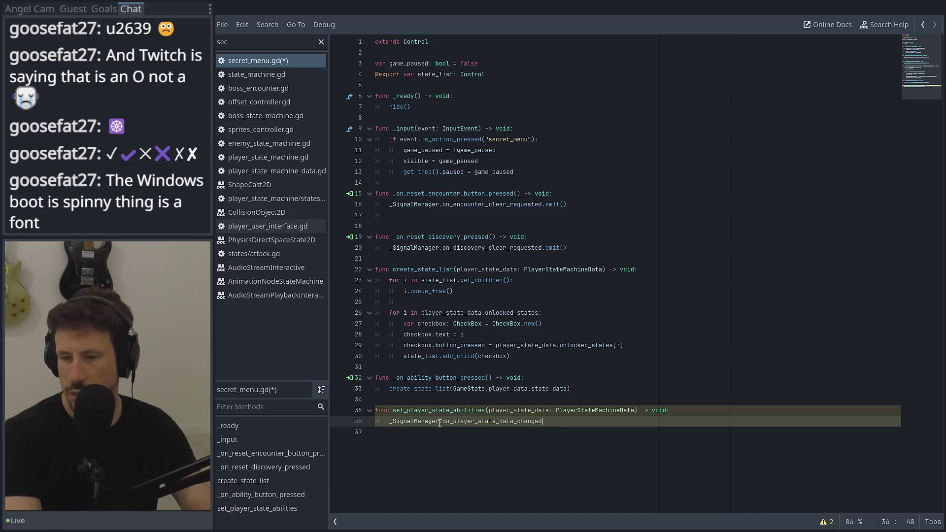
pyautogui.write('.c')
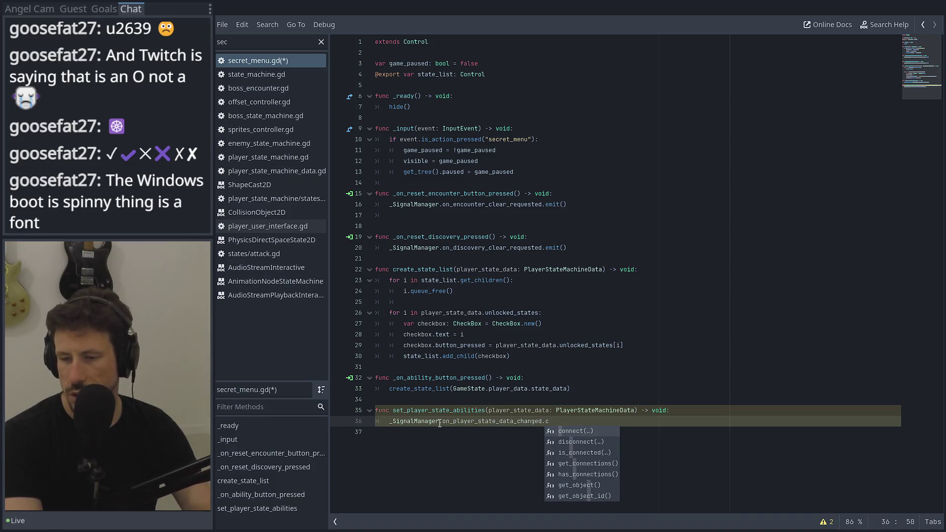
pyautogui.press('BackSpace')
pyautogui.write('em')
pyautogui.press('Return')
pyautogui.write('pla')
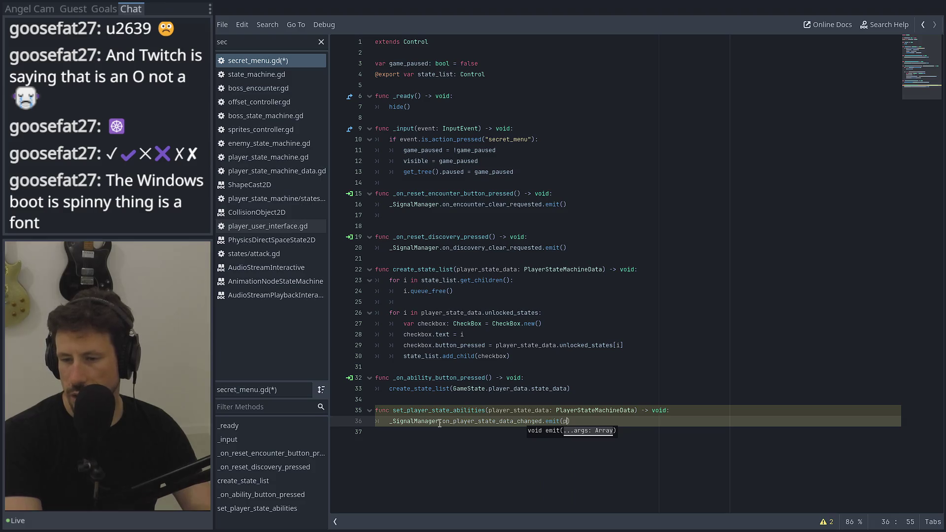
pyautogui.press('Return')
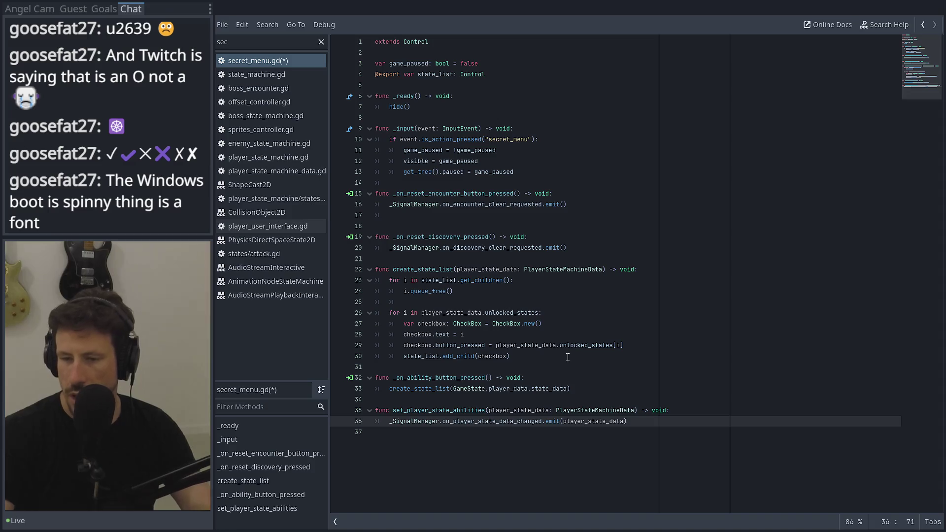
pyautogui.click(531, 356)
# Below the checkbox loop, add var button: Button = Button.new().
pyautogui.press('Return')
pyautogui.press('BackSpace')
pyautogui.press('Return')
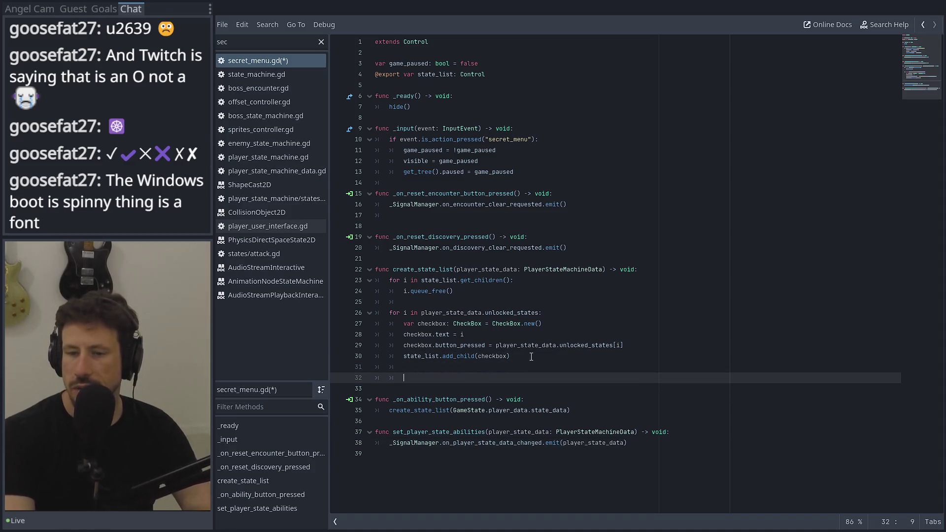
pyautogui.write('var ni')
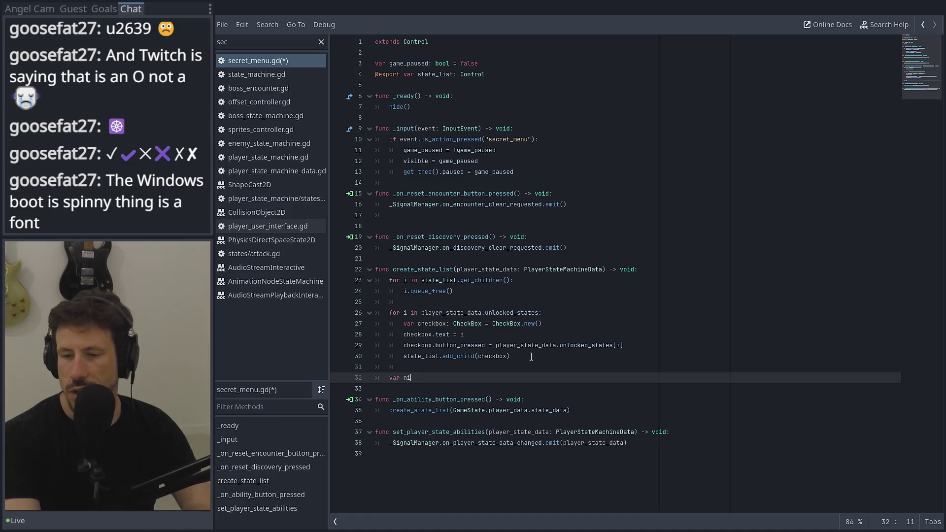
pyautogui.press('BackSpace')
pyautogui.press('BackSpace')
pyautogui.write('button: BNu')
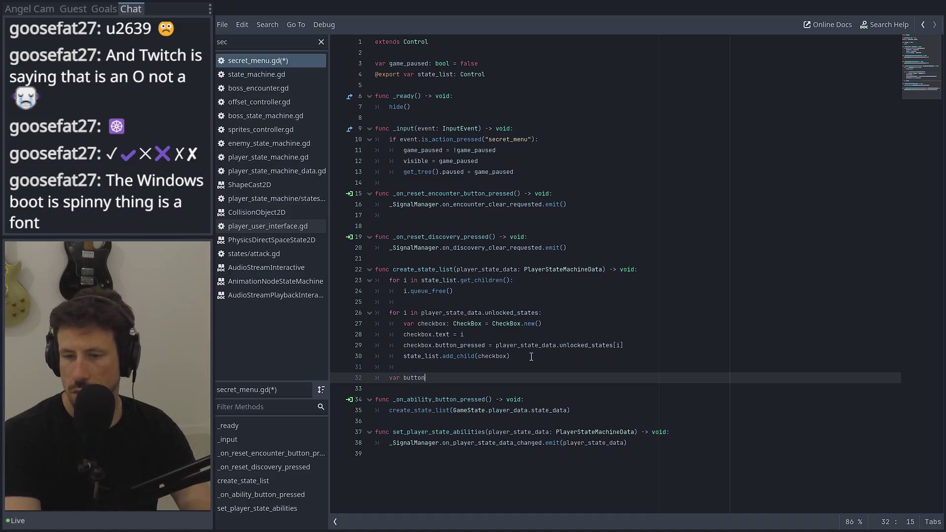
pyautogui.press('BackSpace')
pyautogui.press('BackSpace')
pyautogui.write('ut')
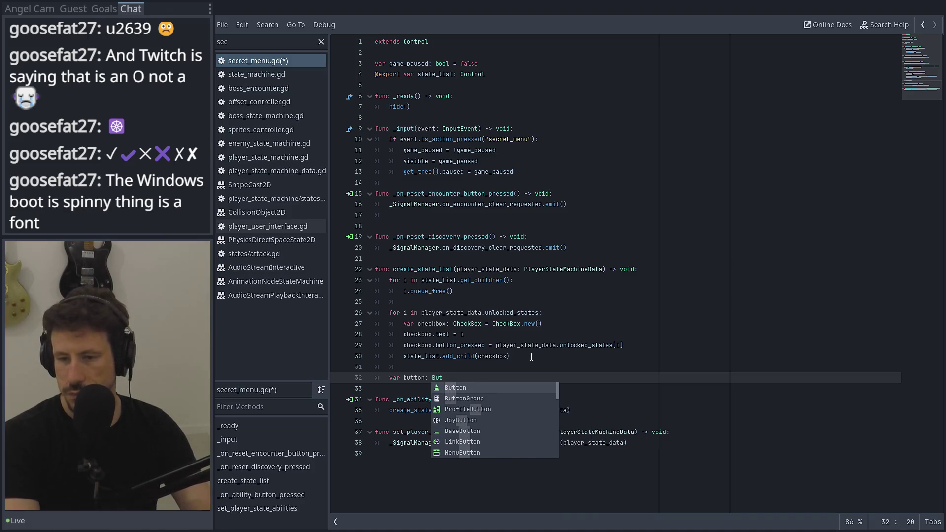
pyautogui.press('Return')
pyautogui.write(':')
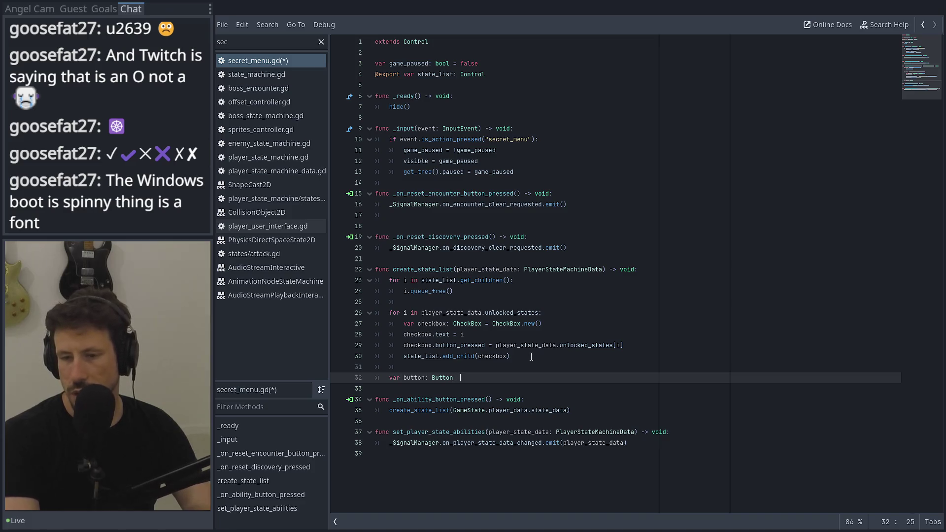
pyautogui.write('= nbu')
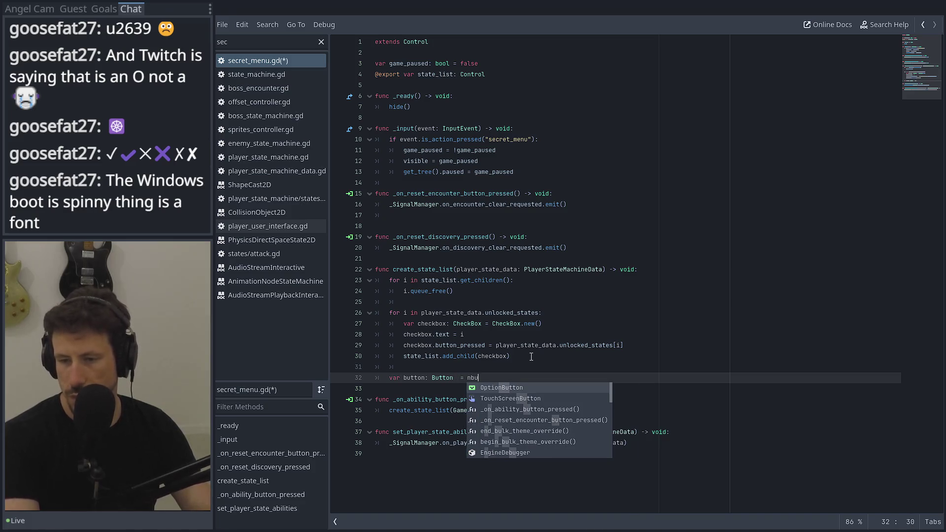
pyautogui.press('BackSpace')
pyautogui.press('BackSpace')
pyautogui.write('button.')
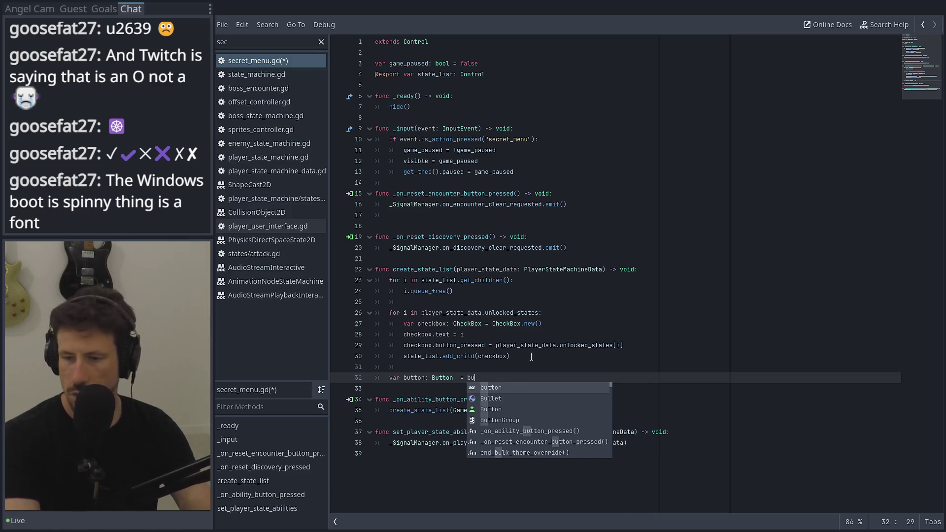
pyautogui.press('BackSpace')
pyautogui.press('BackSpace')
pyautogui.press('BackSpace')
pyautogui.write('Bu')
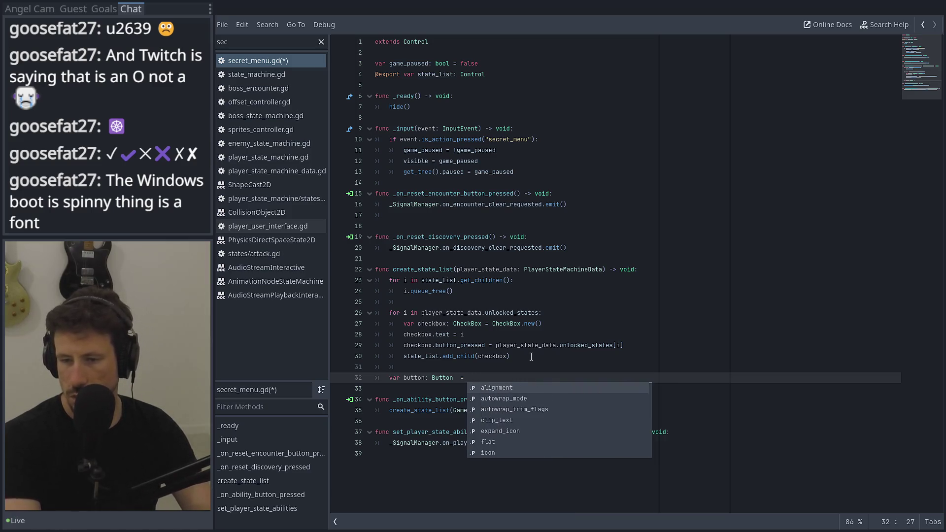
pyautogui.write('t')
pyautogui.press('Return')
pyautogui.write('.new')
pyautogui.press('Return')
pyautogui.press('Return')
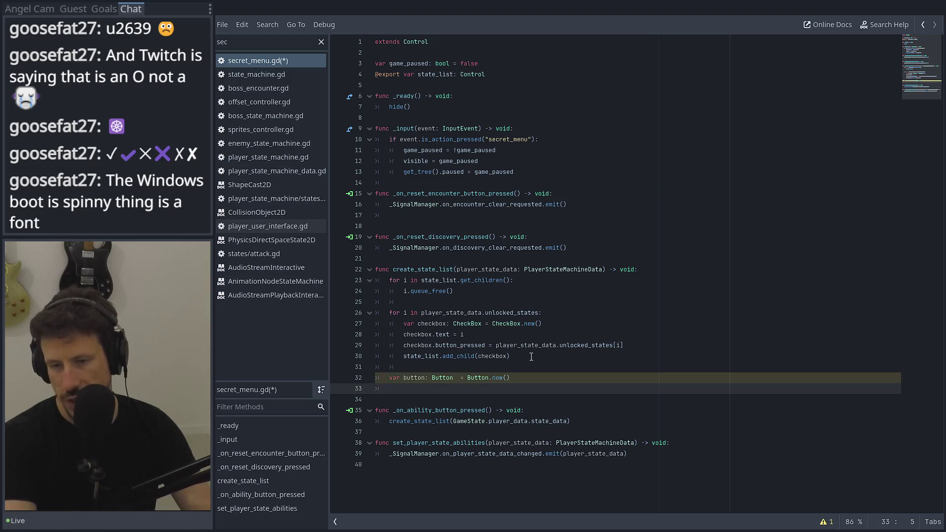
# Add a button.pressed.connect() line beneath it.
pyautogui.write('button.')
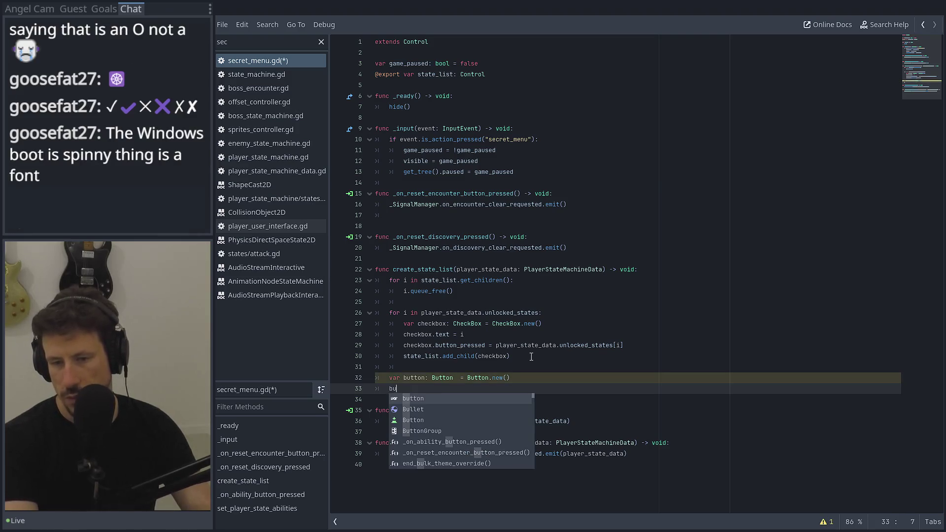
pyautogui.write('o')
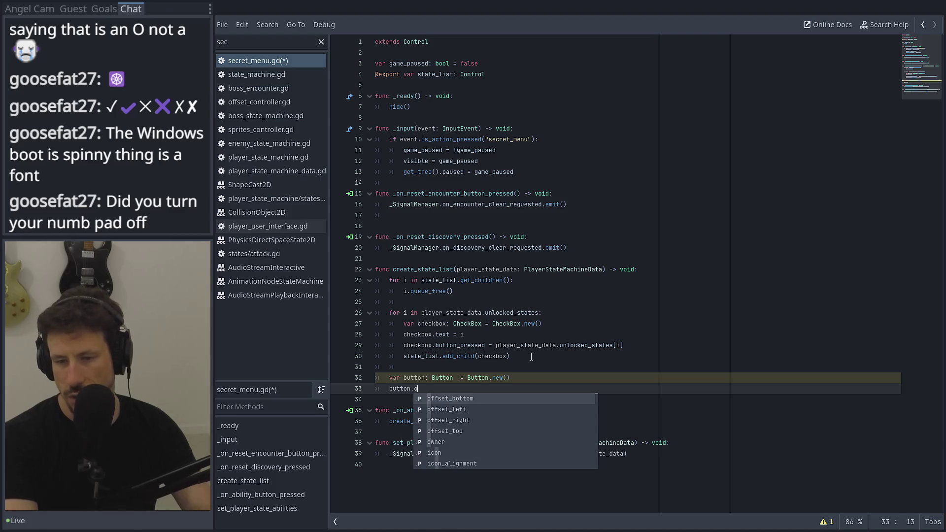
pyautogui.write('k')
pyautogui.press('BackSpace')
pyautogui.press('BackSpace')
pyautogui.write('plea')
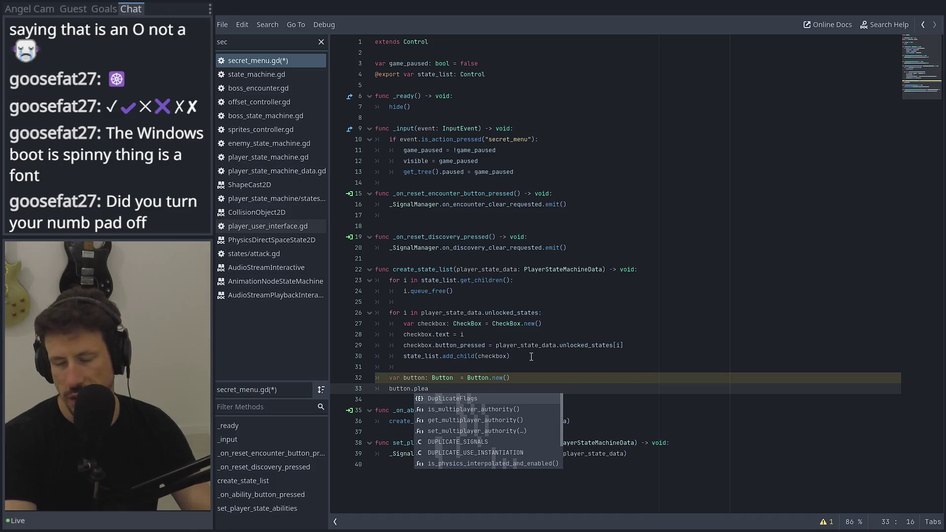
pyautogui.press('BackSpace')
pyautogui.press('BackSpace')
pyautogui.press('BackSpace')
pyautogui.write('res')
pyautogui.press('Return')
pyautogui.write('.')
pyautogui.write('cib')
pyautogui.press('BackSpace')
pyautogui.write('on')
pyautogui.press('Return')
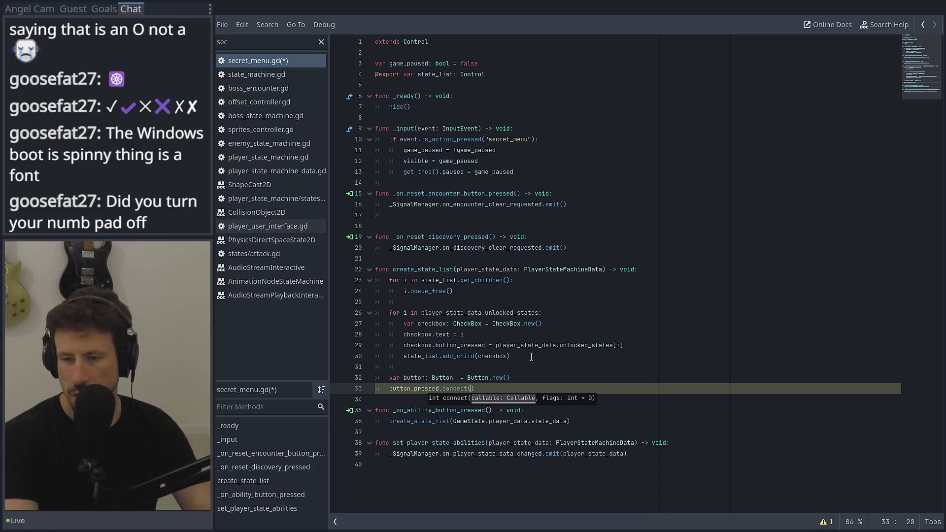
pyautogui.doubleClick(426, 441)
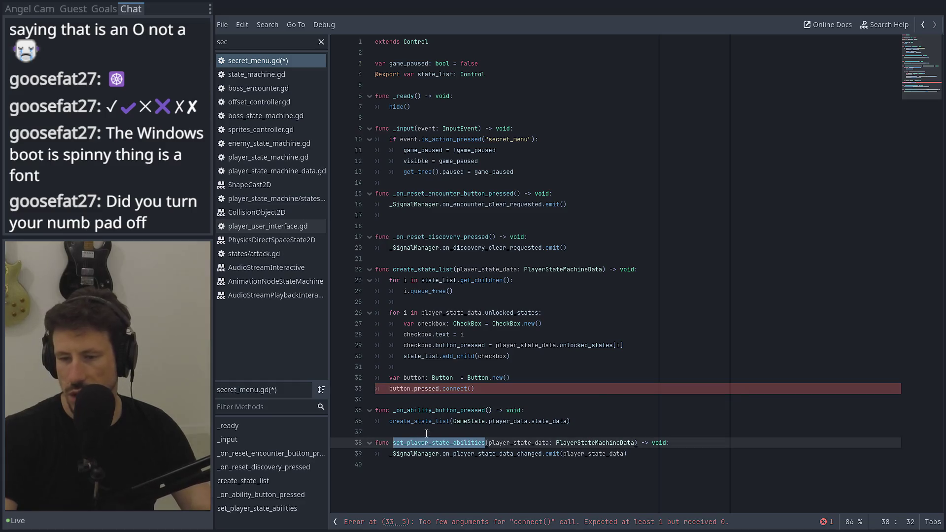
# Pass set_player_state_abilities as the pressed callback, dropping the attempted bind call.
pyautogui.hotkey('ctrl', 'c')
pyautogui.click(471, 388)
pyautogui.hotkey('ctrl', 'v')
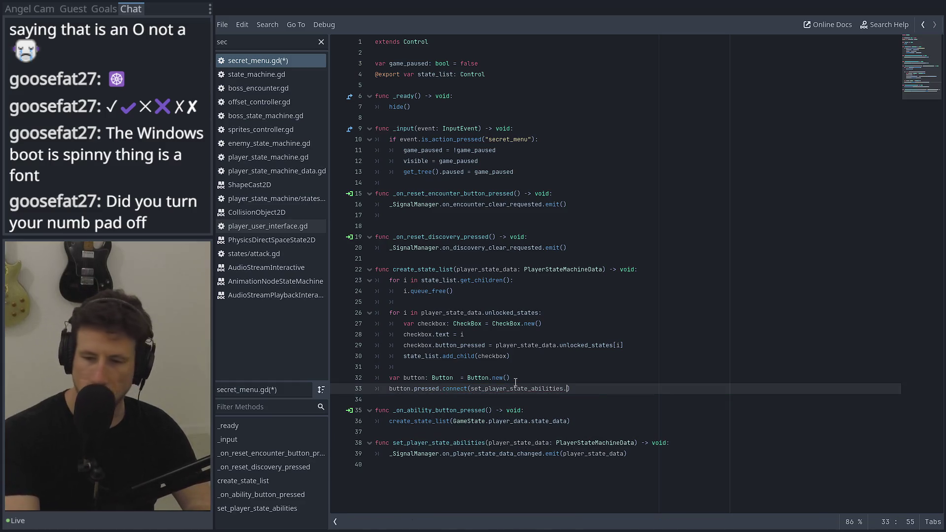
pyautogui.write('.bi')
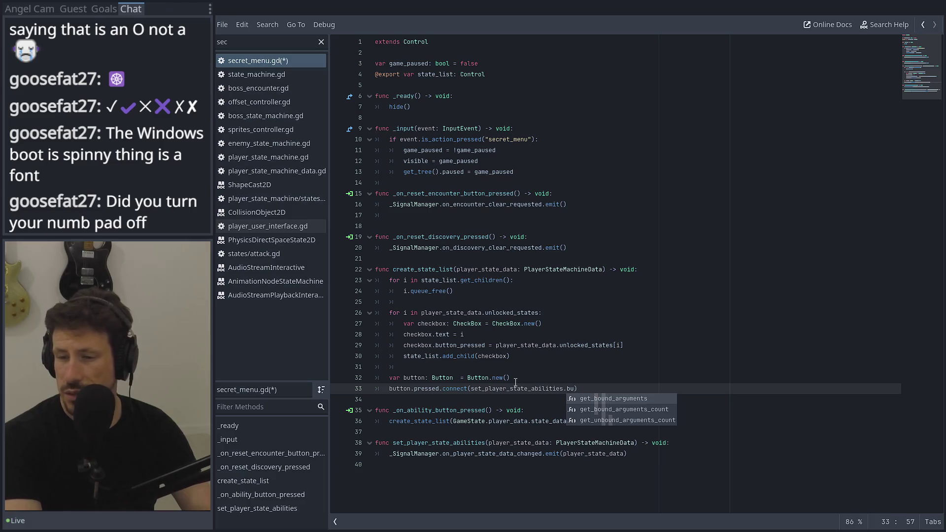
pyautogui.write('nd')
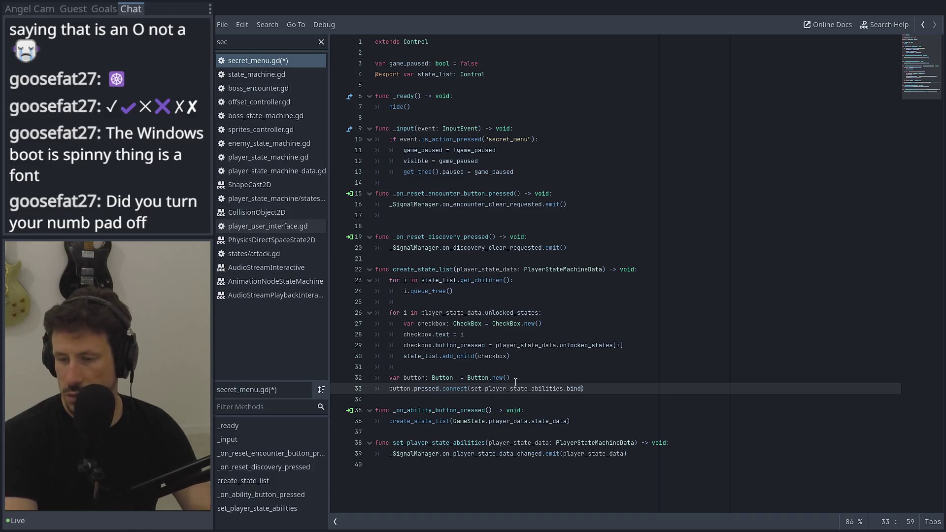
pyautogui.write('.')
pyautogui.press('BackSpace')
pyautogui.write('s')
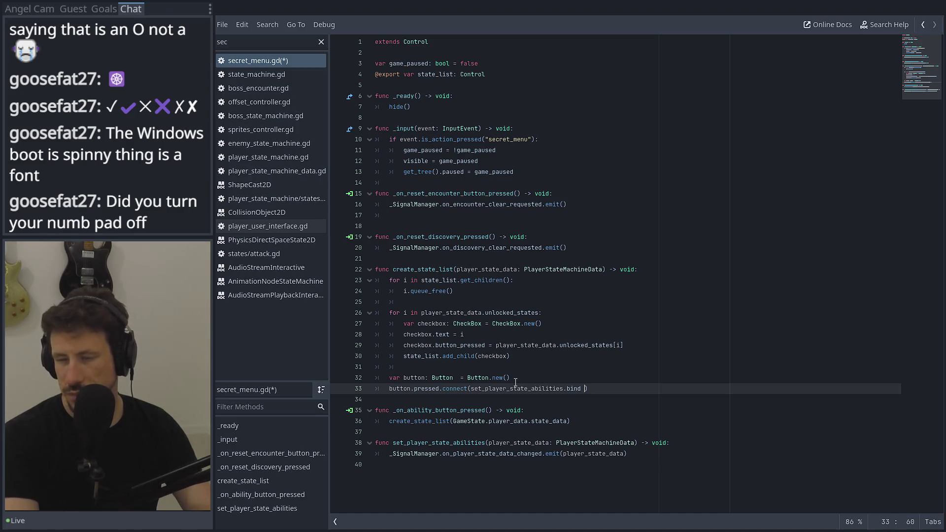
pyautogui.press('BackSpace')
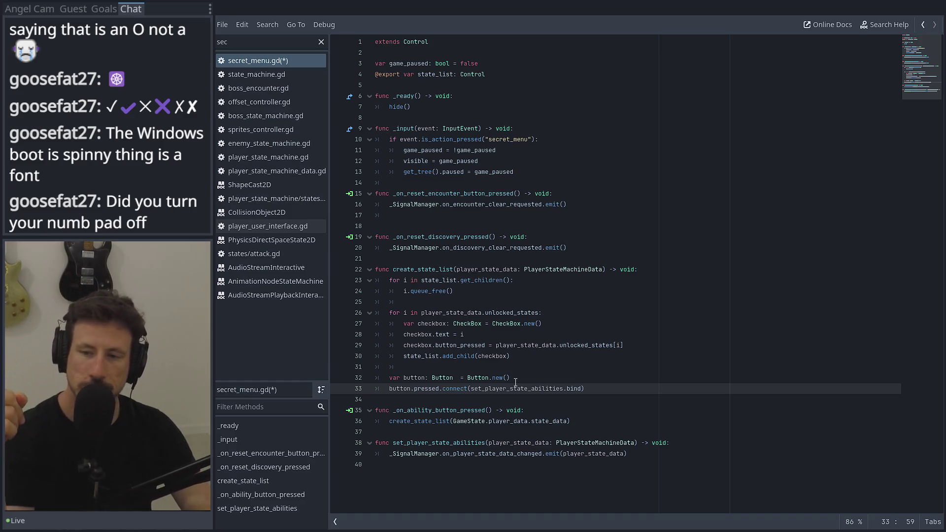
pyautogui.press('BackSpace')
pyautogui.press('BackSpace')
pyautogui.press('BackSpace')
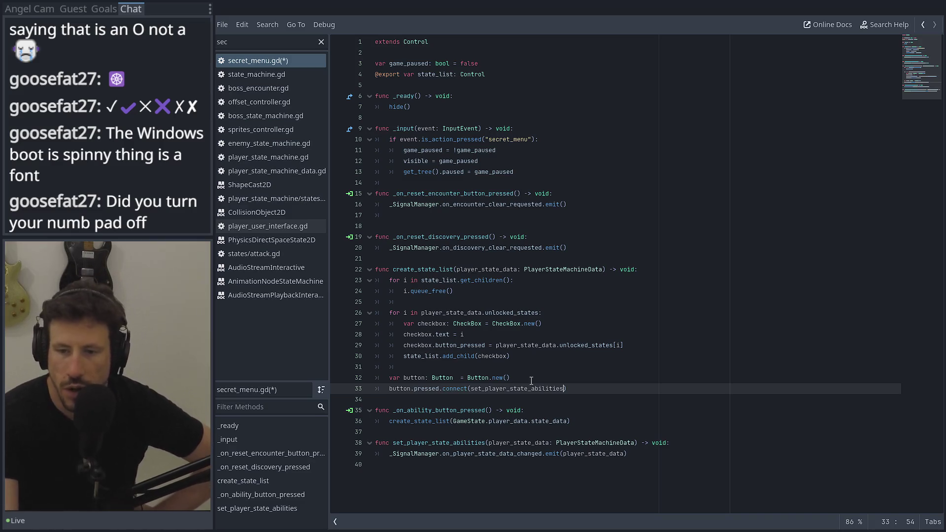
# Set the button's text to "Set Abilities" below its creation line.
pyautogui.click(535, 369)
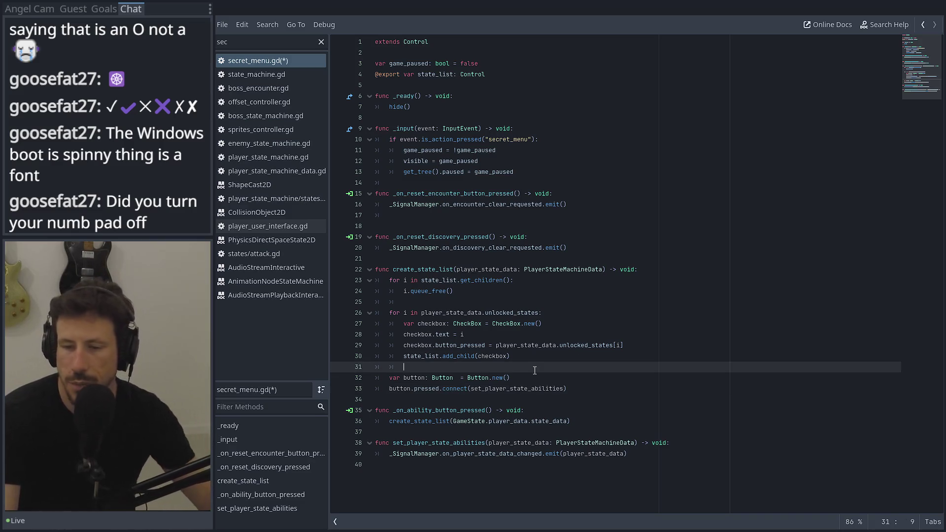
pyautogui.click(525, 380)
pyautogui.press('Return')
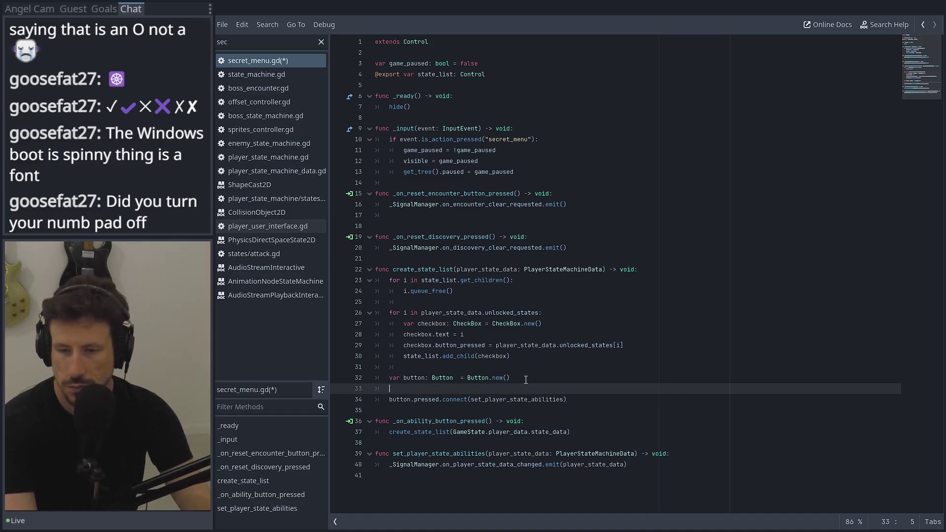
pyautogui.write('button.tye')
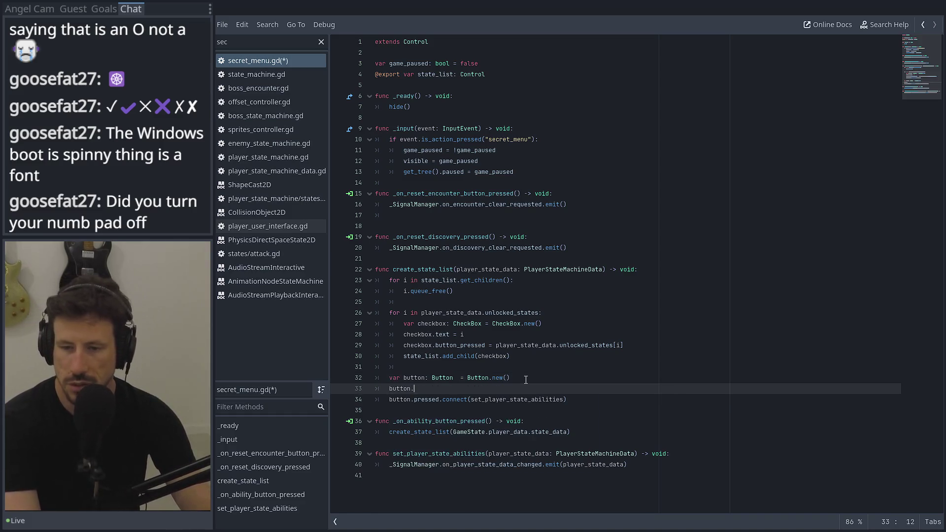
pyautogui.press('BackSpace')
pyautogui.press('BackSpace')
pyautogui.write('ext')
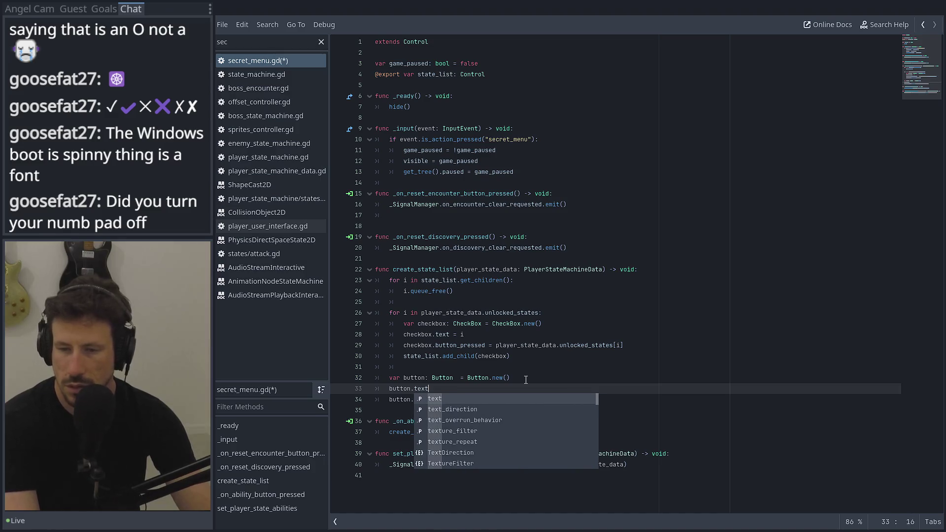
pyautogui.write(' = ')
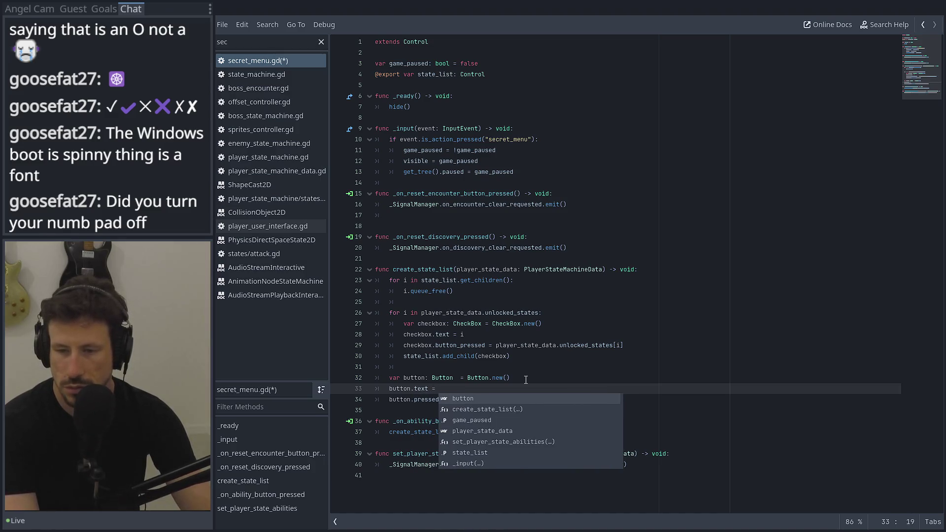
pyautogui.write('":')
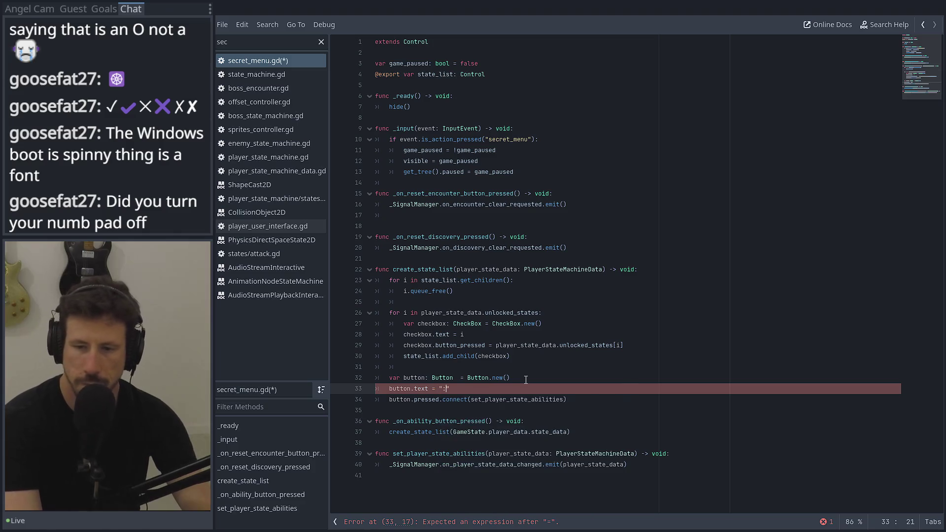
pyautogui.write('Set ')
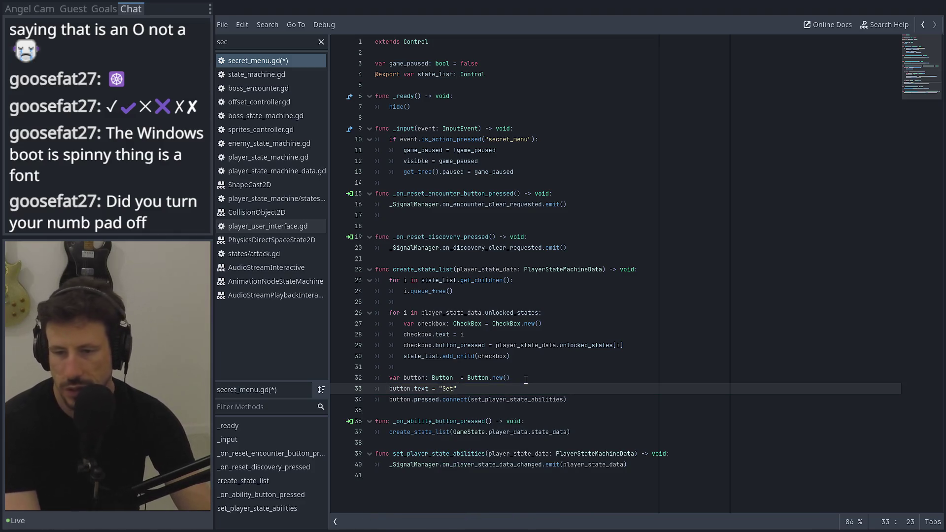
pyautogui.write('States')
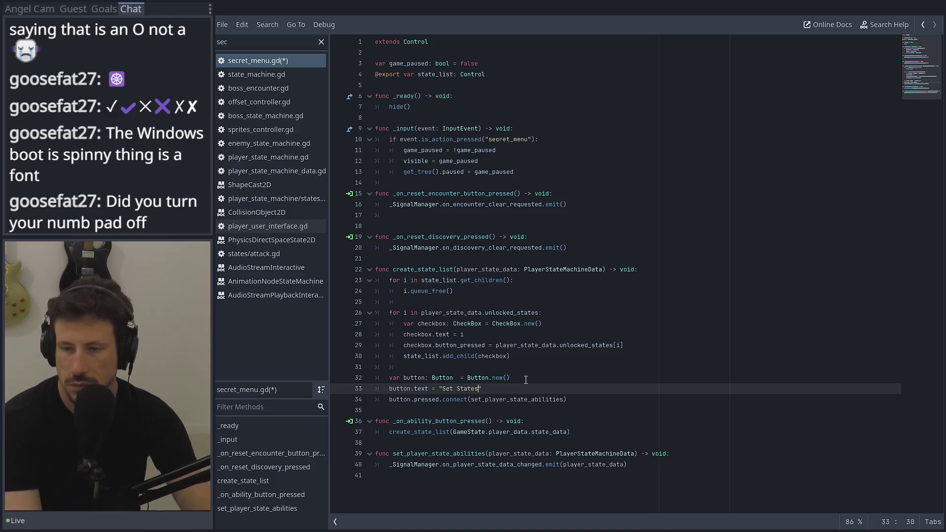
pyautogui.press('BackSpace')
pyautogui.press('BackSpace')
pyautogui.press('BackSpace')
pyautogui.press('BackSpace')
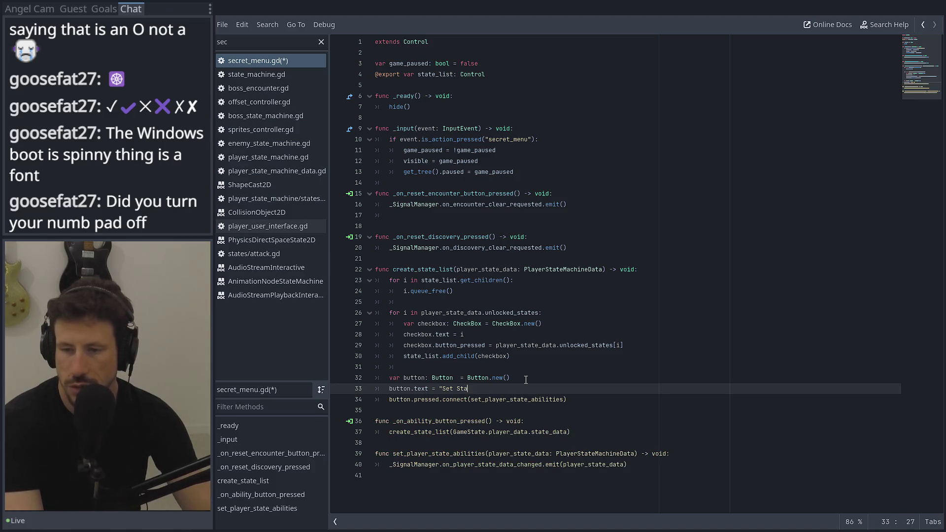
pyautogui.write('Abui')
pyautogui.press('BackSpace')
pyautogui.press('BackSpace')
pyautogui.write('i')
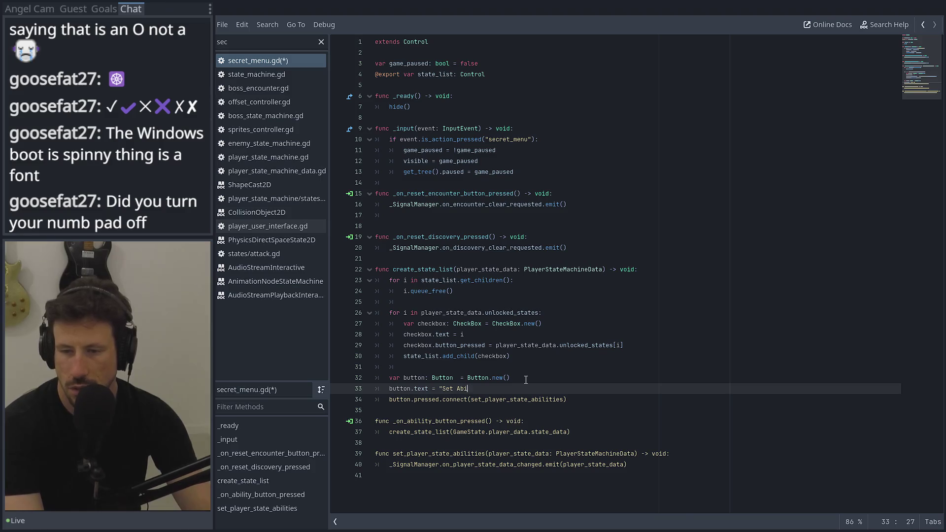
pyautogui.write('lities"')
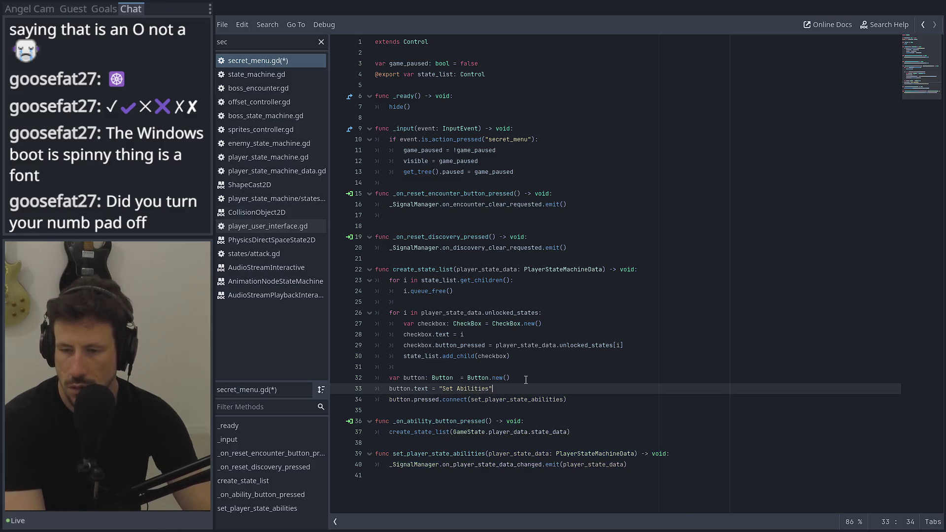
pyautogui.press('Return')
# Add state_list.add_child(button) after the connect line.
pyautogui.press('Left')
pyautogui.press('Left')
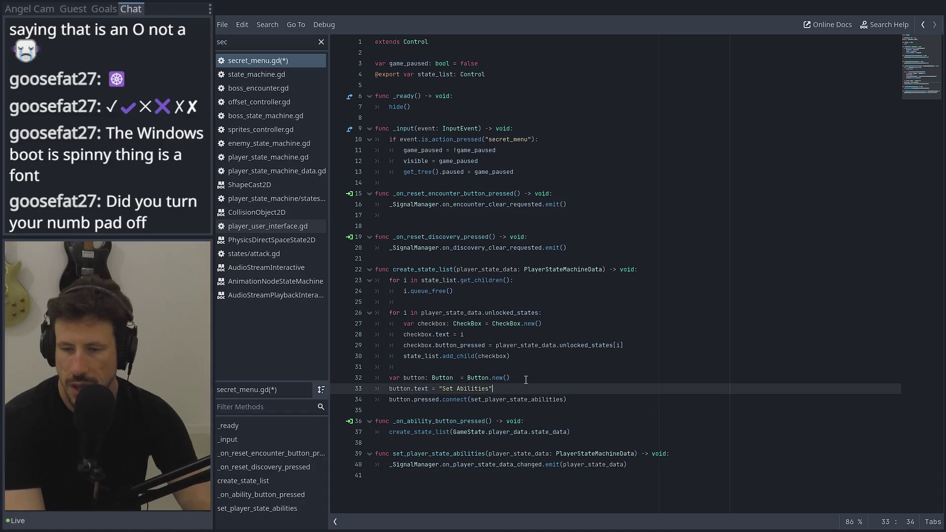
pyautogui.press('Right')
pyautogui.press('Right')
pyautogui.press('Right')
pyautogui.press('Down')
pyautogui.press('Return')
pyautogui.press('Up')
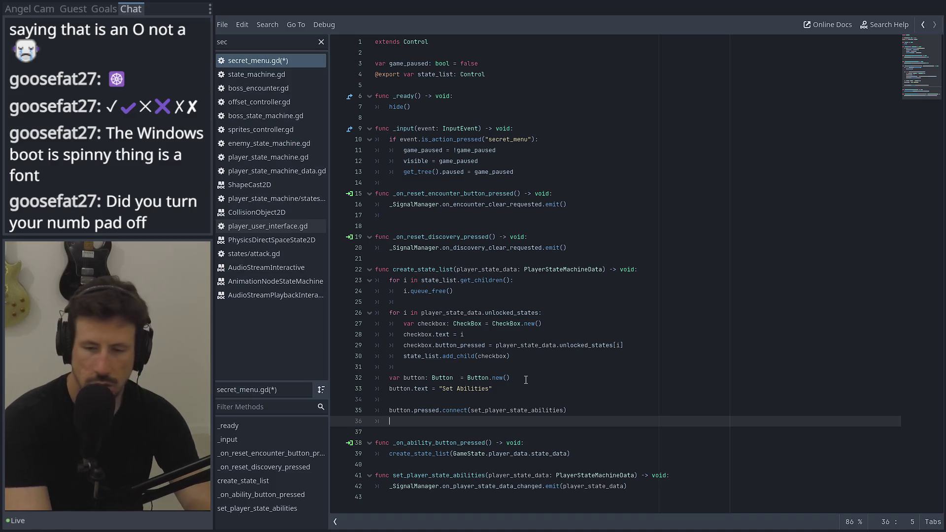
pyautogui.write('st')
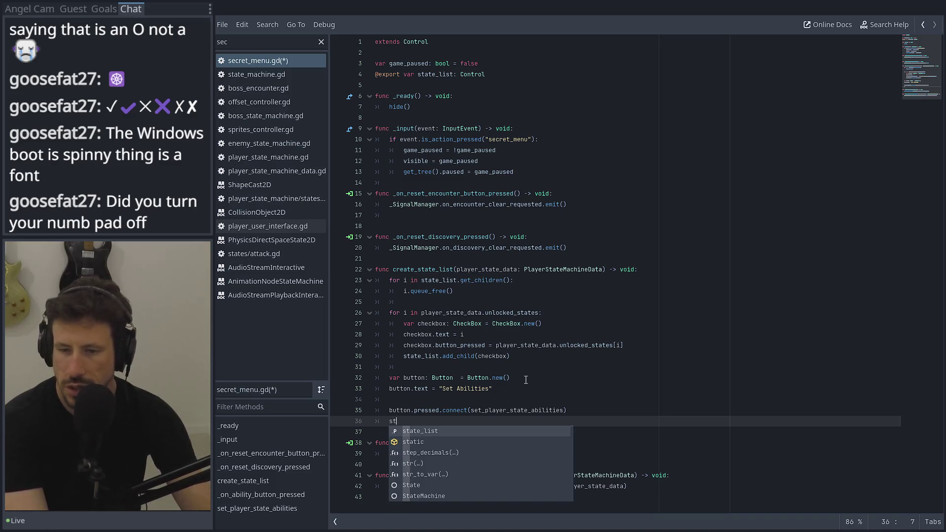
pyautogui.press('Return')
pyautogui.write('.add')
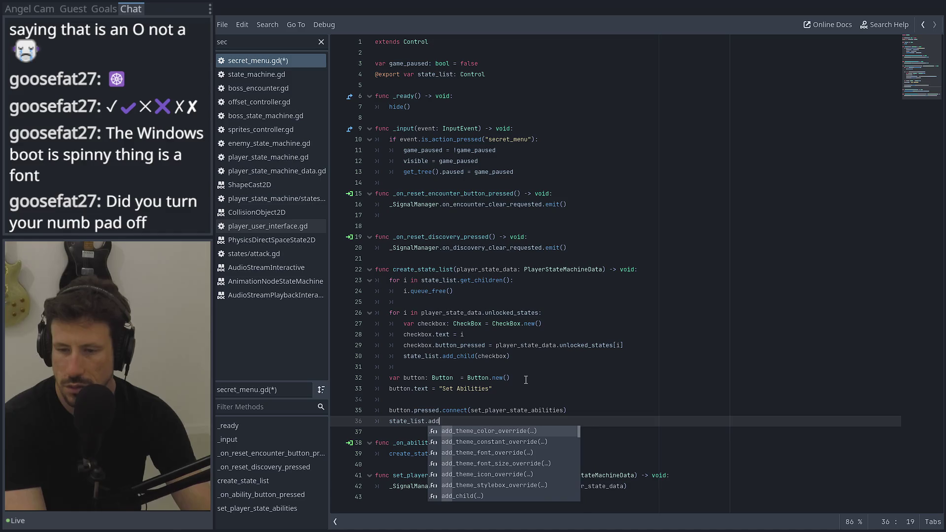
pyautogui.press('Down')
pyautogui.press('Down')
pyautogui.press('Down')
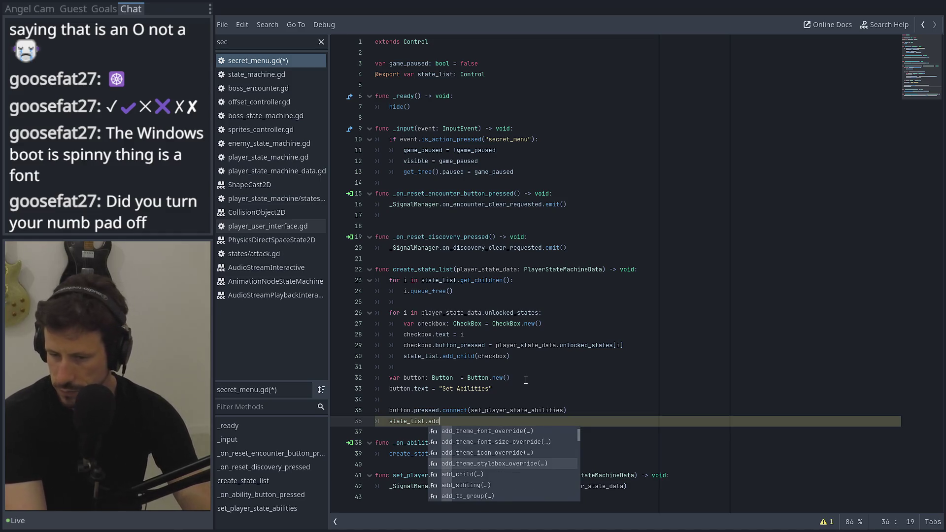
pyautogui.press('Return')
pyautogui.write('bu')
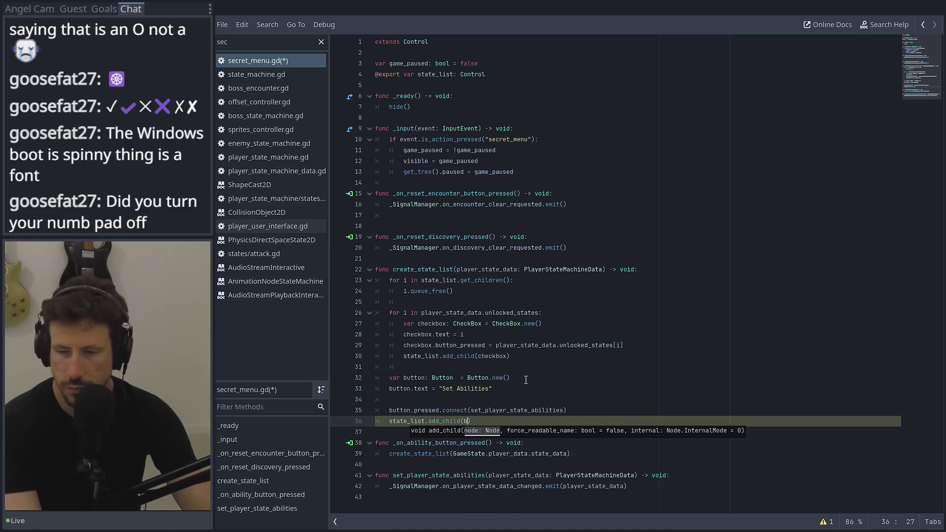
pyautogui.press('Return')
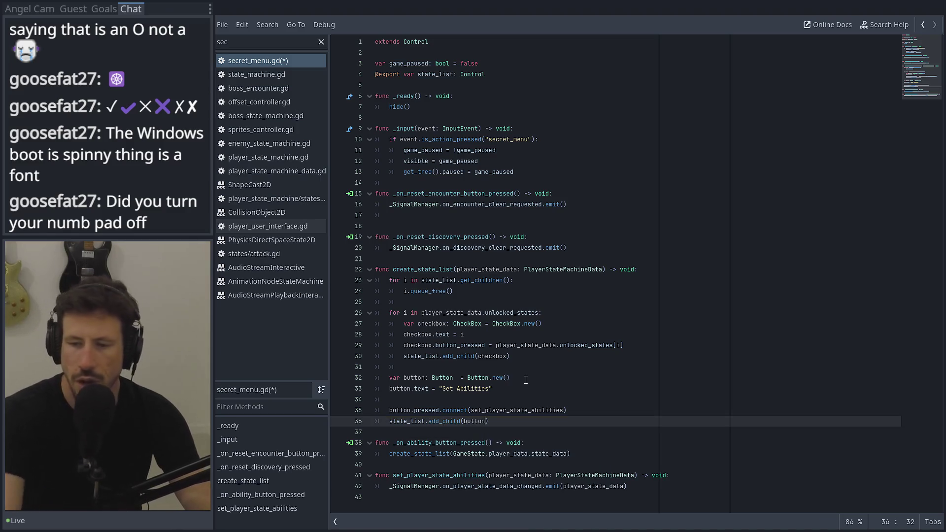
# Save secret_menu.gd and open a blank line below the ability handler.
pyautogui.hotkey('ctrl', 's')
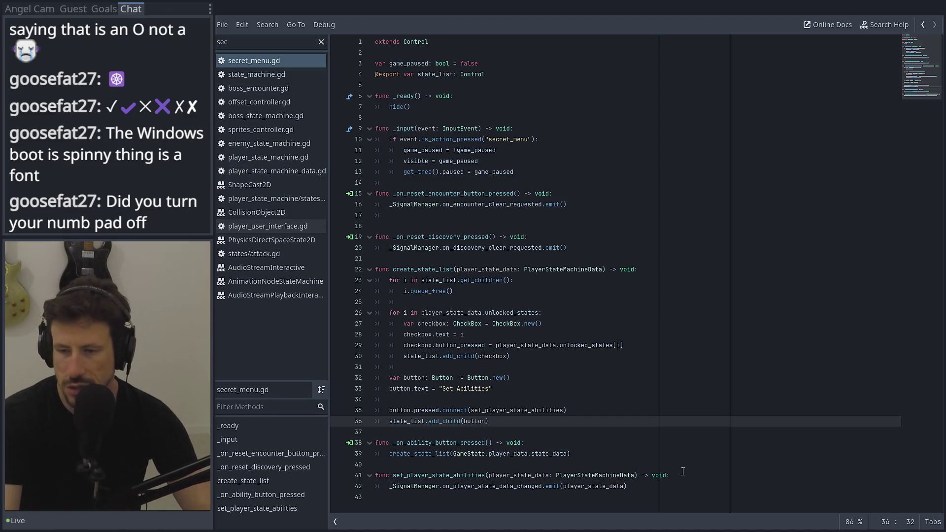
pyautogui.click(535, 462)
pyautogui.press('Return')
pyautogui.press('Return')
# Start a bare 'func' on new line 41 below the ability handler, then select the script filter text.
pyautogui.press('Up')
pyautogui.write('func')
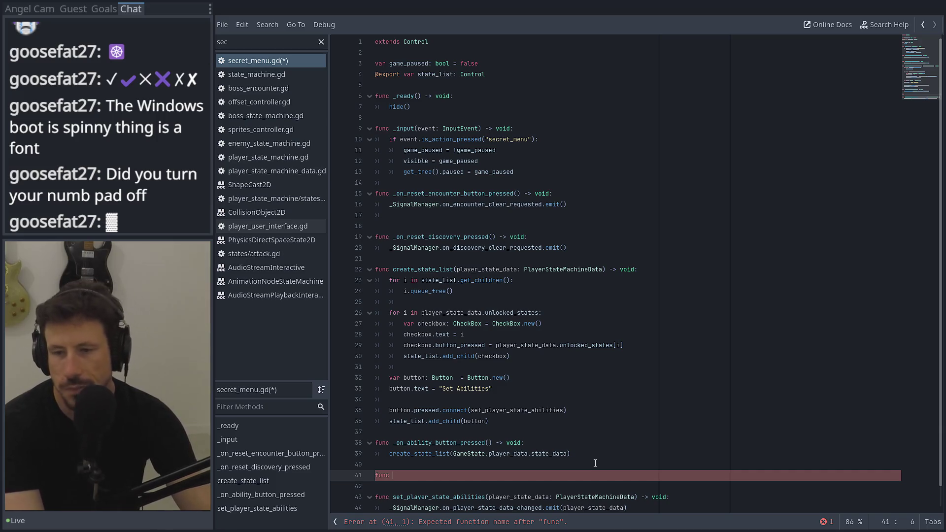
pyautogui.doubleClick(524, 308)
pyautogui.scroll(-1, 524, 307)
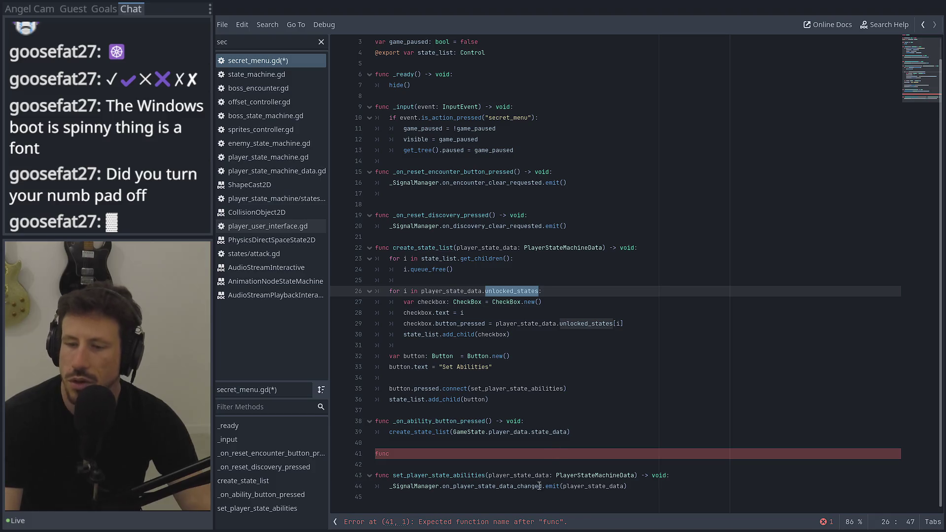
pyautogui.doubleClick(238, 44)
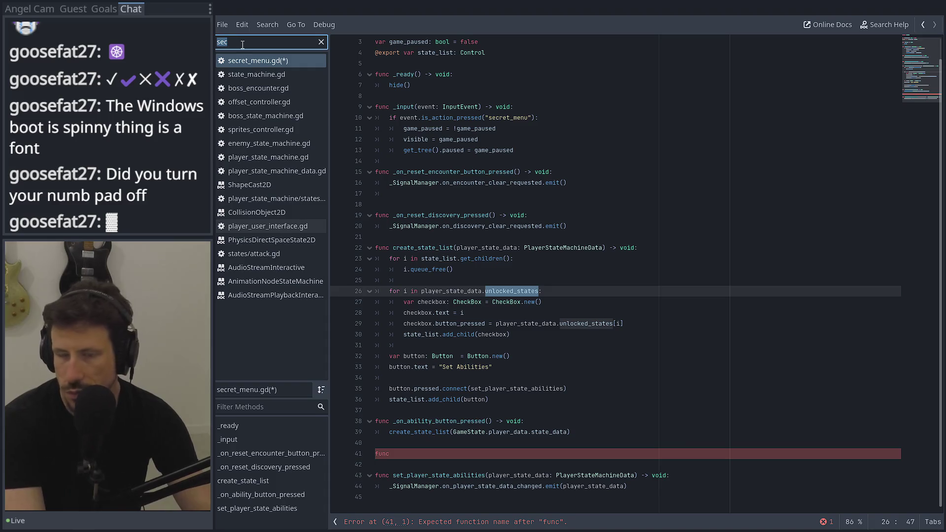
# Filter scripts by 'pla', open player.gd, and scroll to its _ready signal hookup.
pyautogui.write('pla')
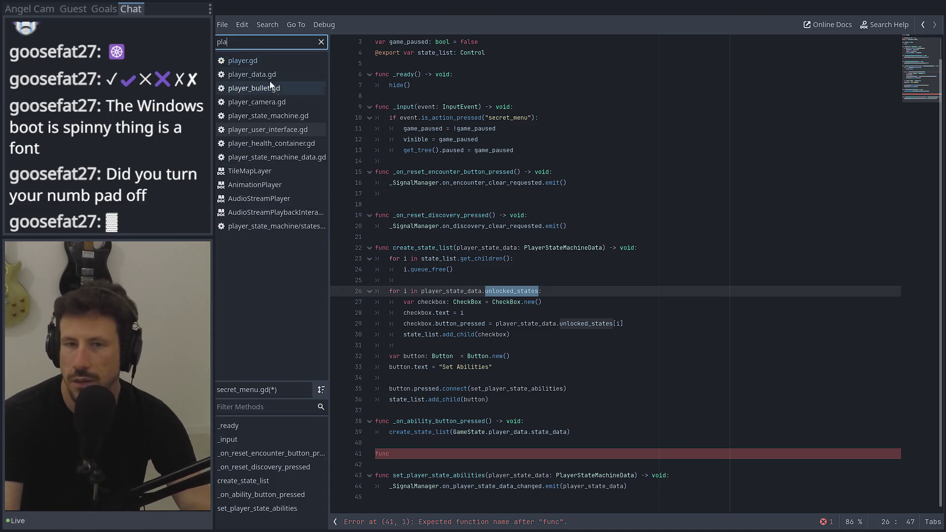
pyautogui.click(252, 59)
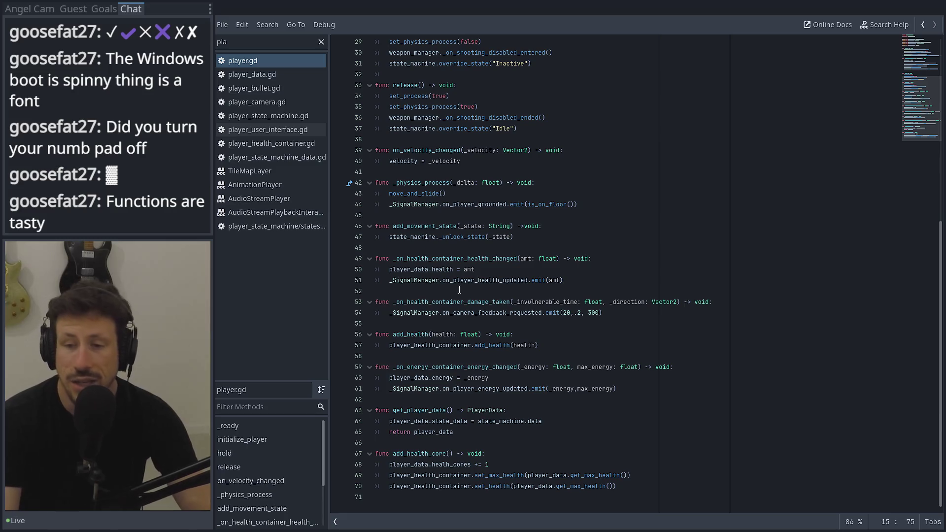
pyautogui.scroll(4, 484, 314)
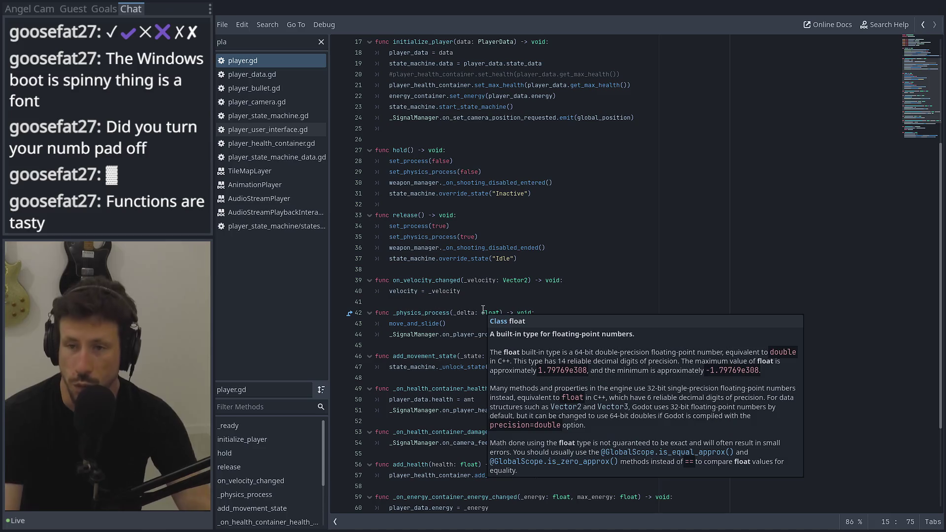
pyautogui.scroll(2, 496, 253)
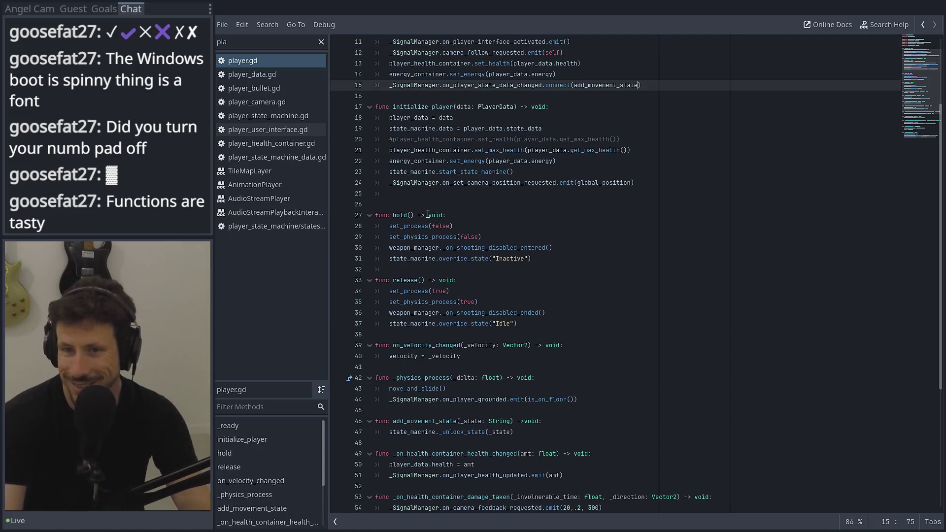
pyautogui.scroll(-1, 424, 267)
pyautogui.scroll(2, 431, 300)
# Filter scripts by 'sign' and open signal_manager.gd to see the signal declarations.
pyautogui.doubleClick(266, 42)
pyautogui.write('sign')
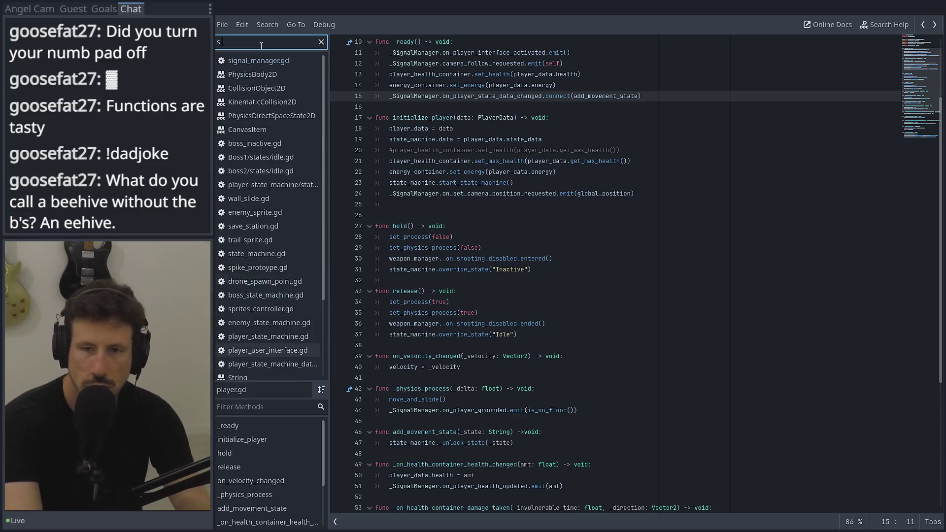
pyautogui.click(280, 61)
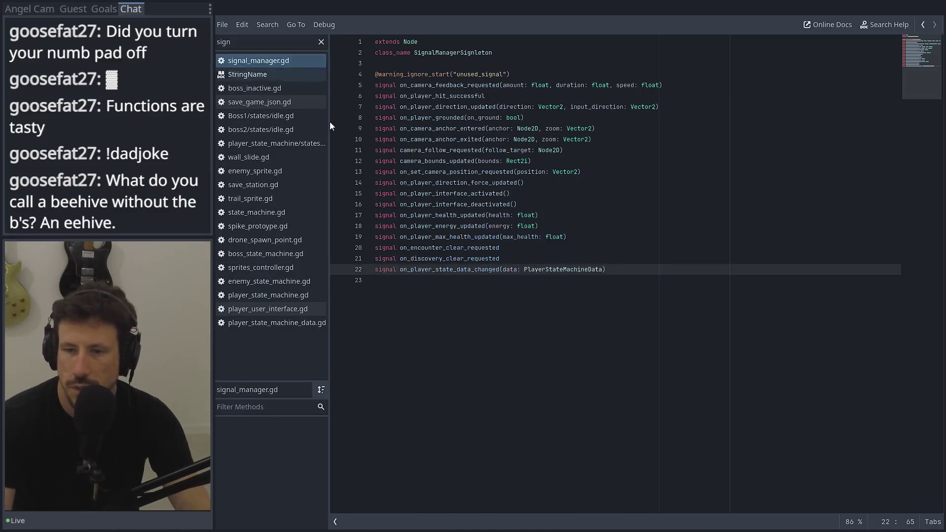
# Change line 22's parameter 'data: PlayerStateMachineData' to 'state_string: String', then return to player.gd.
pyautogui.doubleClick(585, 270)
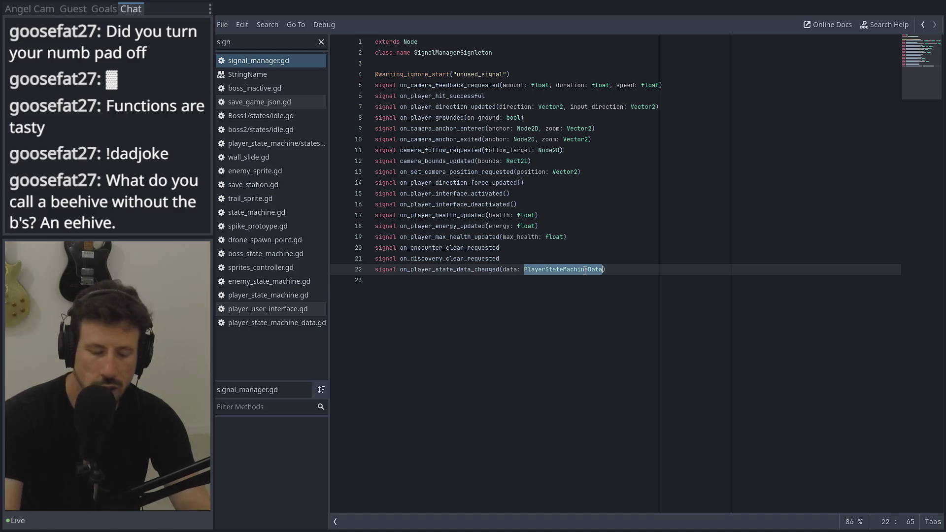
pyautogui.write('String')
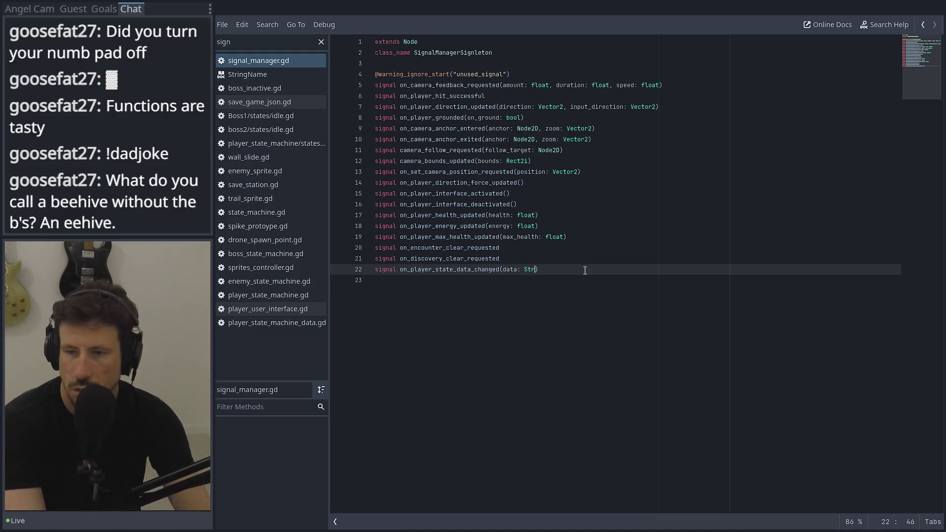
pyautogui.press('Left')
pyautogui.press('Left')
pyautogui.press('Left')
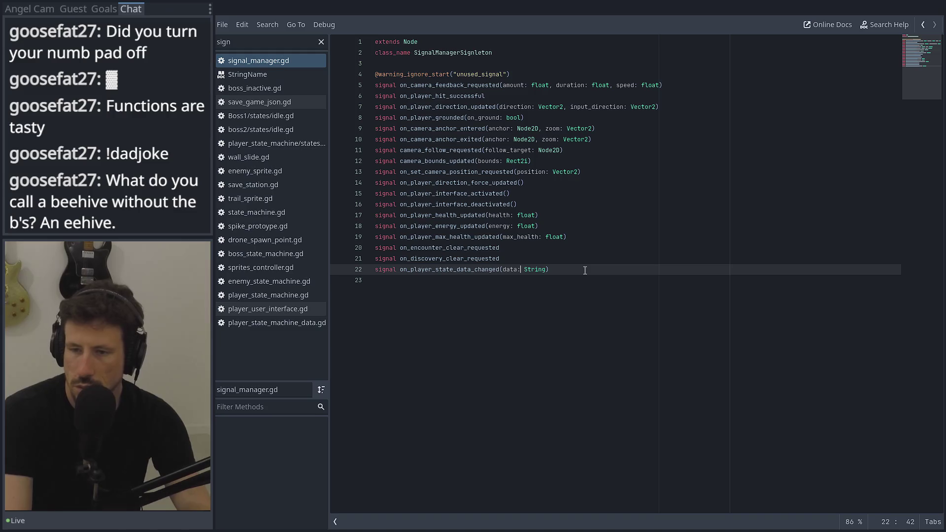
pyautogui.press('Delete')
pyautogui.press('BackSpace')
pyautogui.press('BackSpace')
pyautogui.press('BackSpace')
pyautogui.write('st')
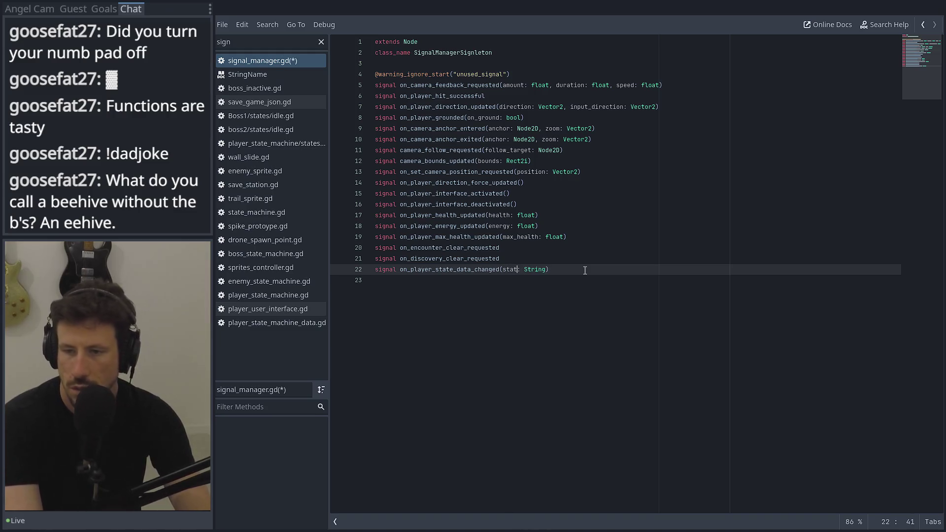
pyautogui.write('ate_st')
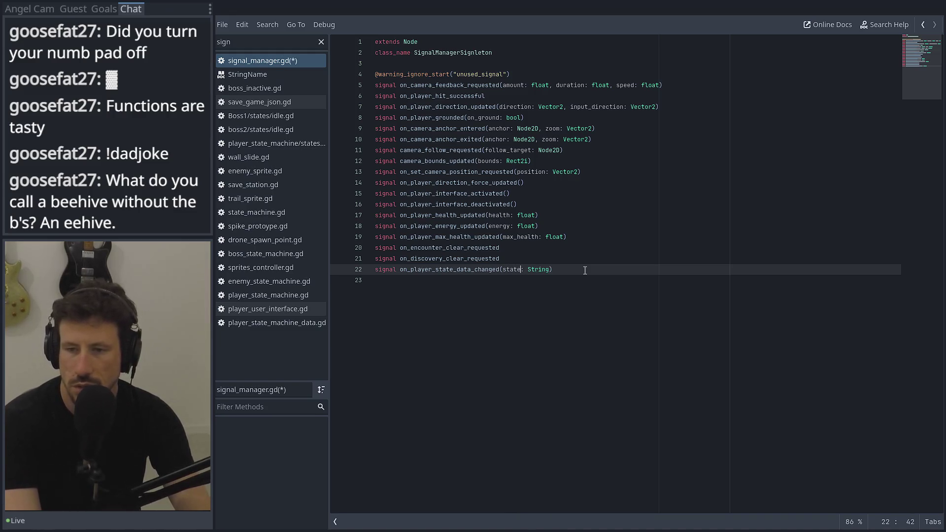
pyautogui.write('ring')
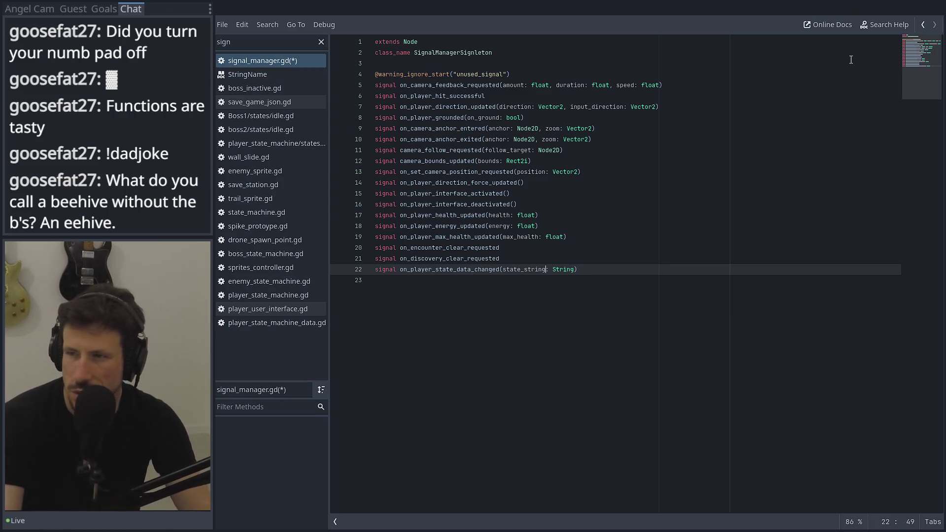
pyautogui.click(923, 25)
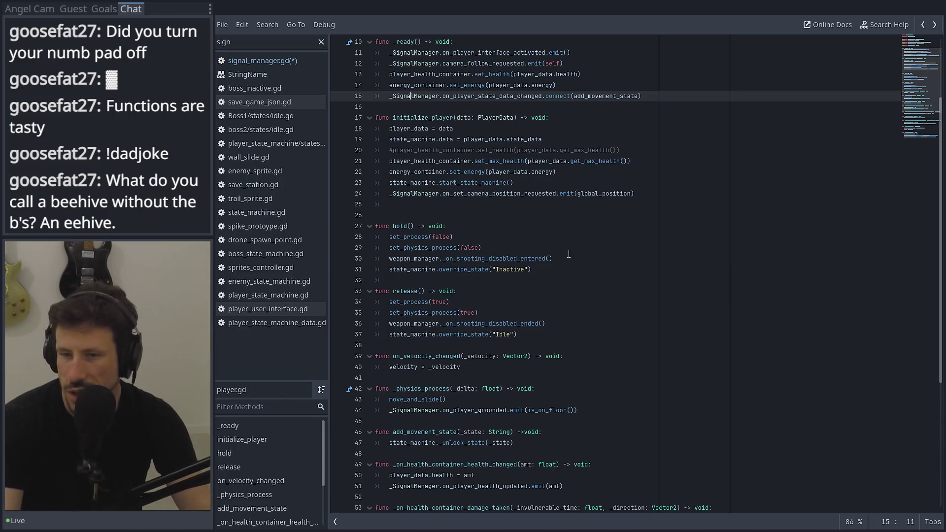
# Filter scripts by 'secre', open secret_menu.gd at line 41, and select the button block on lines 31–36.
pyautogui.scroll(-2, 573, 267)
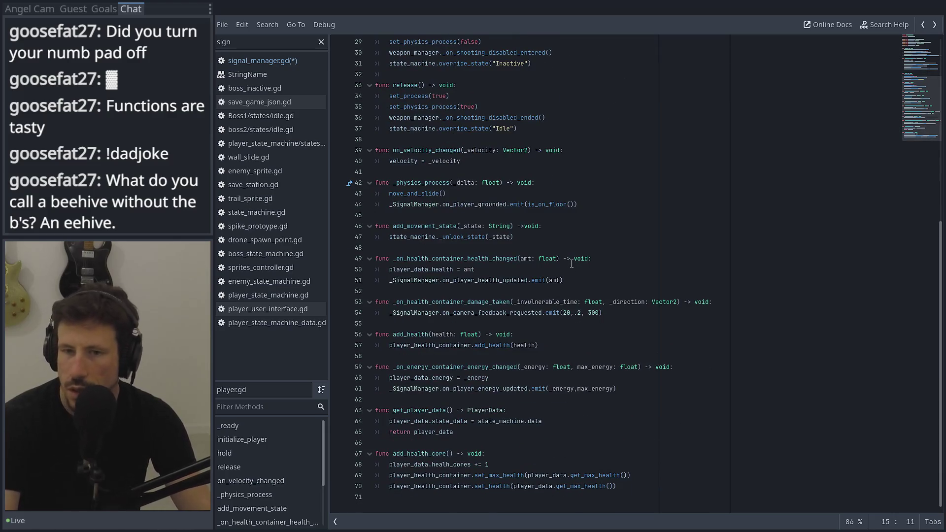
pyautogui.click(276, 43)
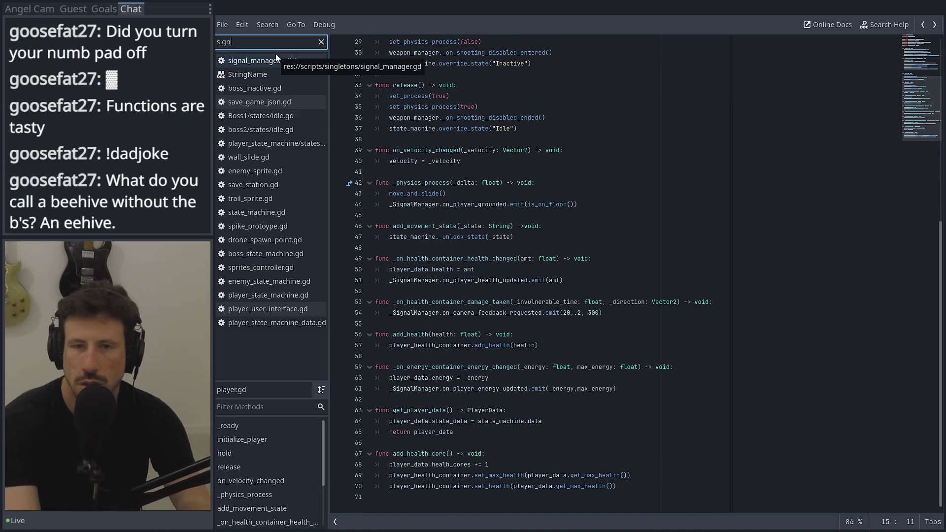
pyautogui.press('BackSpace')
pyautogui.press('BackSpace')
pyautogui.press('BackSpace')
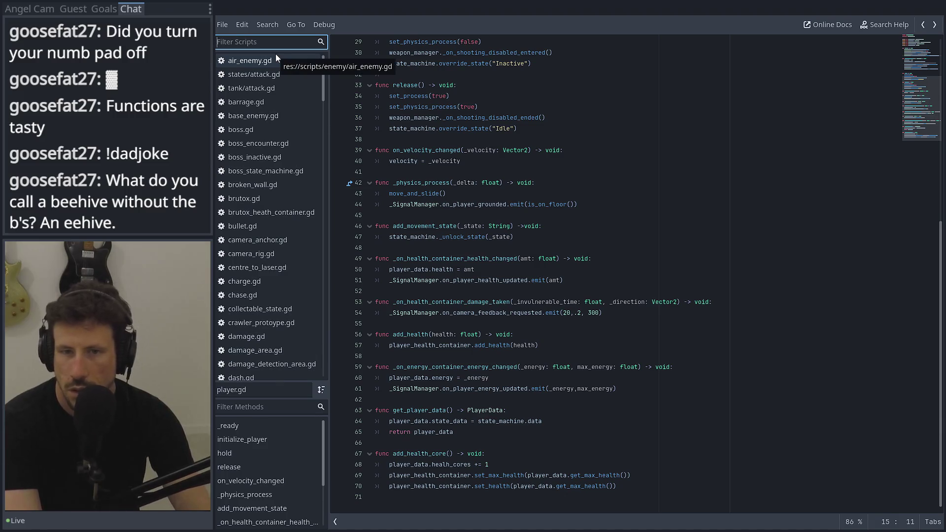
pyautogui.write('secre')
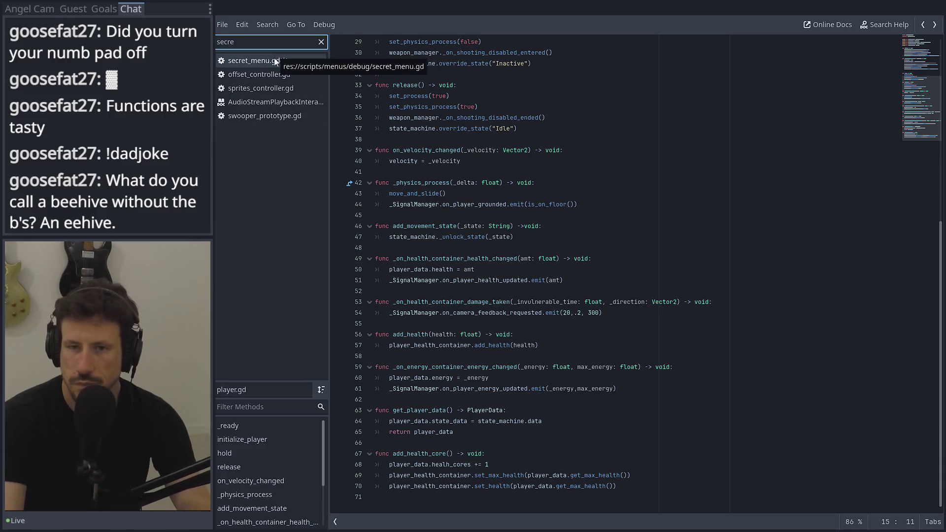
pyautogui.click(274, 58)
pyautogui.click(419, 465)
pyautogui.click(427, 452)
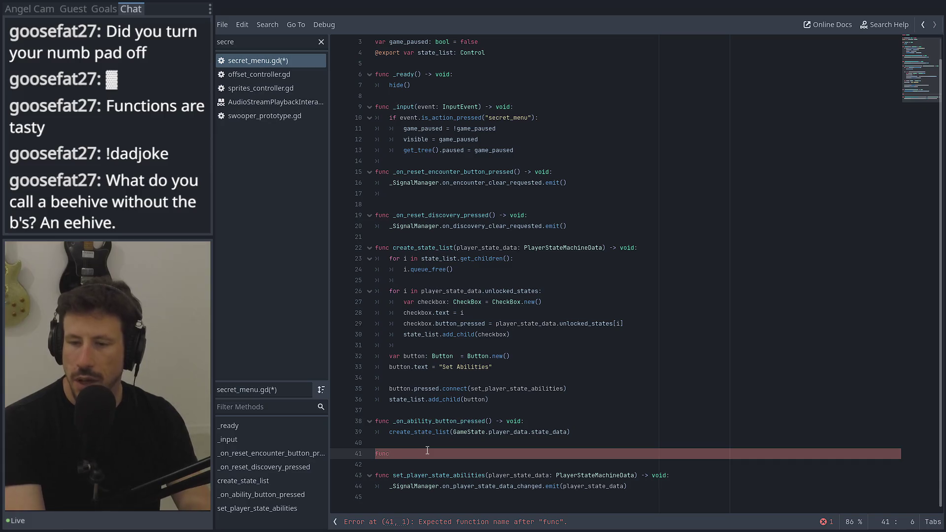
pyautogui.moveTo(490, 400); pyautogui.dragTo(344, 350)
pyautogui.hotkey('ctrl', 'c')
# Delete the button block and add checkbox.button_pressed.connect() after add_child(checkbox).
pyautogui.press('BackSpace')
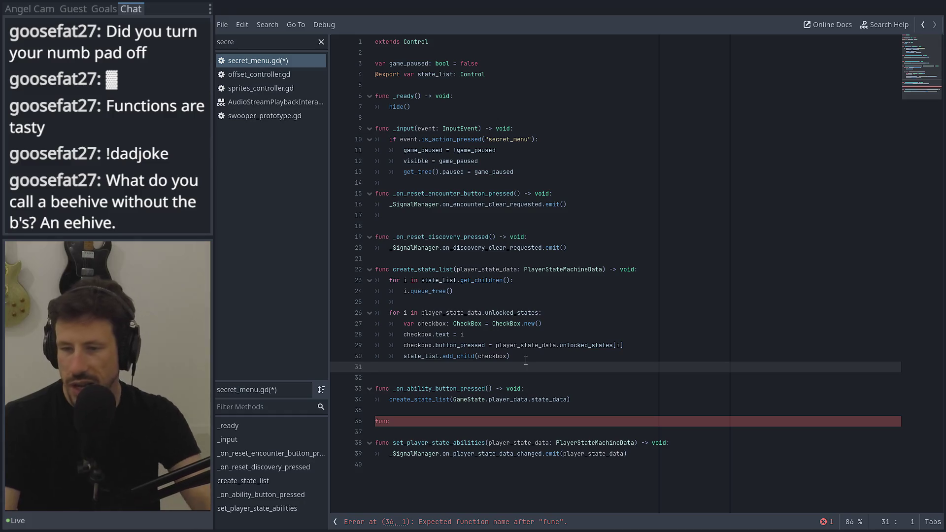
pyautogui.click(526, 359)
pyautogui.press('Return')
pyautogui.write('che')
pyautogui.press('Return')
pyautogui.write('.bu')
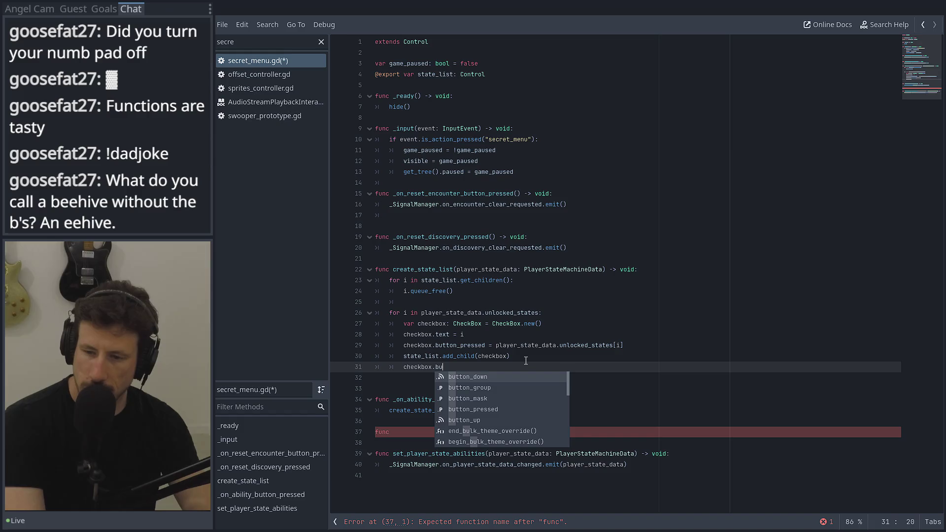
pyautogui.press('Return')
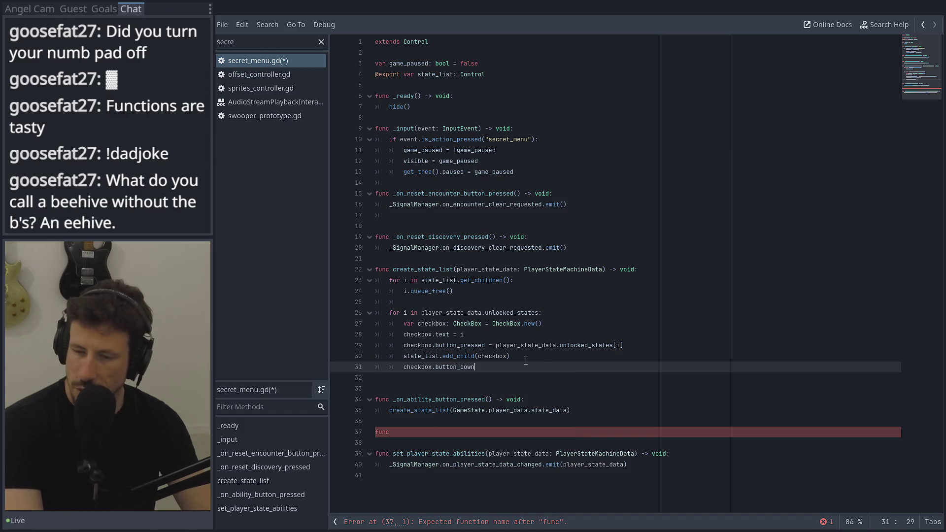
pyautogui.press('BackSpace')
pyautogui.press('BackSpace')
pyautogui.press('BackSpace')
pyautogui.write('pre')
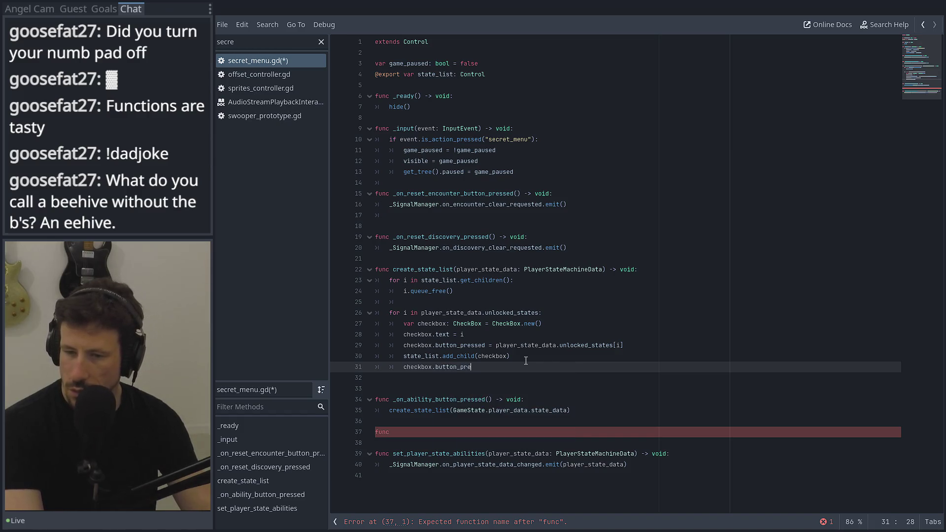
pyautogui.press('Return')
pyautogui.write('em')
pyautogui.press('BackSpace')
pyautogui.write('coi')
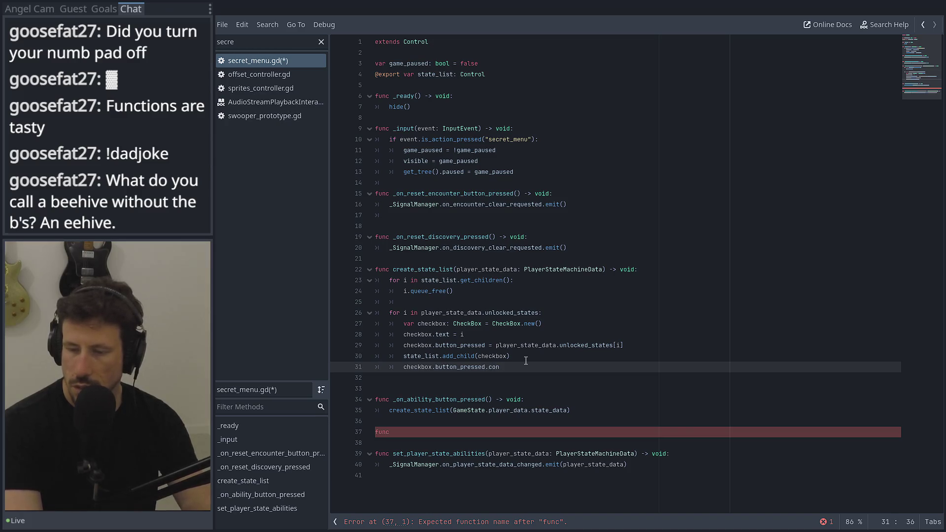
pyautogui.write('ect(')
pyautogui.press('BackSpace')
pyautogui.press('BackSpace')
pyautogui.press('BackSpace')
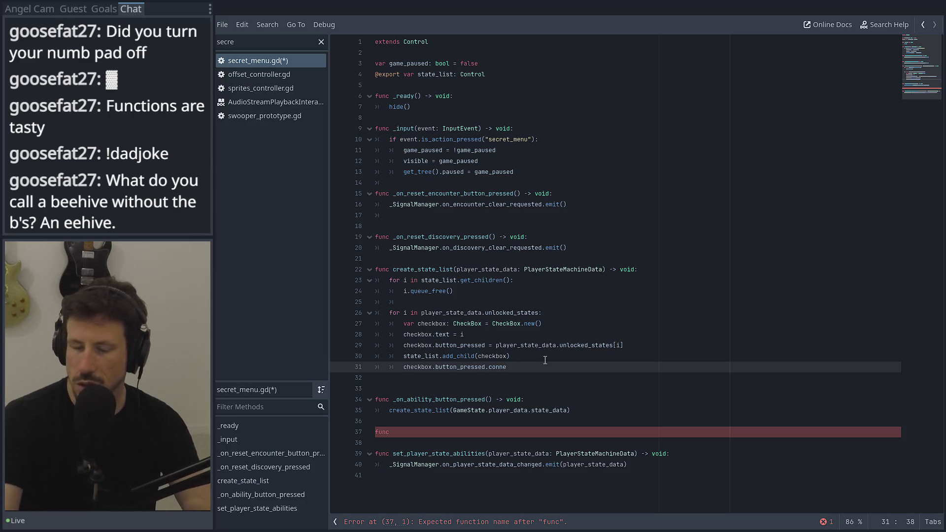
# Try naming the line 37 function update_state_check_button, then erase that name again.
pyautogui.click(369, 428)
pyautogui.click(438, 431)
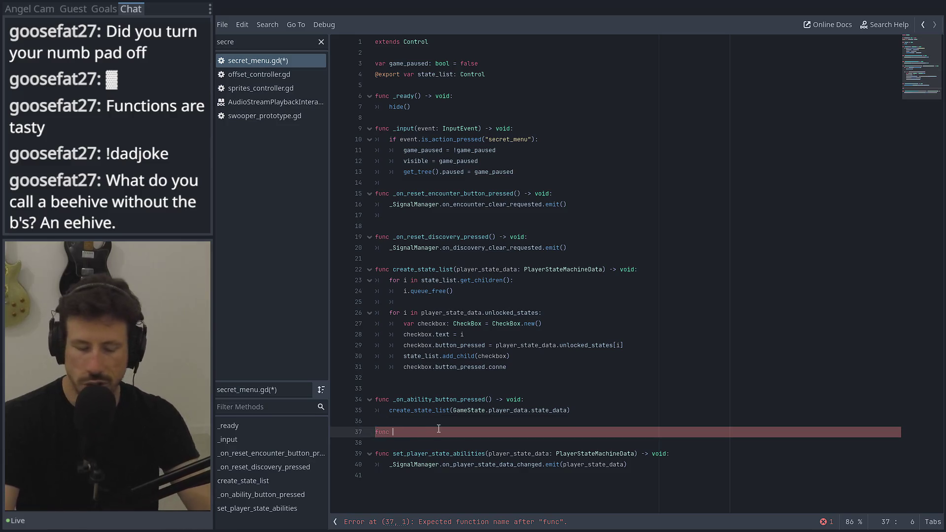
pyautogui.write('update_')
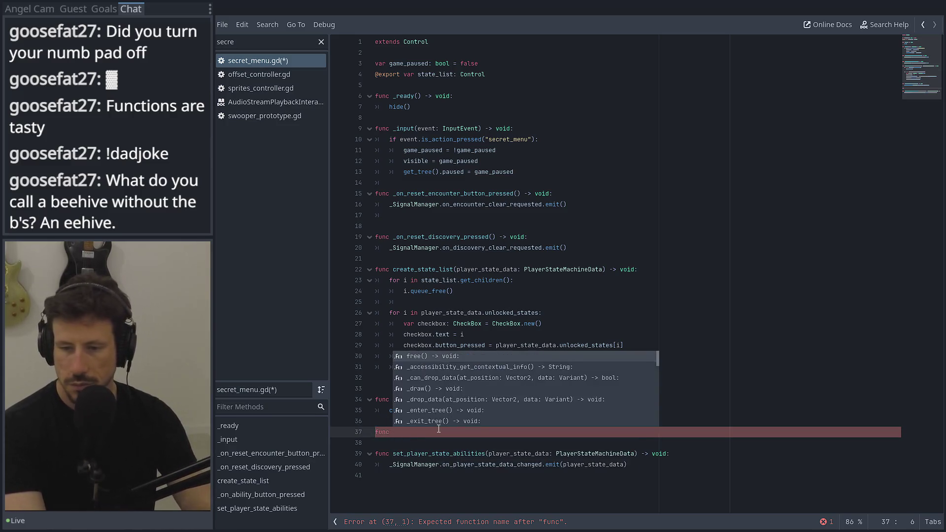
pyautogui.write('state_check')
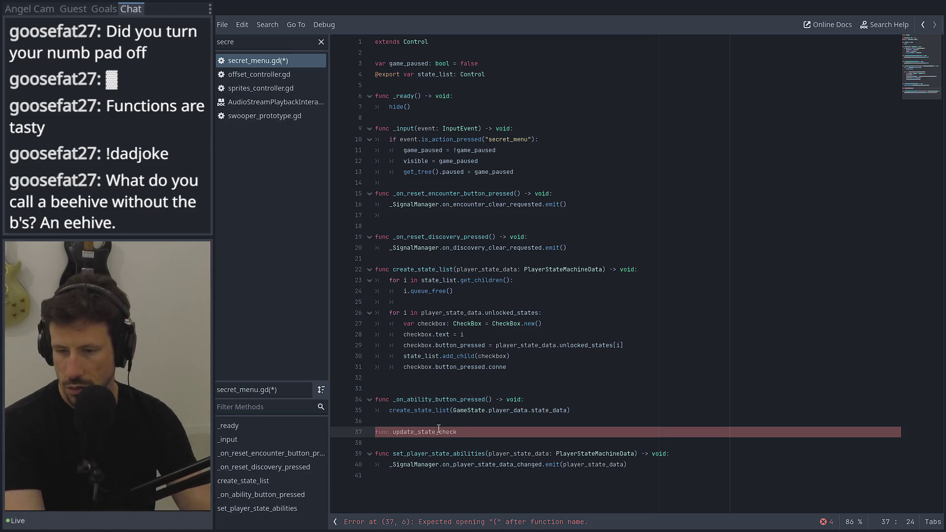
pyautogui.write('_butt')
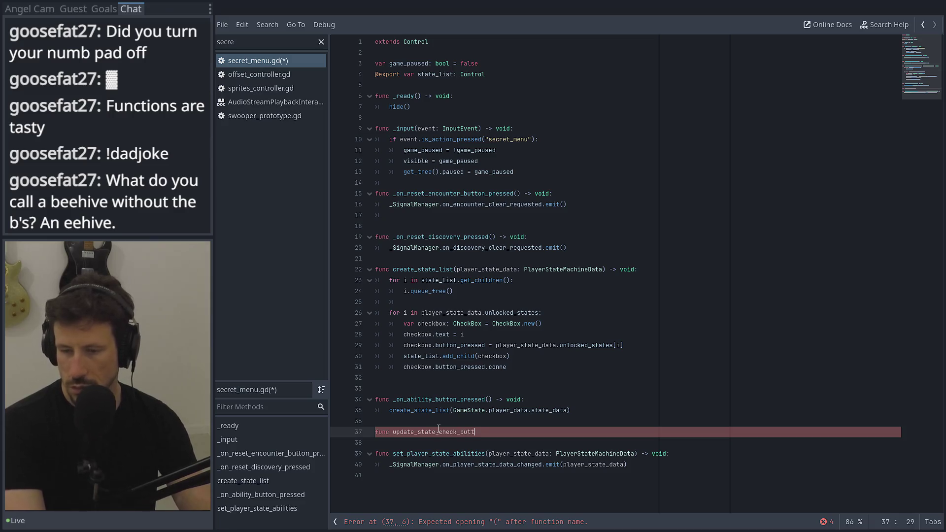
pyautogui.write('on(')
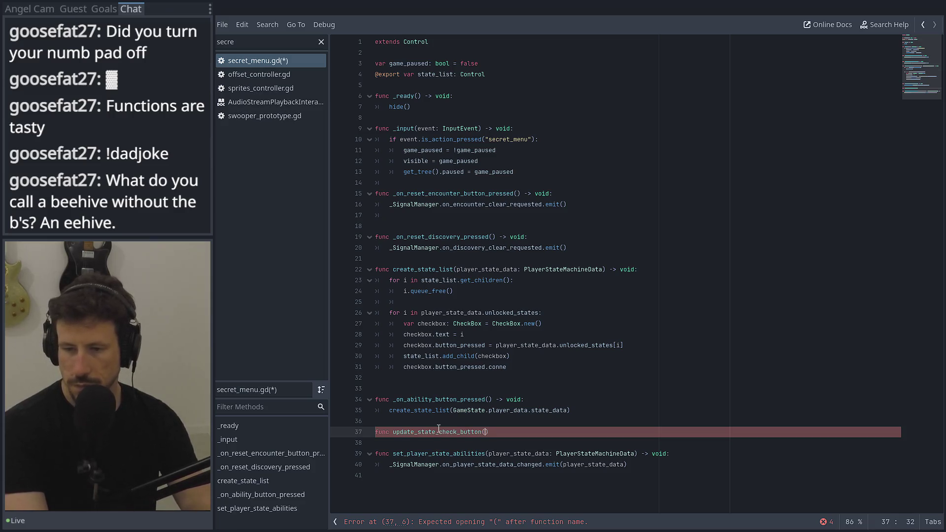
pyautogui.press('BackSpace')
pyautogui.press('BackSpace')
pyautogui.press('BackSpace')
pyautogui.press('BackSpace')
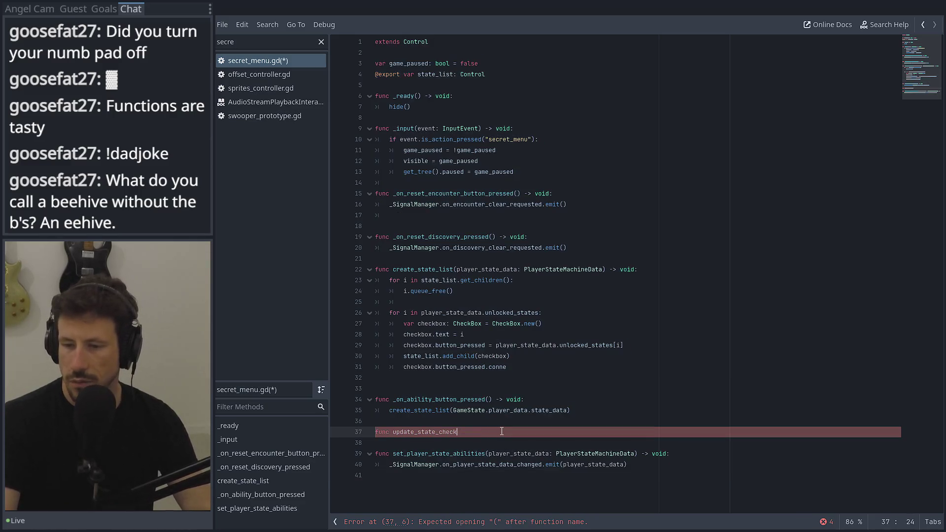
pyautogui.press('BackSpace')
pyautogui.press('BackSpace')
pyautogui.press('Up')
pyautogui.press('Up')
pyautogui.press('Up')
pyautogui.press('End')
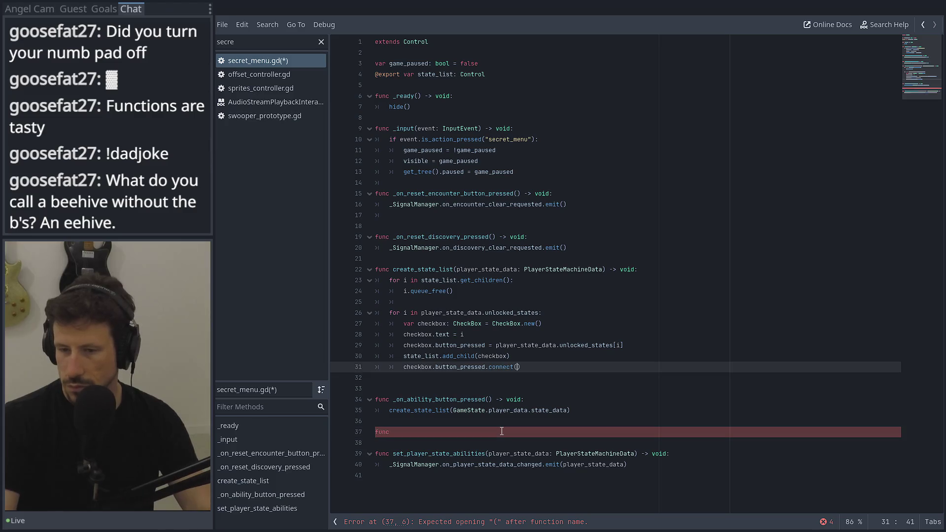
# Remove the half-written connect line and bring back the deleted button block.
pyautogui.press('BackSpace')
pyautogui.write('me')
pyautogui.press('BackSpace')
pyautogui.press('BackSpace')
pyautogui.press('BackSpace')
pyautogui.write('i')
pyautogui.press('BackSpace')
pyautogui.press('BackSpace')
pyautogui.press('BackSpace')
pyautogui.press('BackSpace')
pyautogui.press('BackSpace')
pyautogui.press('BackSpace')
pyautogui.hotkey('ctrl', 'v')
pyautogui.hotkey('shift', 'Up')
pyautogui.hotkey('shift', 'Up')
pyautogui.hotkey('shift', 'Up')
pyautogui.hotkey('shift', 'Home')
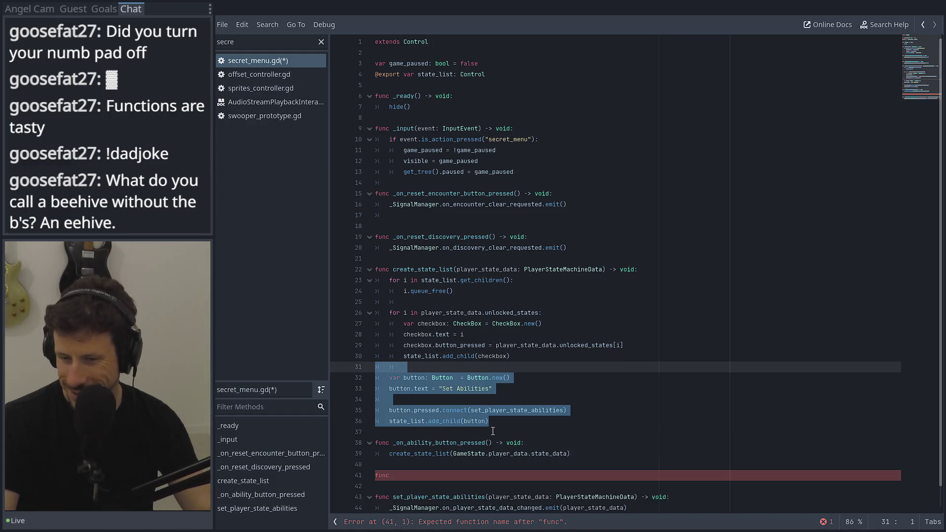
# Change the button label on line 33 from 'Set Abilities' to 'Done'.
pyautogui.click(544, 377)
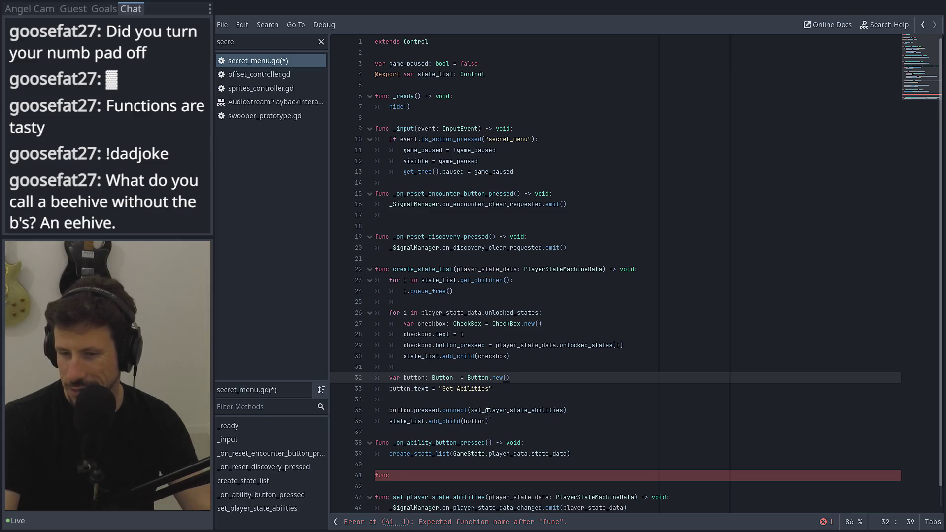
pyautogui.click(448, 388)
pyautogui.doubleClick(473, 389)
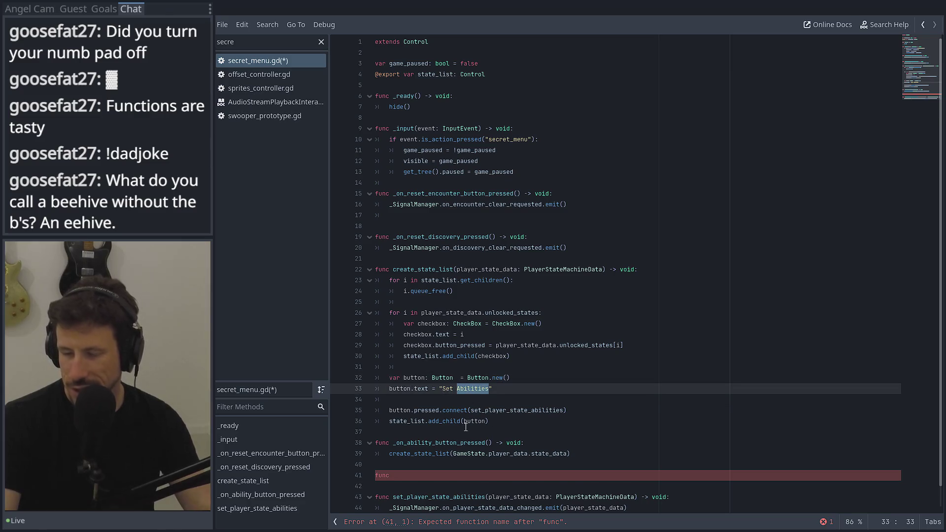
pyautogui.scroll(-1, 466, 427)
pyautogui.click(453, 452)
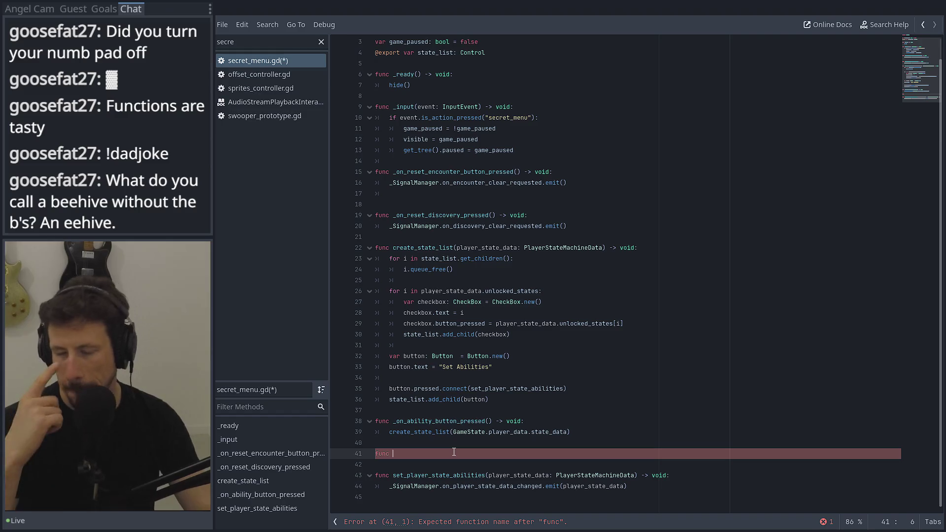
pyautogui.moveTo(490, 367)
pyautogui.mouseDown()
pyautogui.moveTo(428, 364)
pyautogui.moveTo(443, 369)
pyautogui.mouseUp()
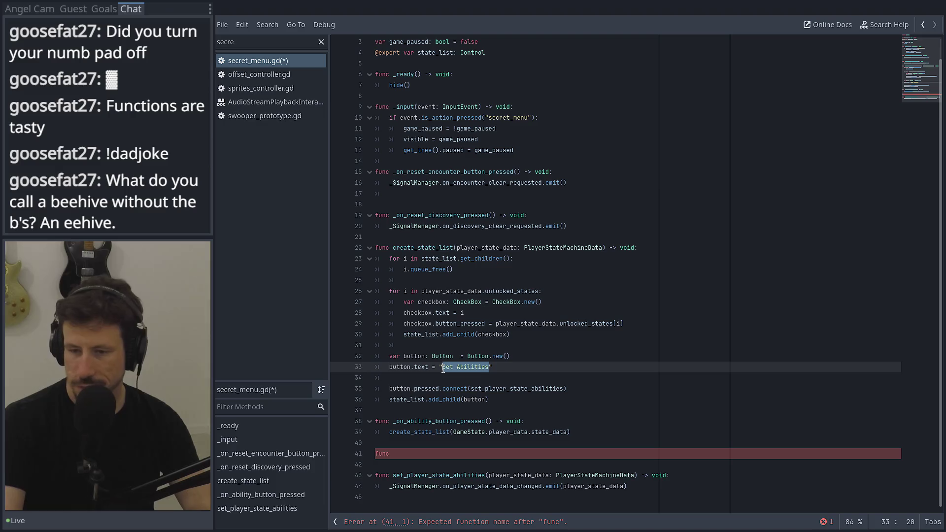
pyautogui.write('Done')
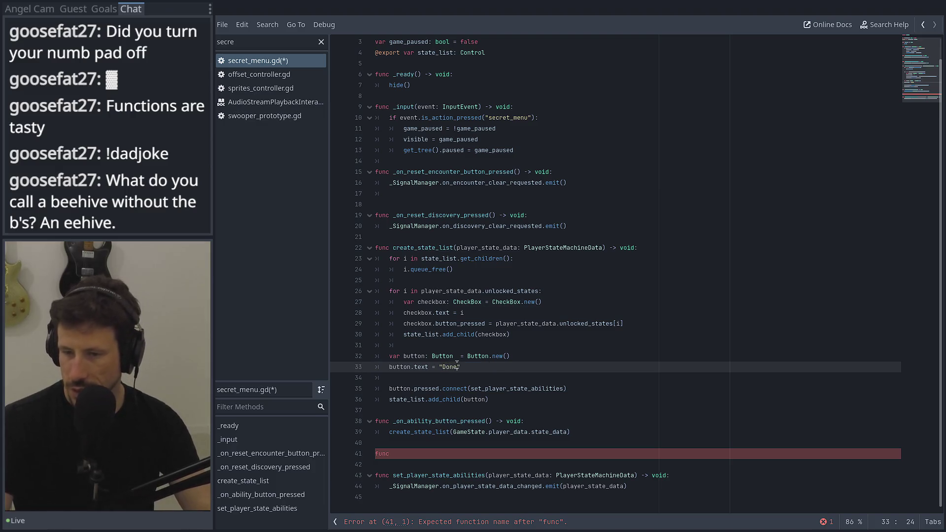
pyautogui.doubleClick(518, 389)
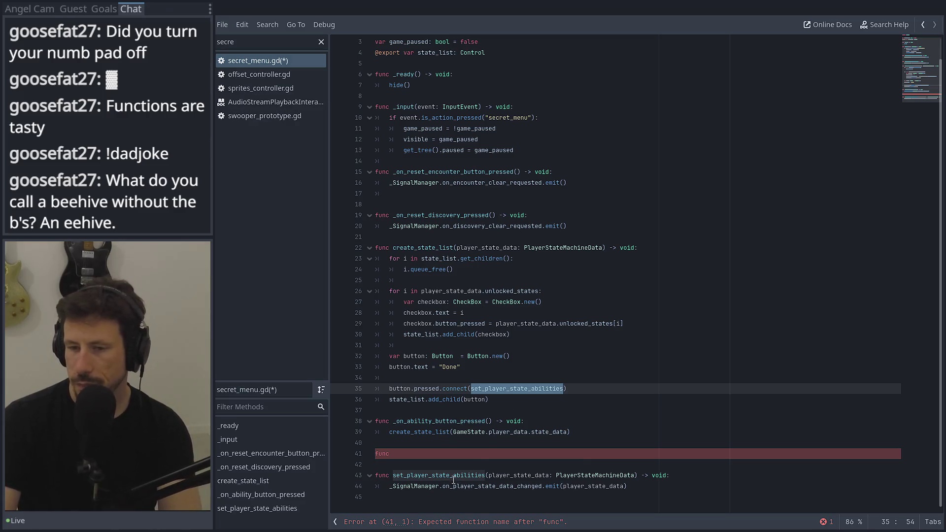
pyautogui.click(411, 453)
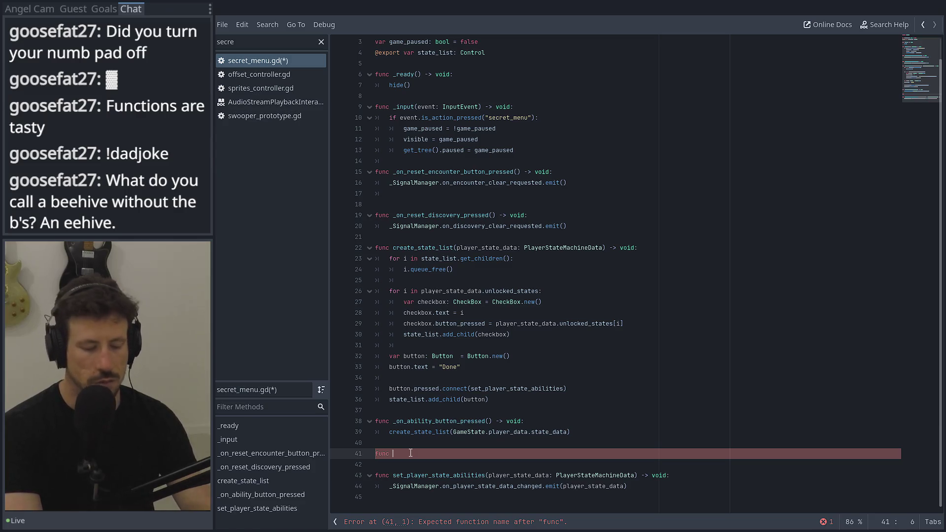
# Write the signature set_state(check_button: CheckButton) -> void on line 41.
pyautogui.write('set_state(')
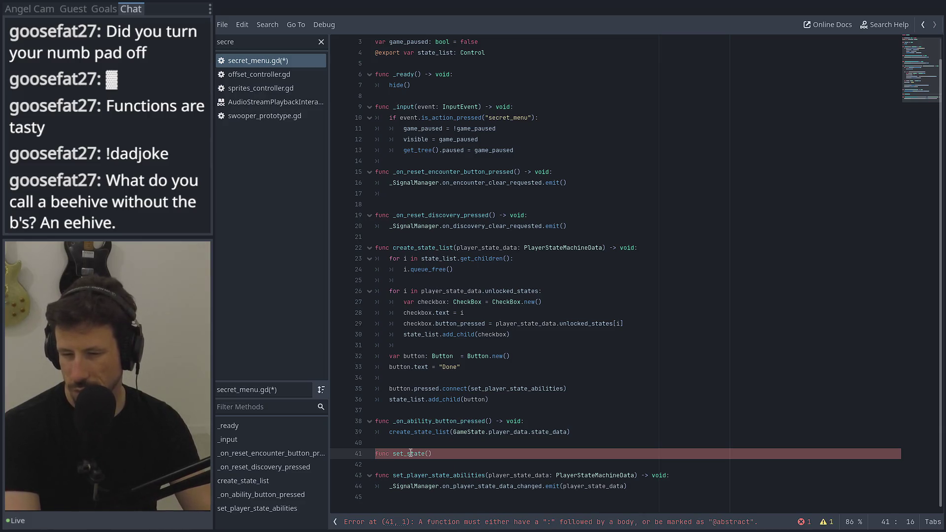
pyautogui.write('check_button: Check')
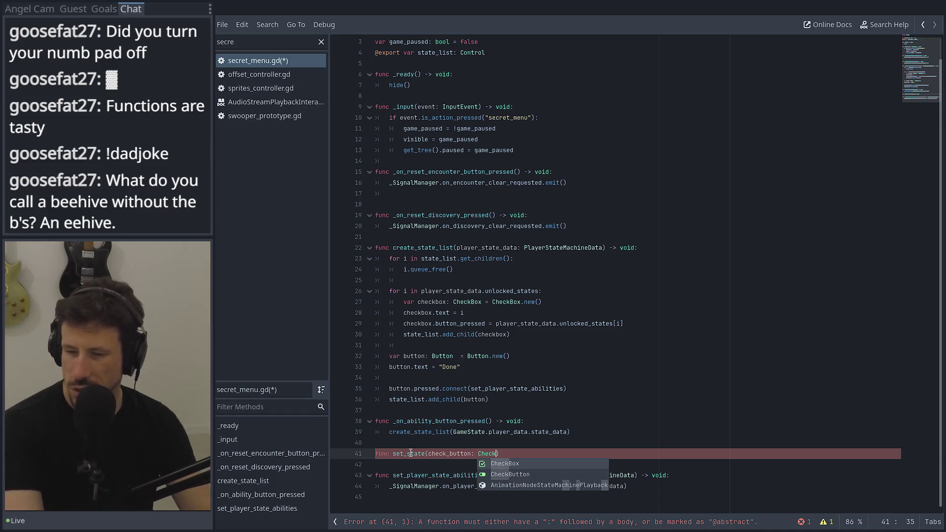
pyautogui.press('Down')
pyautogui.press('Return')
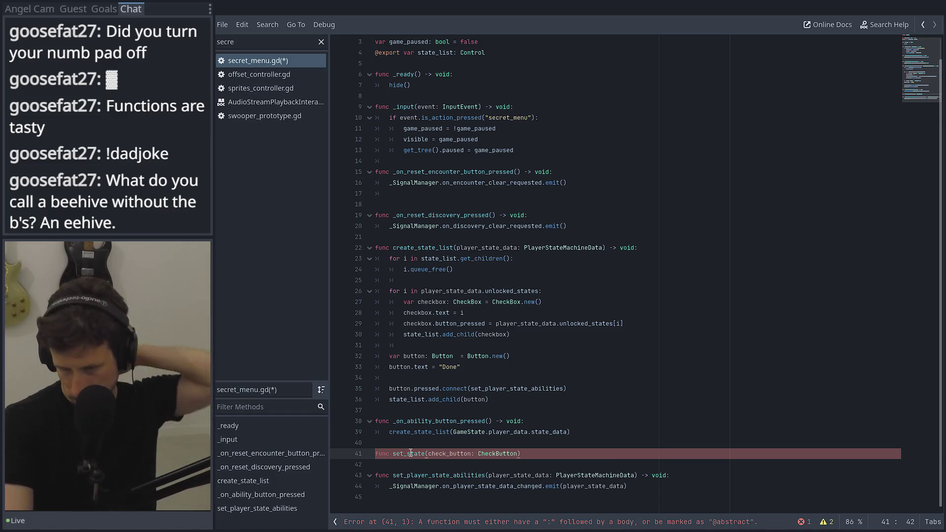
pyautogui.write('-')
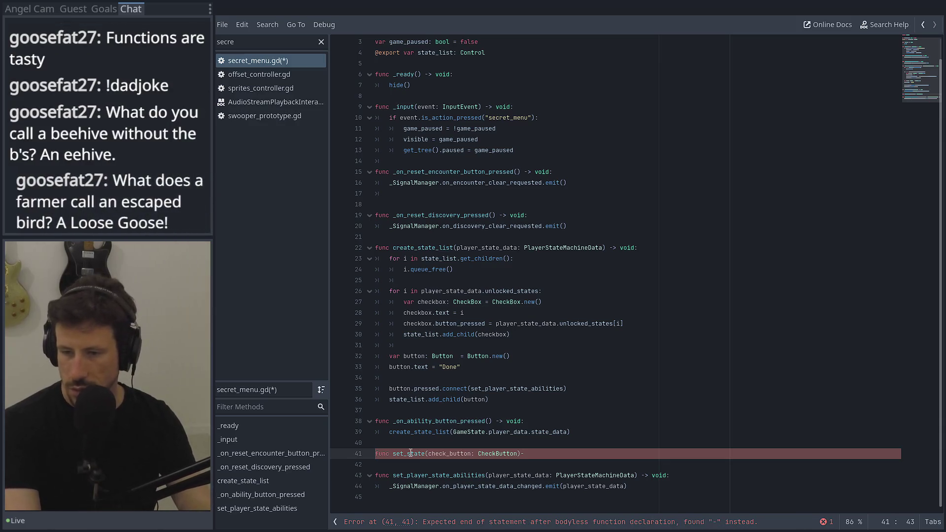
pyautogui.write('  -')
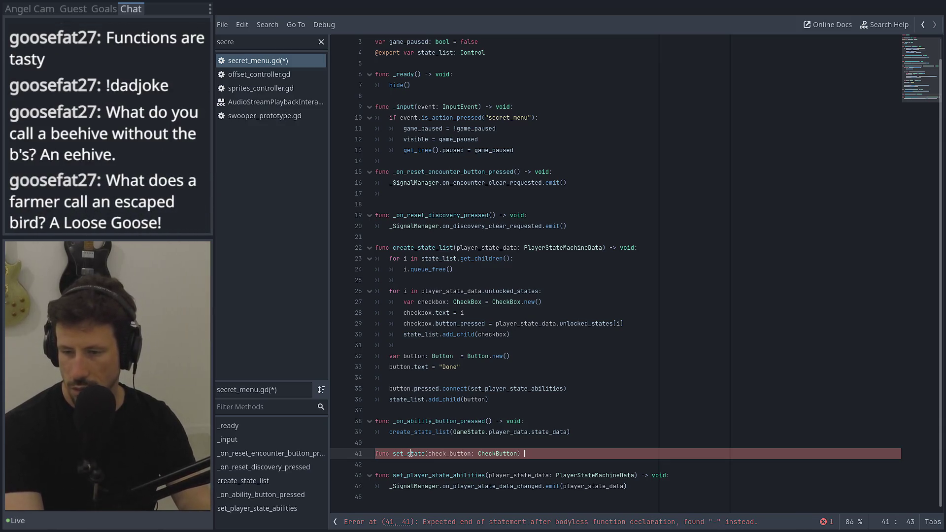
pyautogui.write('void:')
pyautogui.press('Return')
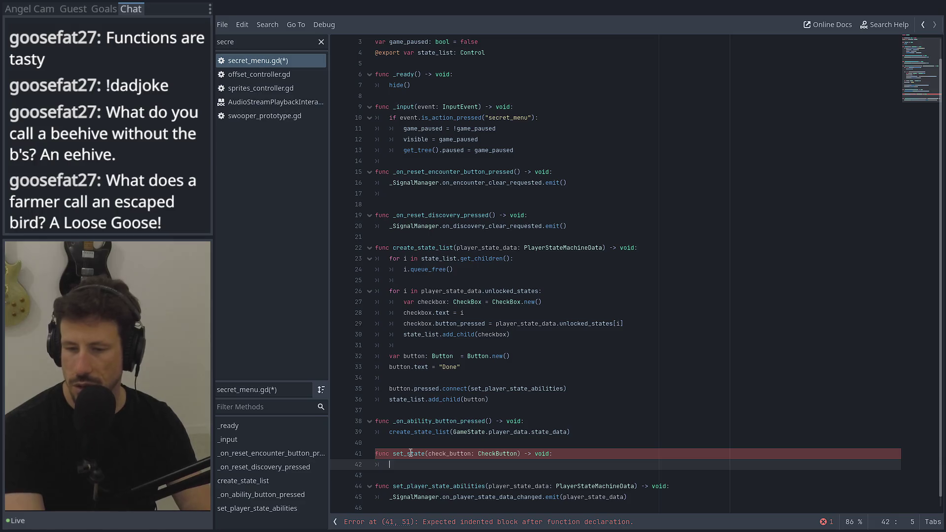
# Declare var state_name: String = check_button.text as the first line of set_state.
pyautogui.write('chec')
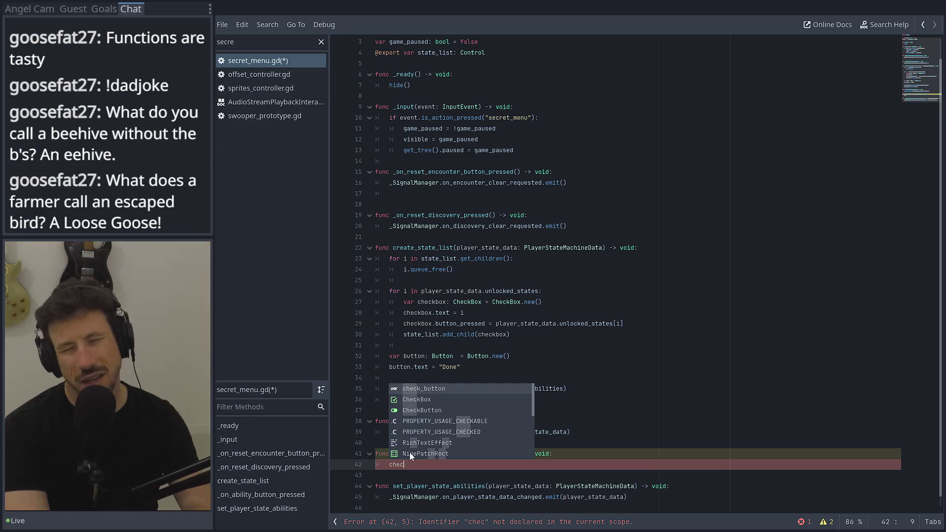
pyautogui.press('BackSpace')
pyautogui.press('BackSpace')
pyautogui.press('BackSpace')
pyautogui.press('BackSpace')
pyautogui.write('var ')
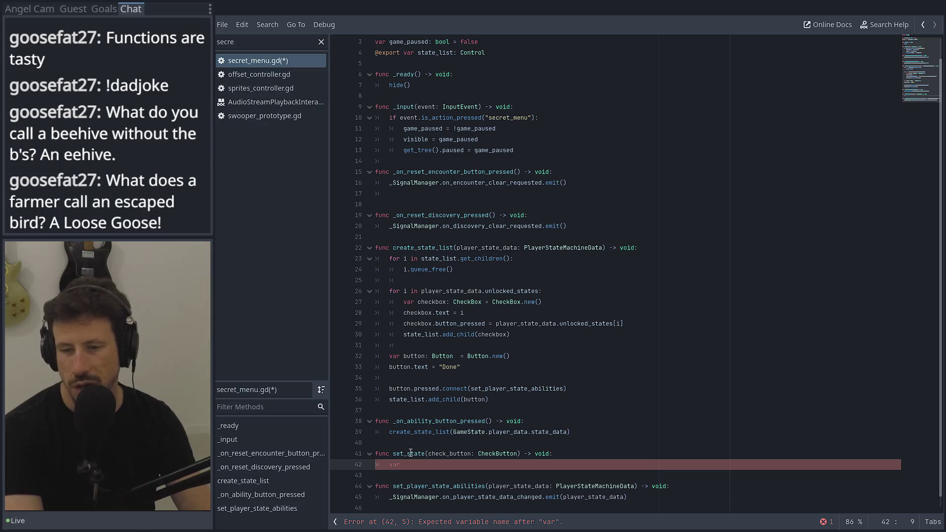
pyautogui.write('check')
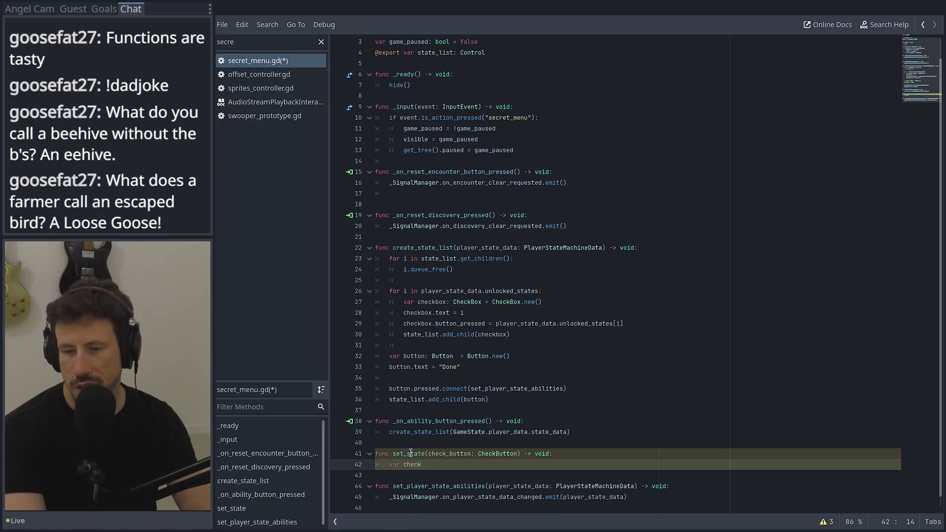
pyautogui.write('_button_labe')
pyautogui.press('BackSpace')
pyautogui.press('BackSpace')
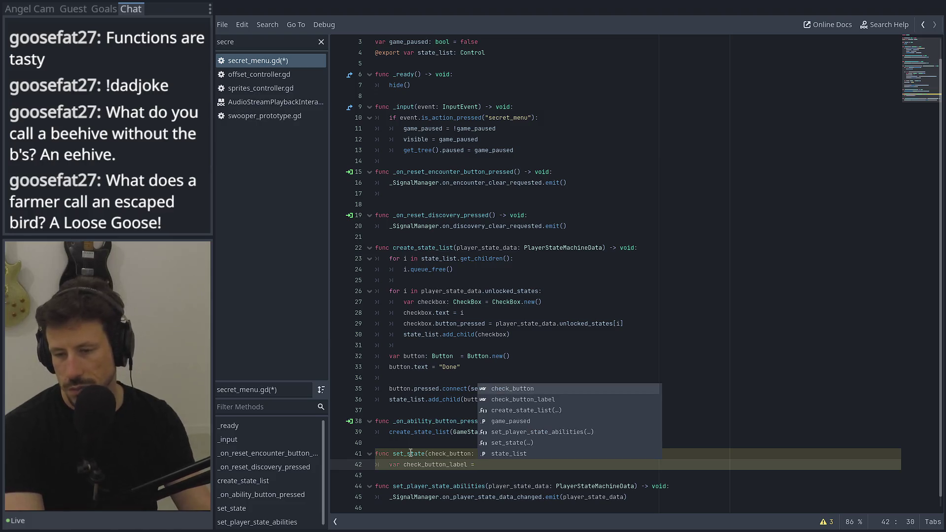
pyautogui.write(': str')
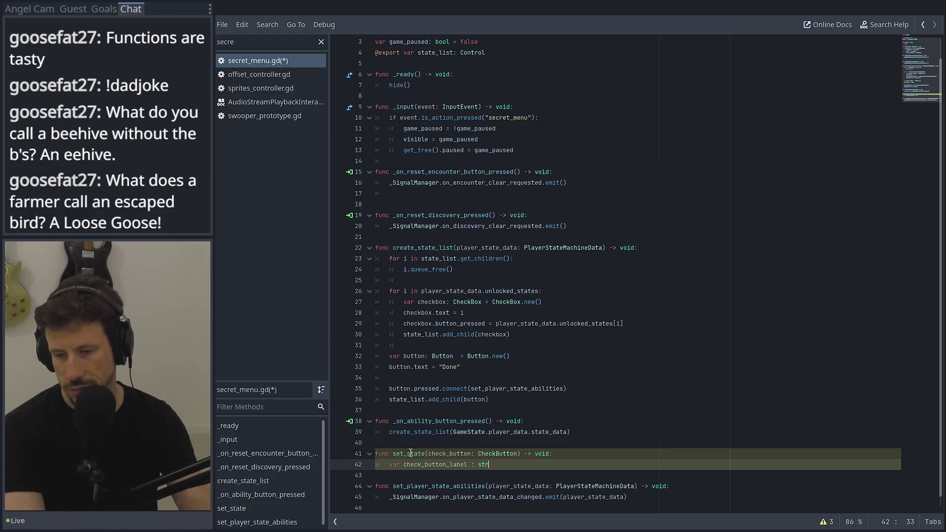
pyautogui.press('BackSpace')
pyautogui.press('BackSpace')
pyautogui.press('BackSpace')
pyautogui.write('tate_name: St')
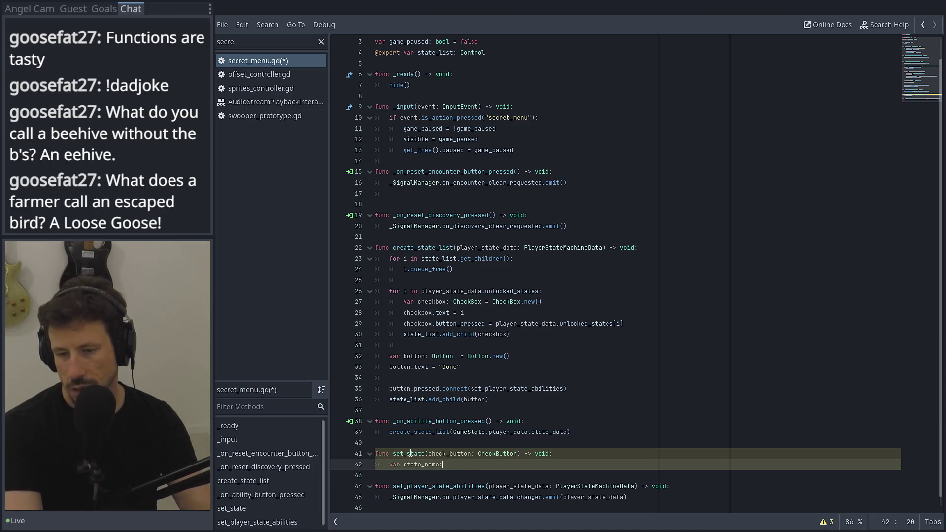
pyautogui.write('ring = check_button.')
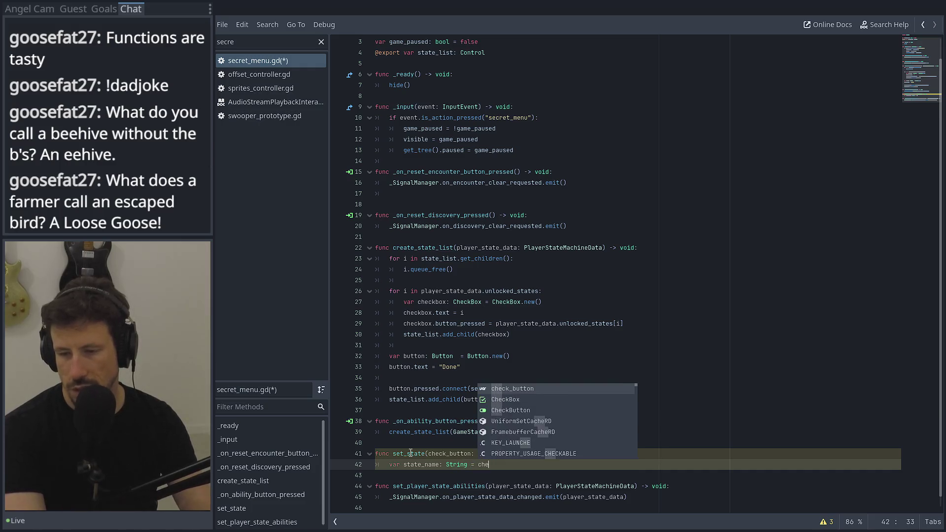
pyautogui.write('text')
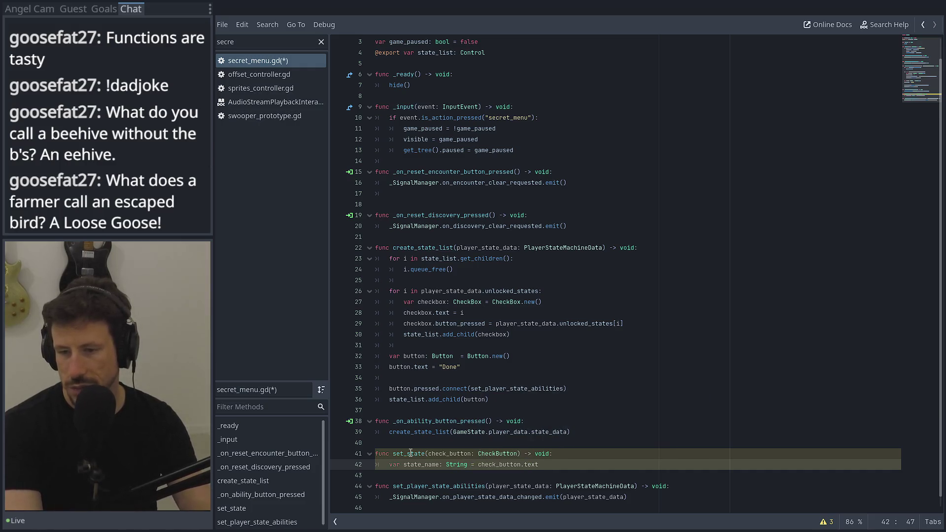
# Add var active: bool = check_button.button_pressed on the next line.
pyautogui.press('Return')
pyautogui.write('var active: ')
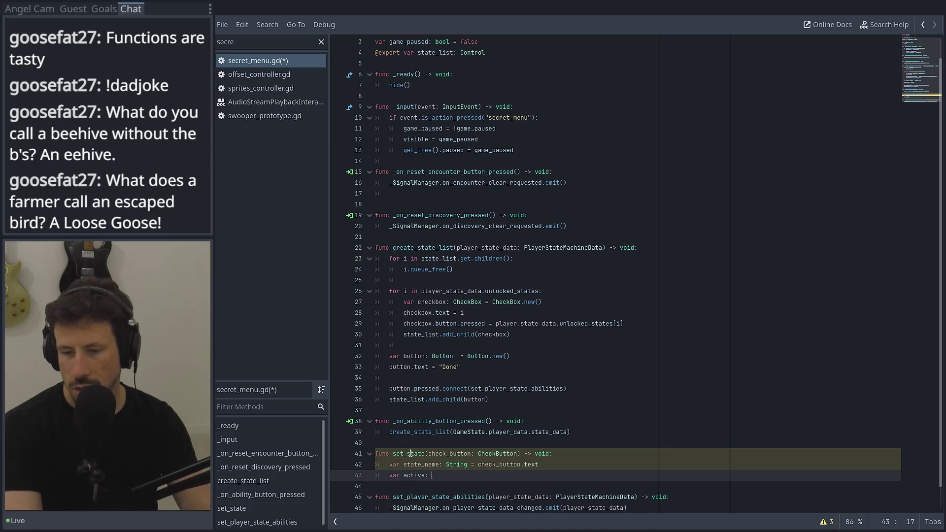
pyautogui.write('bool ')
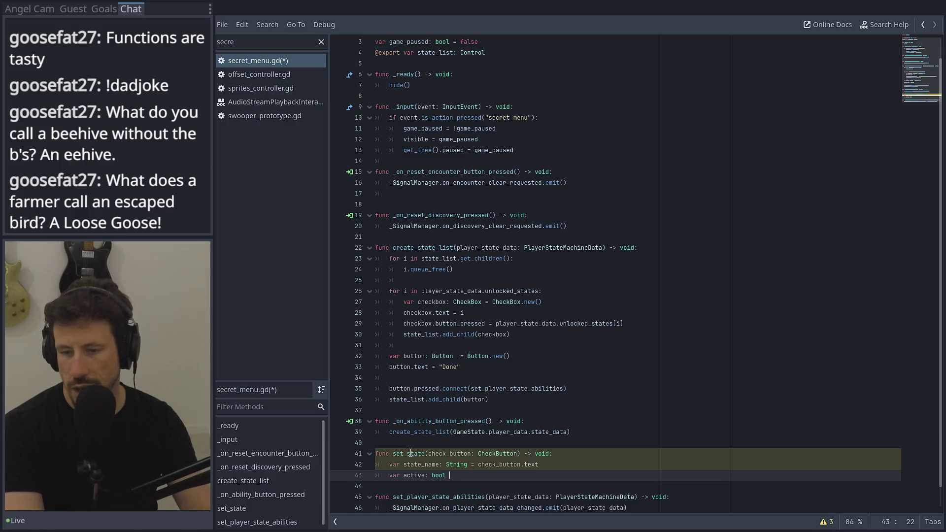
pyautogui.write('= ch')
pyautogui.press('Return')
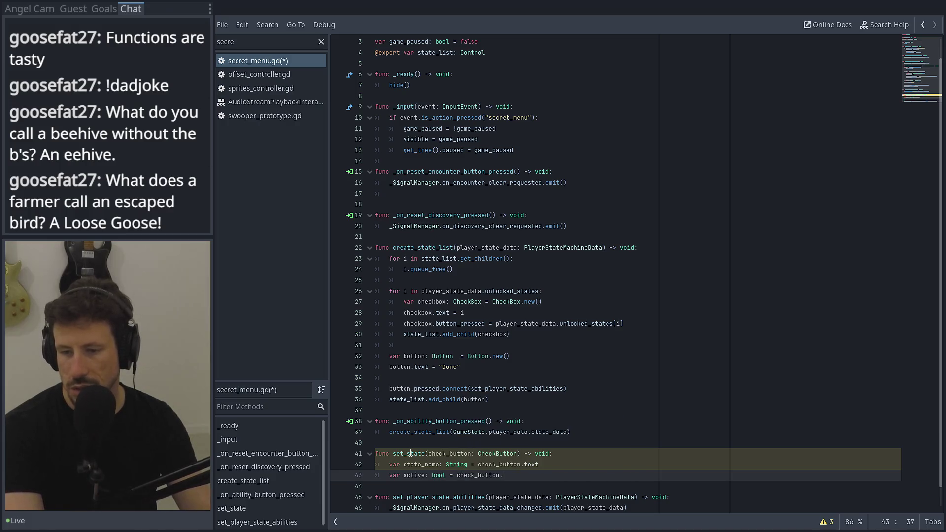
pyautogui.write('.to')
pyautogui.press('BackSpace')
pyautogui.press('BackSpace')
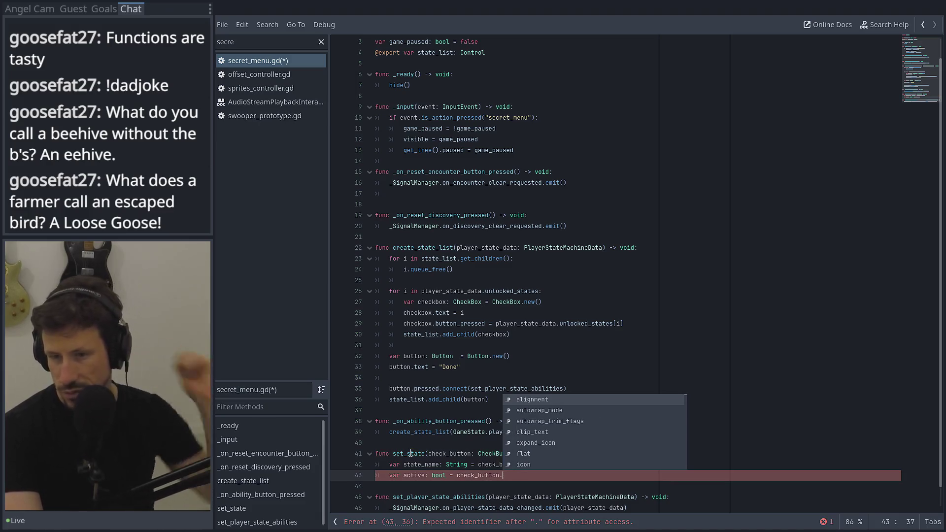
pyautogui.press('BackSpace')
pyautogui.write('./')
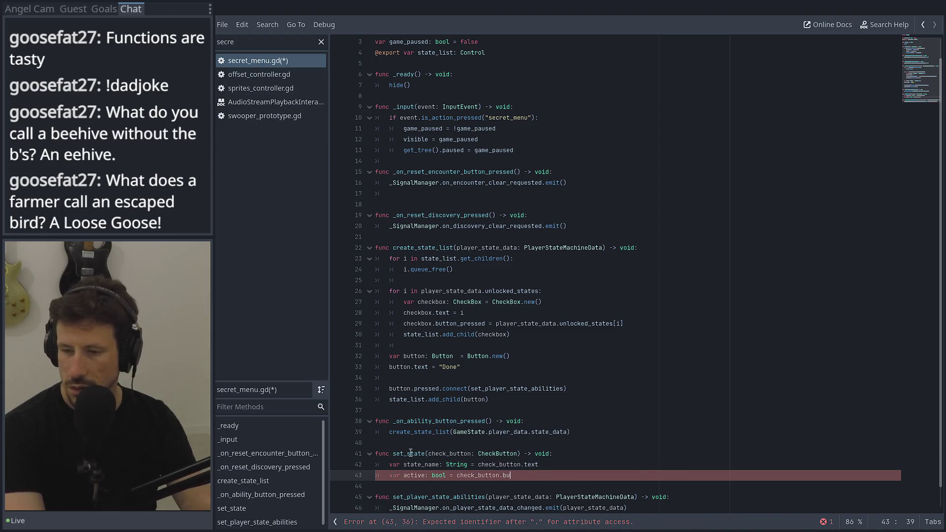
pyautogui.press('Down')
pyautogui.press('Down')
pyautogui.press('Down')
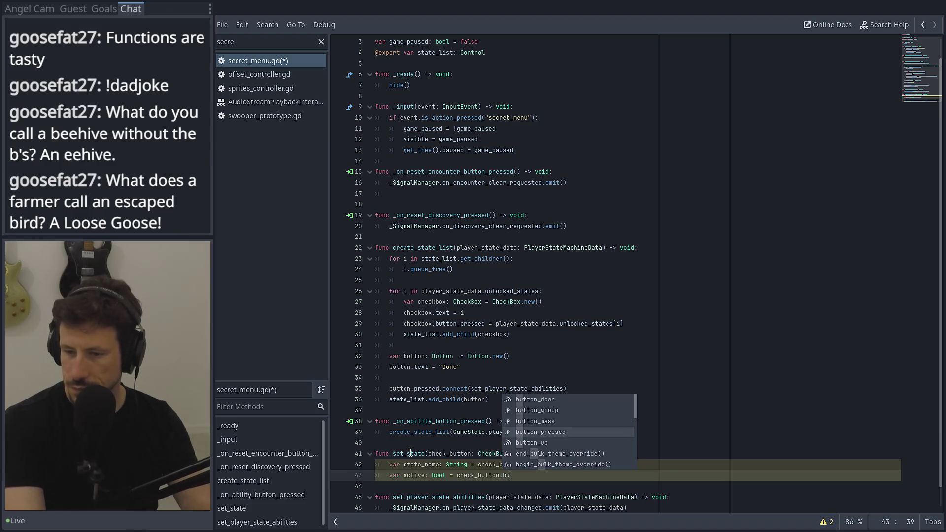
pyautogui.press('Return')
pyautogui.press('Return')
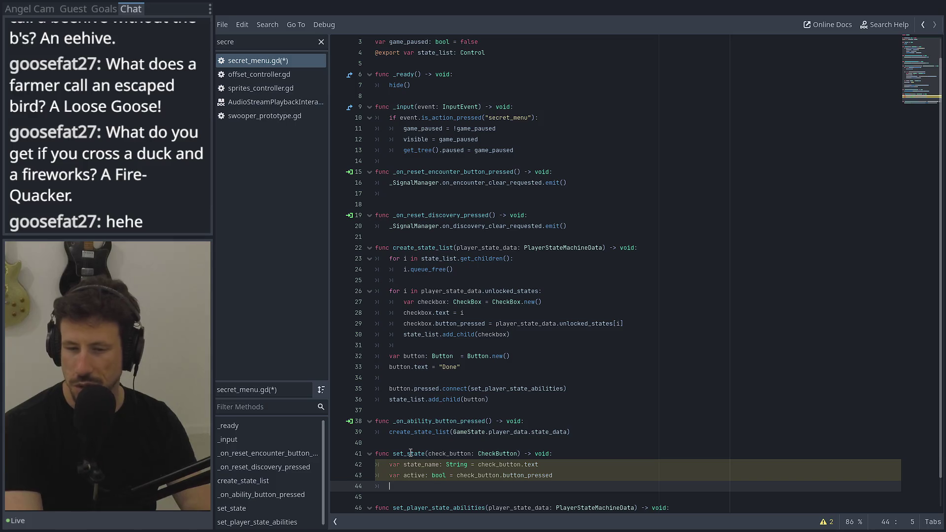
# Begin a bare 'if' statement on line 45 below the active variable.
pyautogui.press('Return')
pyautogui.write('of')
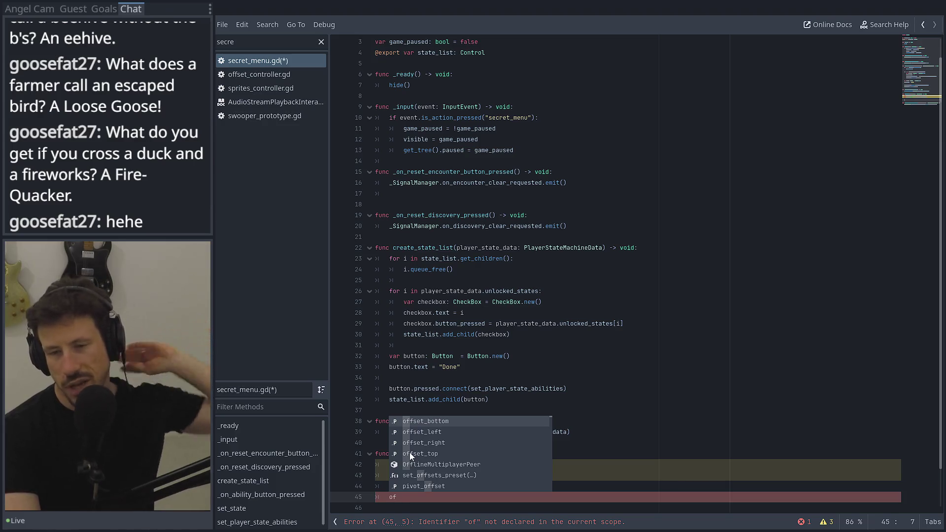
pyautogui.press('BackSpace')
pyautogui.press('BackSpace')
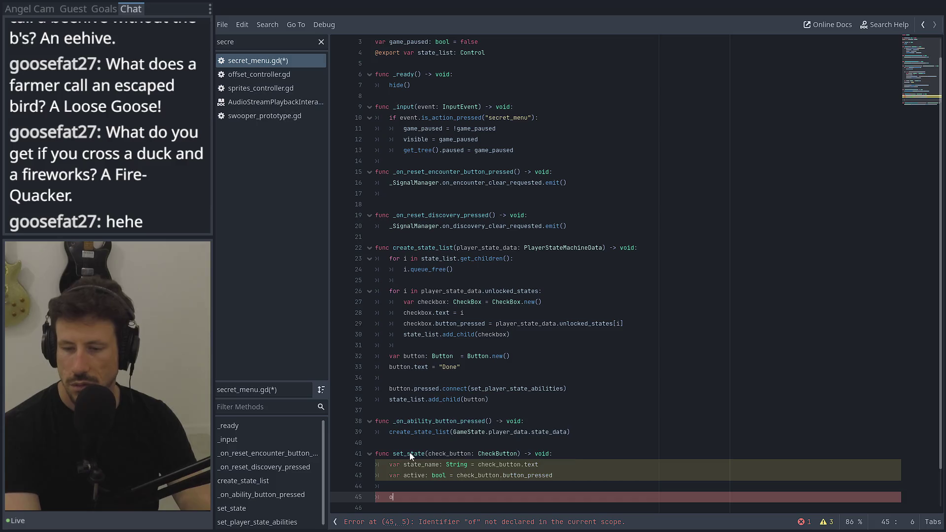
pyautogui.write('if')
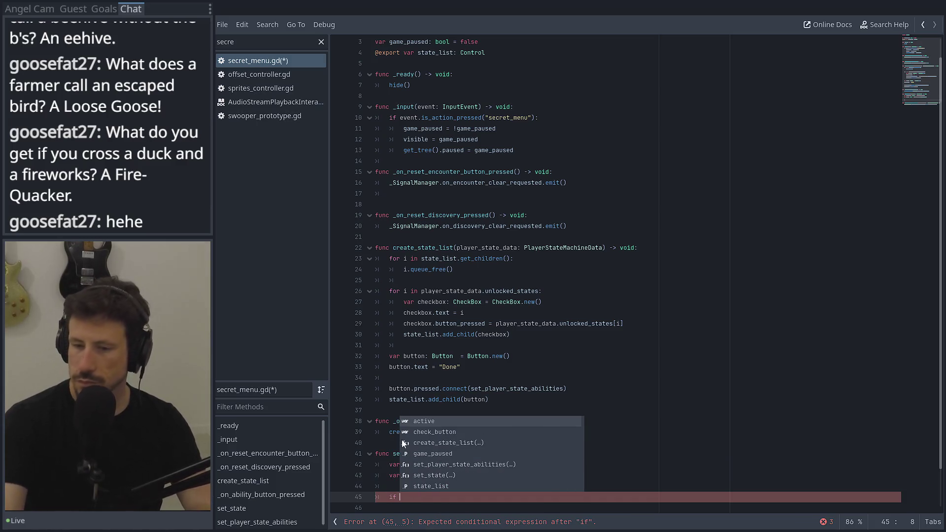
pyautogui.click(388, 464)
pyautogui.click(414, 496)
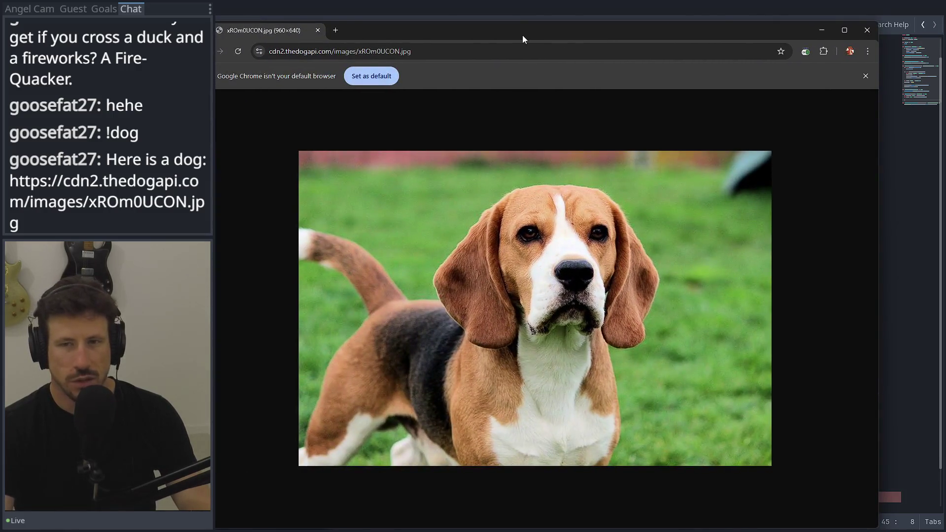
# Shift the Chrome picture window slightly up and right, then close it.
pyautogui.moveTo(522, 35); pyautogui.dragTo(542, 25)
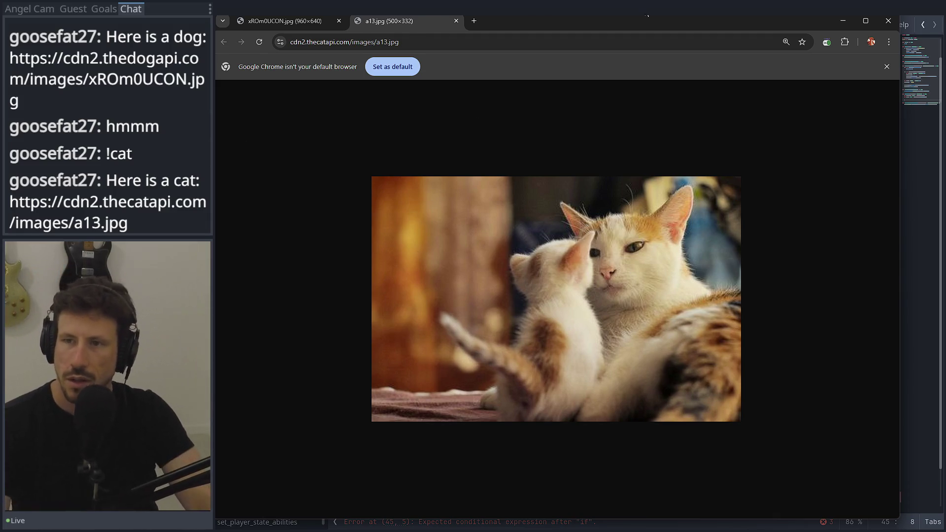
pyautogui.click(888, 20)
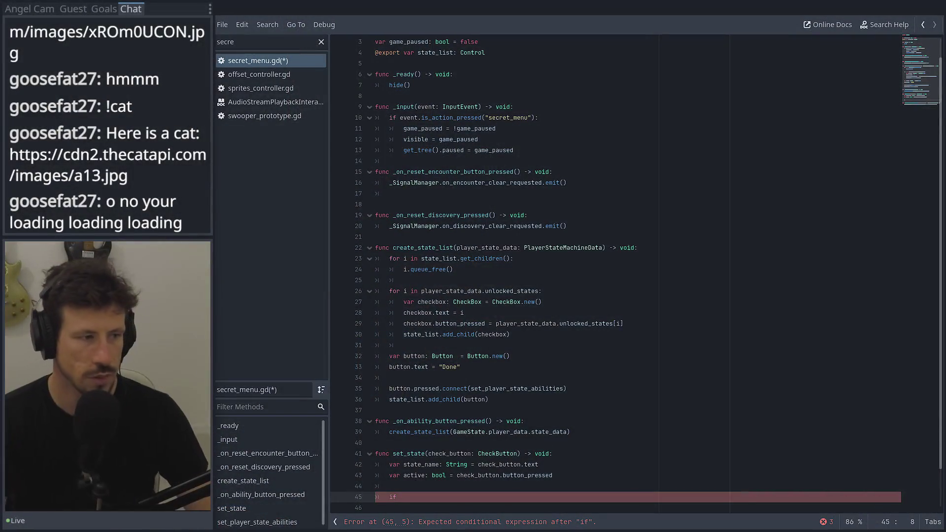
# Scroll down through secret_menu.gd to view set_state and its unfinished if line.
pyautogui.scroll(-2, 459, 394)
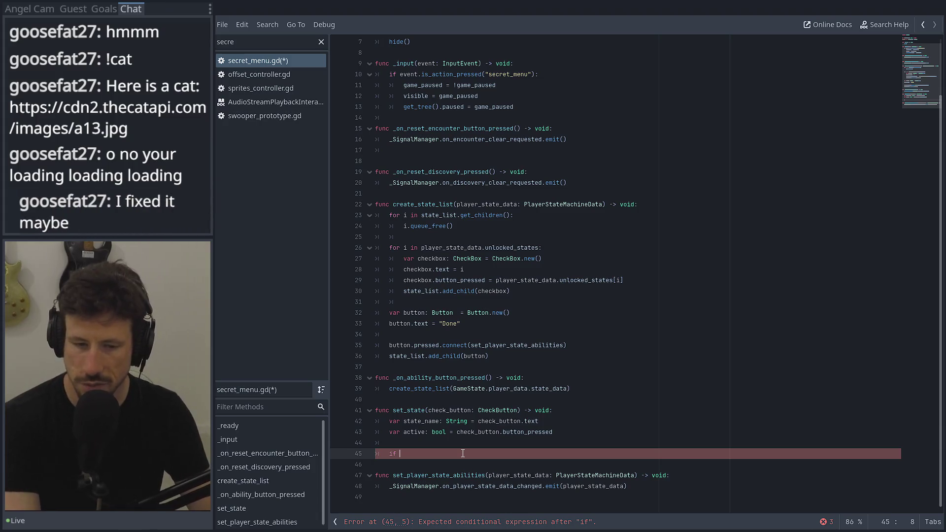
# Move the signal emit inside an 'if active:' block and pass state_name as its argument.
pyautogui.write('active:L')
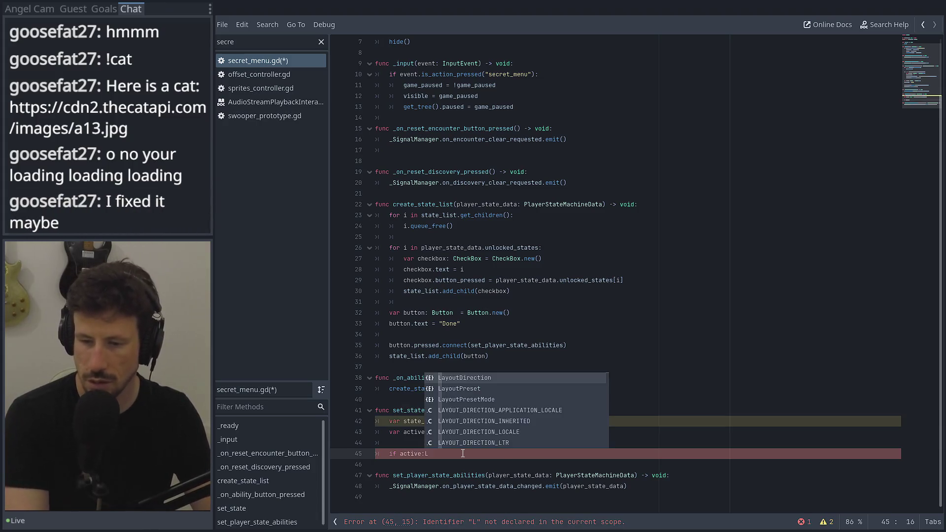
pyautogui.press('Return')
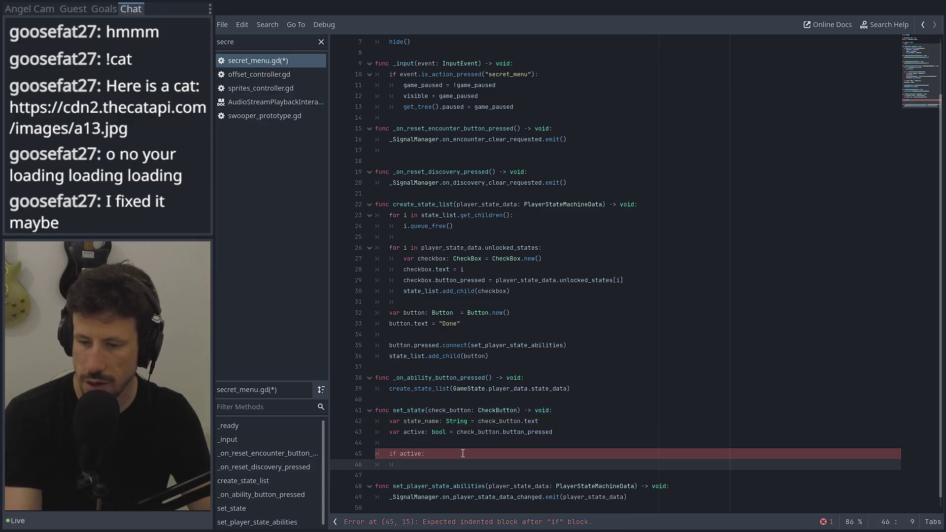
pyautogui.moveTo(634, 501); pyautogui.dragTo(389, 498)
pyautogui.hotkey('ctrl', 'x')
pyautogui.click(432, 468)
pyautogui.hotkey('ctrl', 'v')
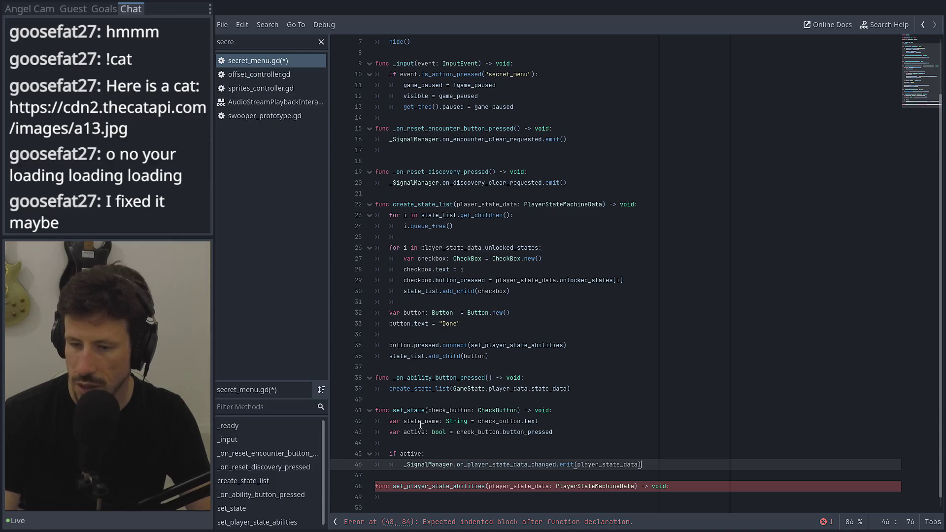
pyautogui.doubleClick(420, 422)
pyautogui.hotkey('ctrl', 'c')
pyautogui.doubleClick(612, 468)
pyautogui.hotkey('ctrl', 'v')
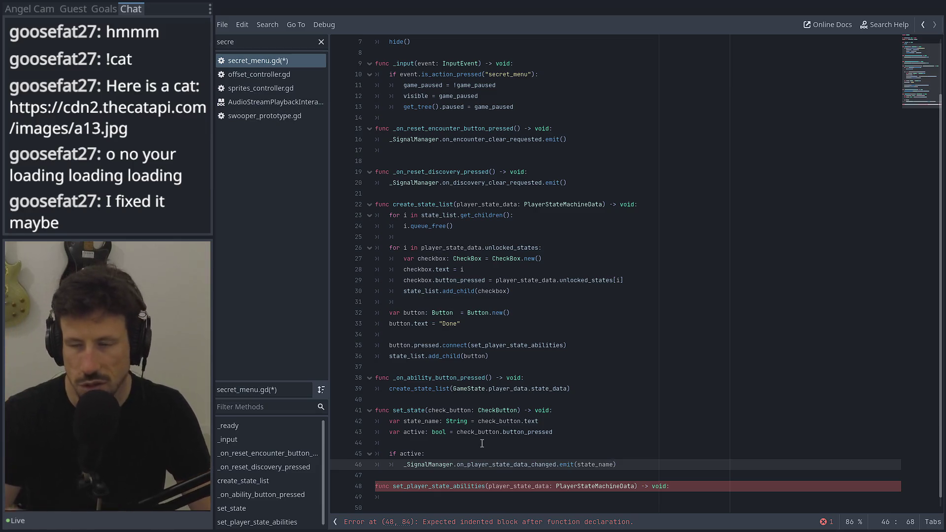
# Delete the old set_player_state_abilities function and retype the connect target as close_state_abilites.
pyautogui.moveTo(416, 510); pyautogui.dragTo(368, 478)
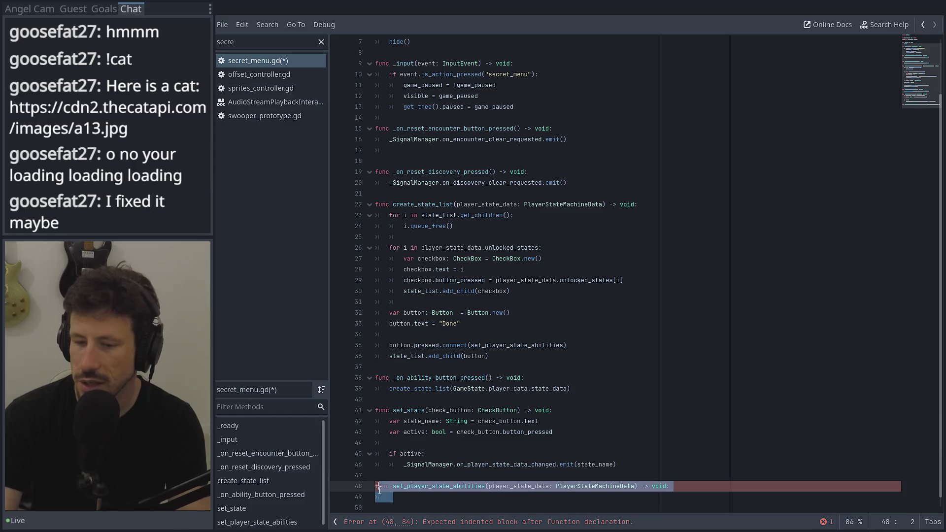
pyautogui.press('BackSpace')
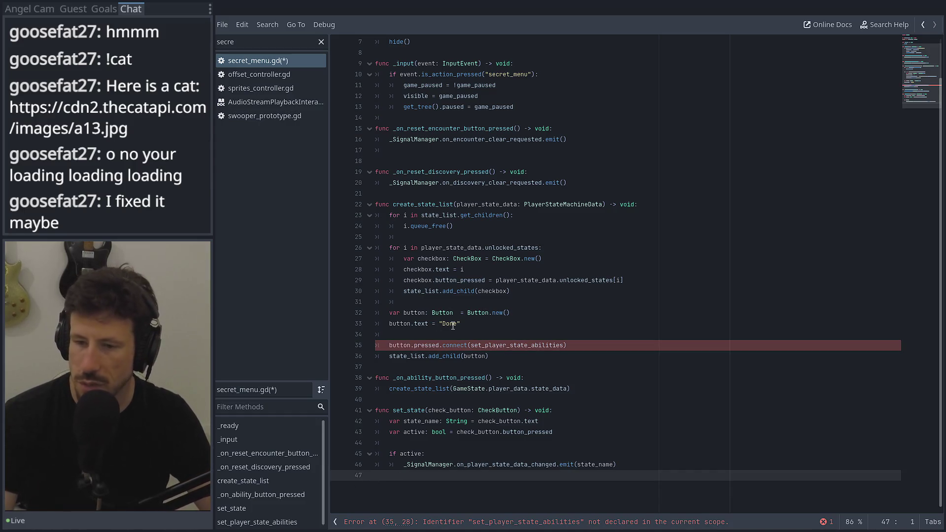
pyautogui.doubleClick(536, 346)
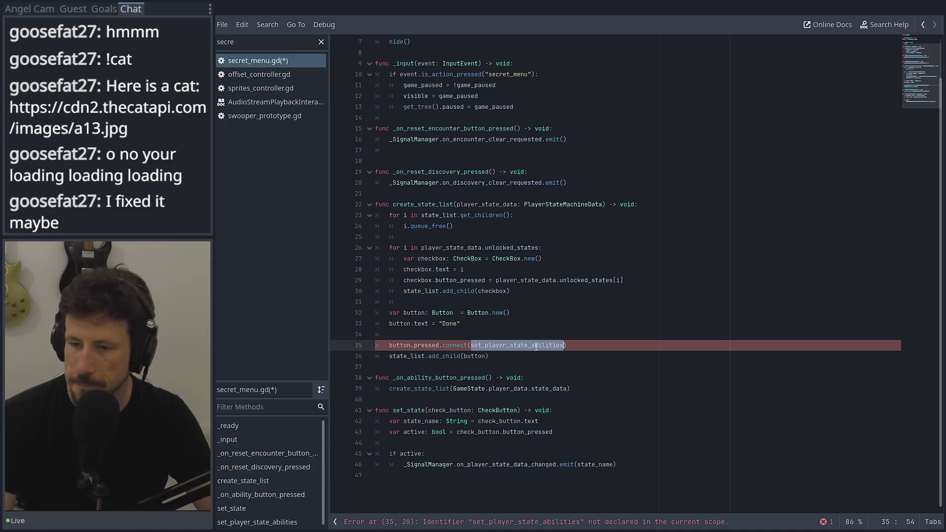
pyautogui.write('close')
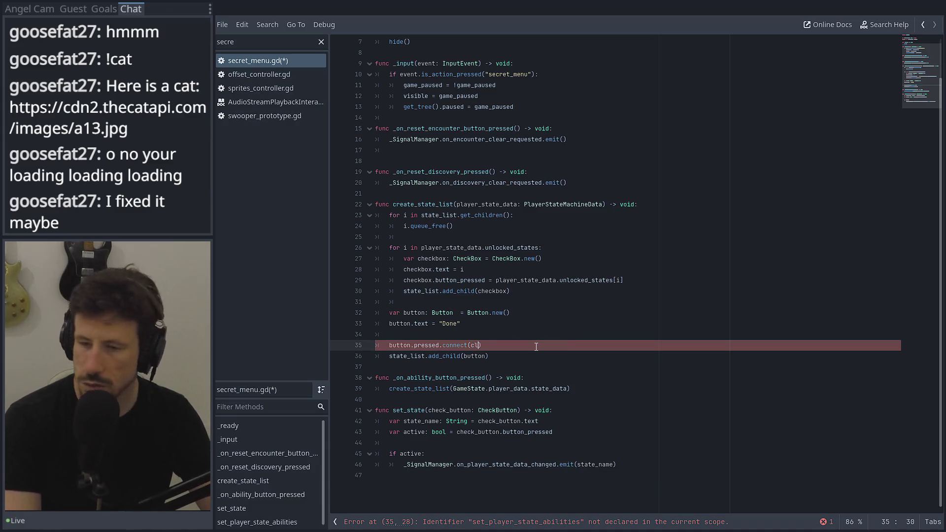
pyautogui.write('_state')
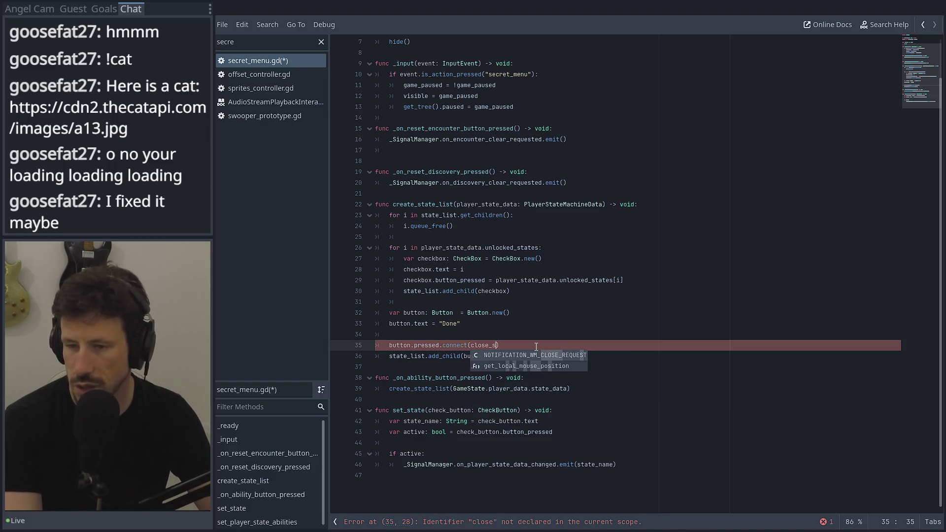
pyautogui.write('_abilite')
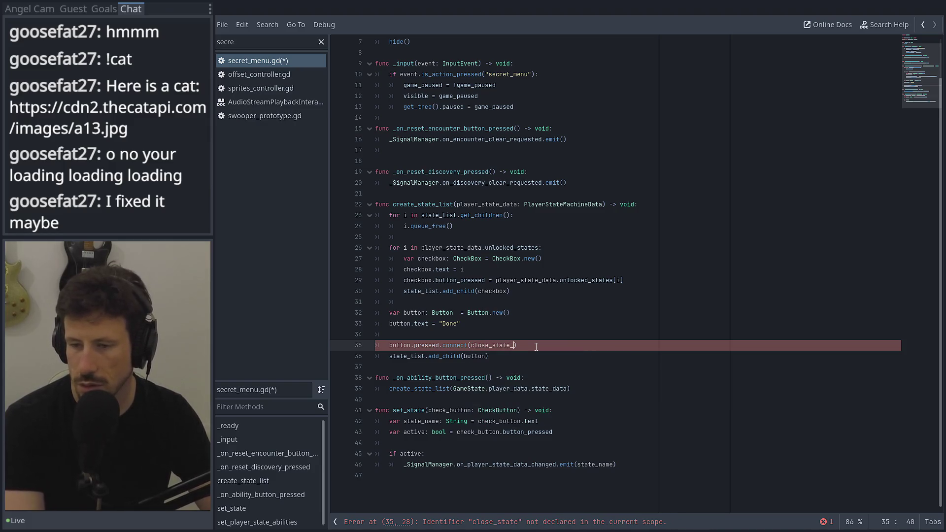
pyautogui.write('s')
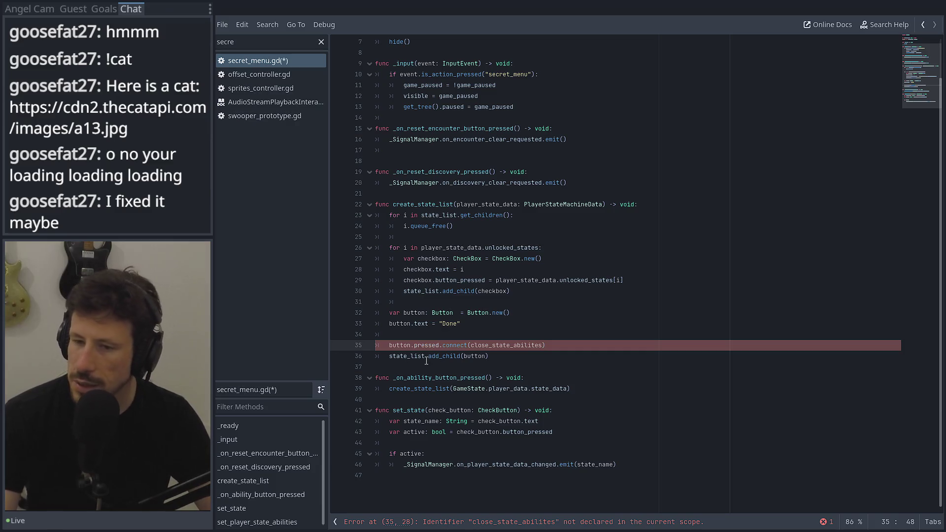
# Add a new 'func close_state_abilites() -> void:' at the end of the script.
pyautogui.click(379, 499)
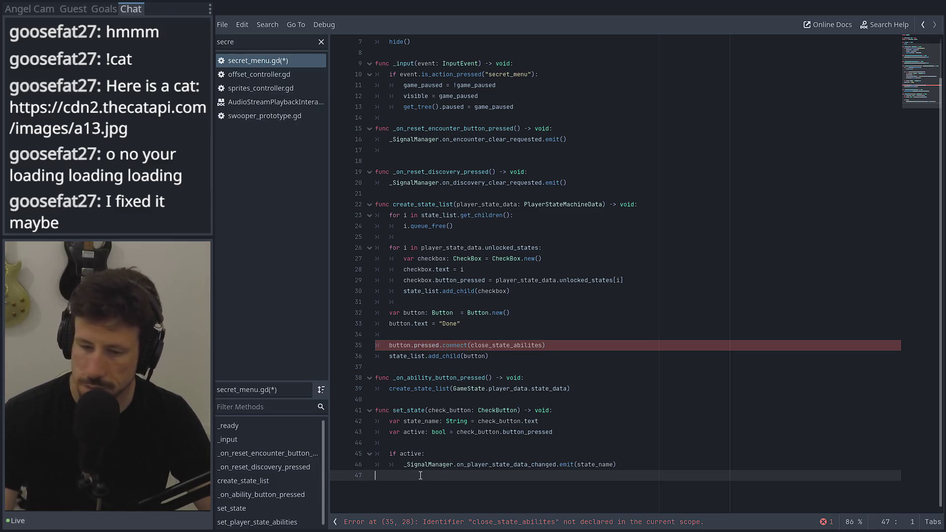
pyautogui.press('Return')
pyautogui.press('BackSpace')
pyautogui.write('nce')
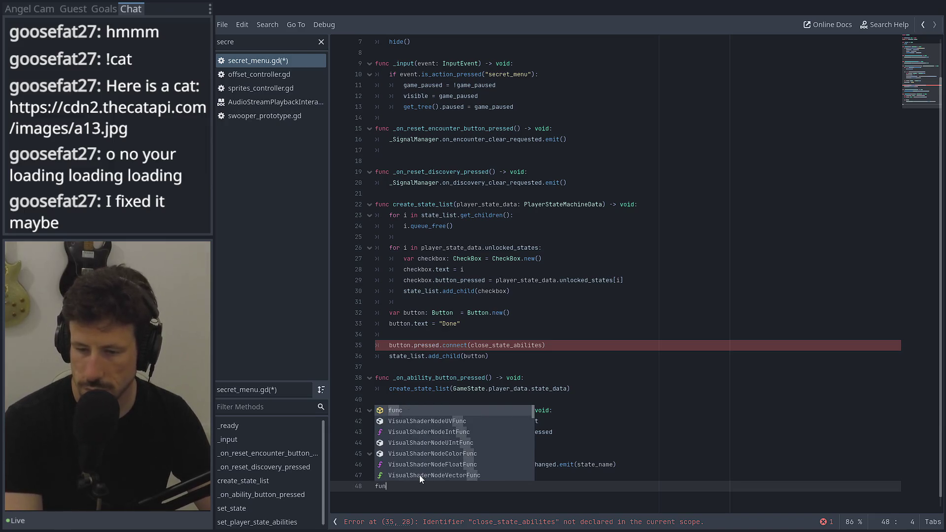
pyautogui.press('BackSpace')
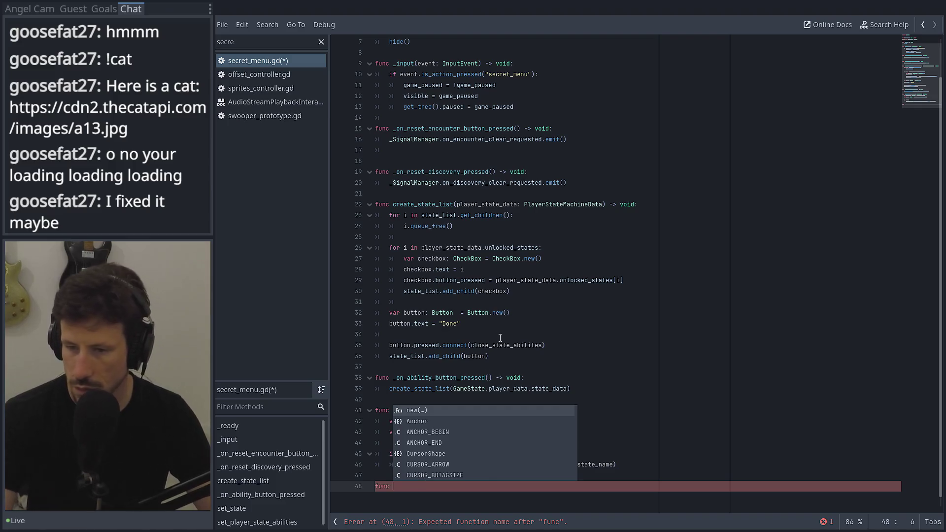
pyautogui.doubleClick(500, 342)
pyautogui.click(417, 487)
pyautogui.hotkey('ctrl', 'v')
pyautogui.write('(')
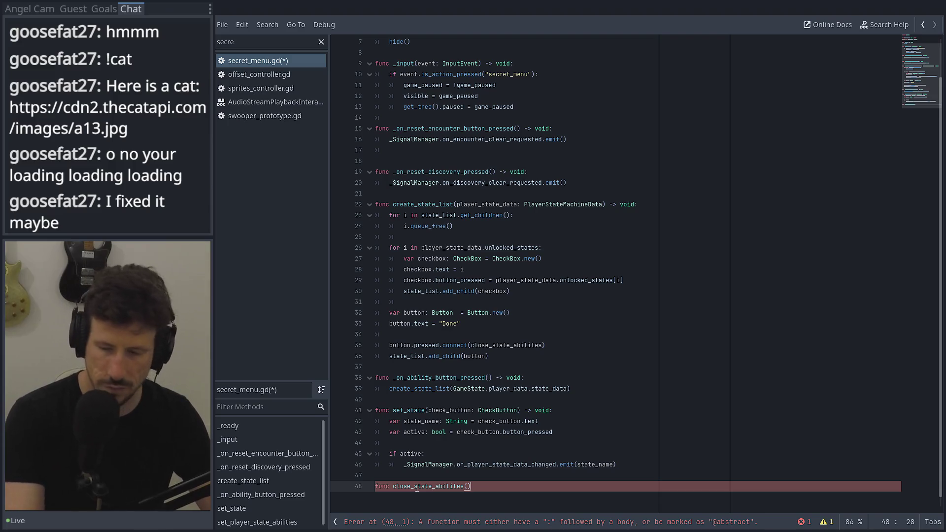
pyautogui.write(') -> void:')
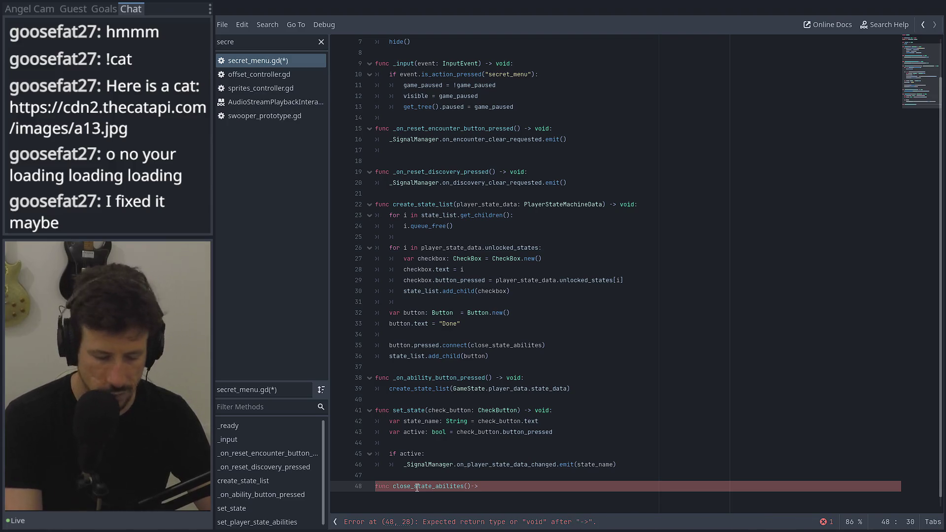
pyautogui.press('Return')
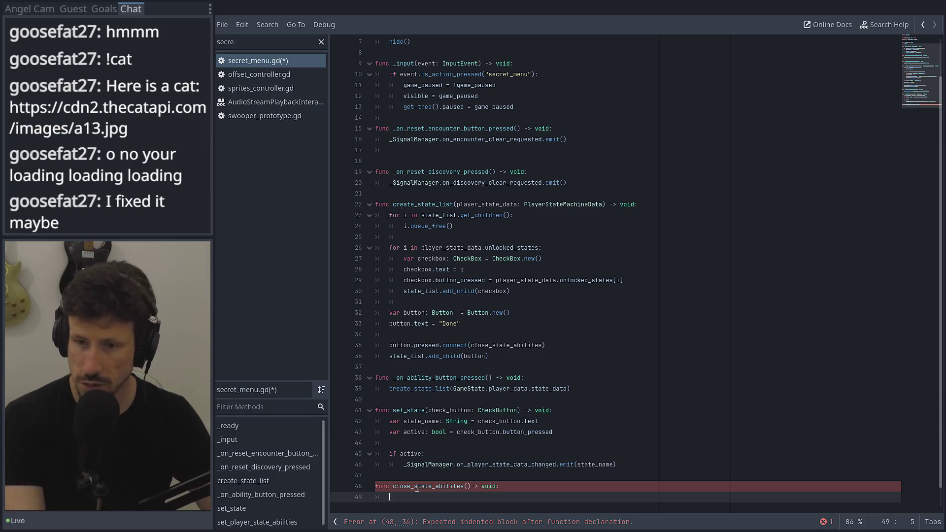
# Copy the loop that queue_frees the state list children into close_state_abilites.
pyautogui.moveTo(408, 239); pyautogui.dragTo(320, 216)
pyautogui.hotkey('ctrl', 'c')
pyautogui.click(374, 497)
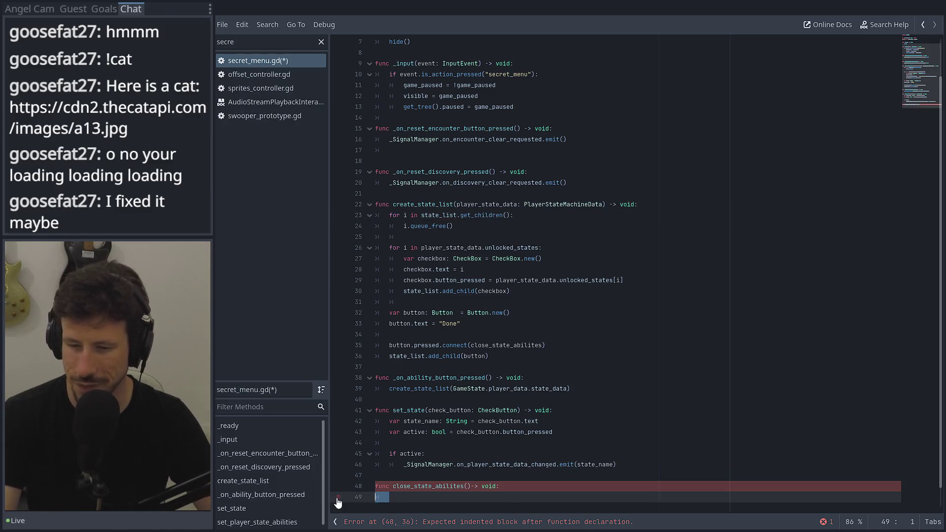
pyautogui.hotkey('ctrl', 'v')
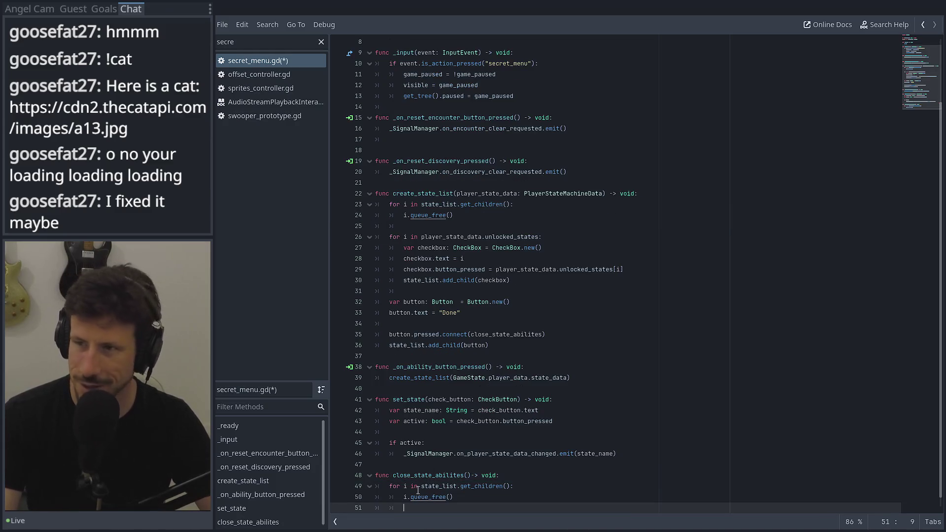
pyautogui.click(893, 15)
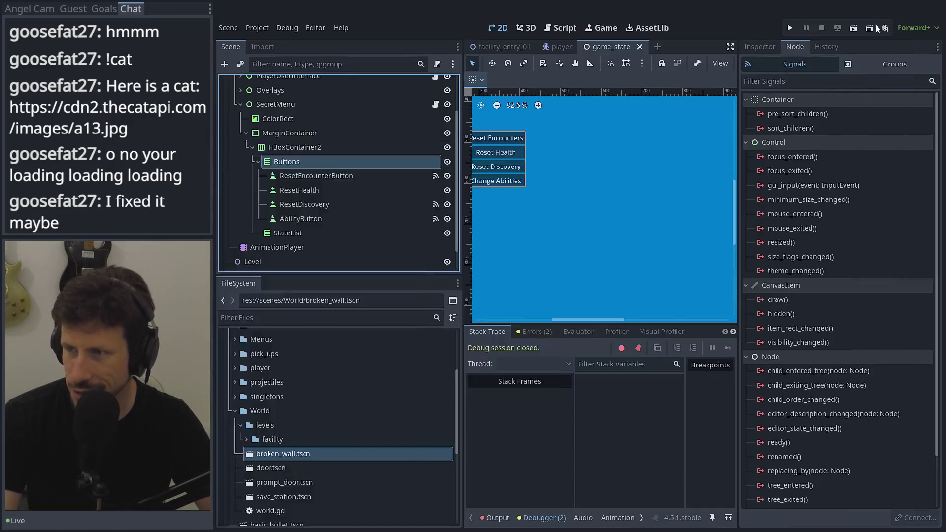
pyautogui.click(794, 28)
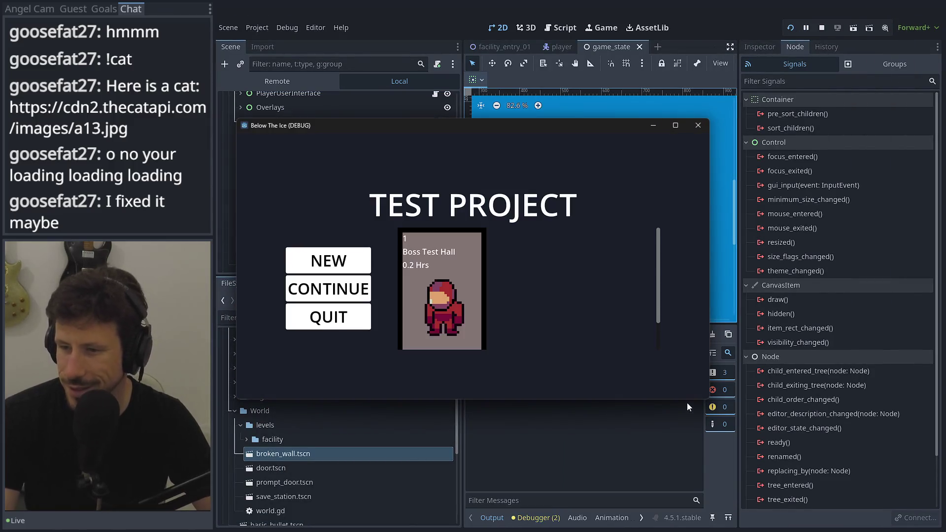
pyautogui.moveTo(709, 400)
pyautogui.mouseDown()
pyautogui.moveTo(739, 439)
pyautogui.moveTo(830, 456)
pyautogui.mouseUp()
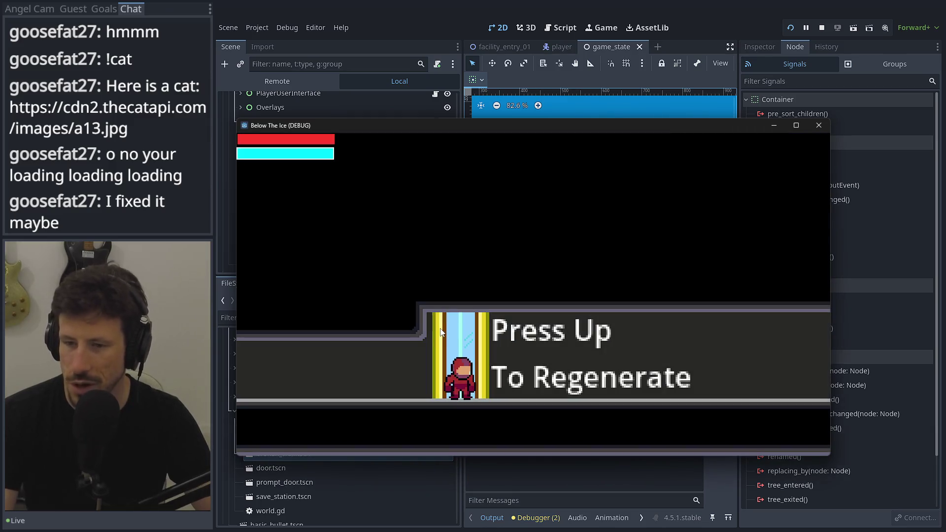
pyautogui.hotkey('shift', '`')
pyautogui.hotkey('shift', '`')
pyautogui.press('Escape')
pyautogui.click(430, 323)
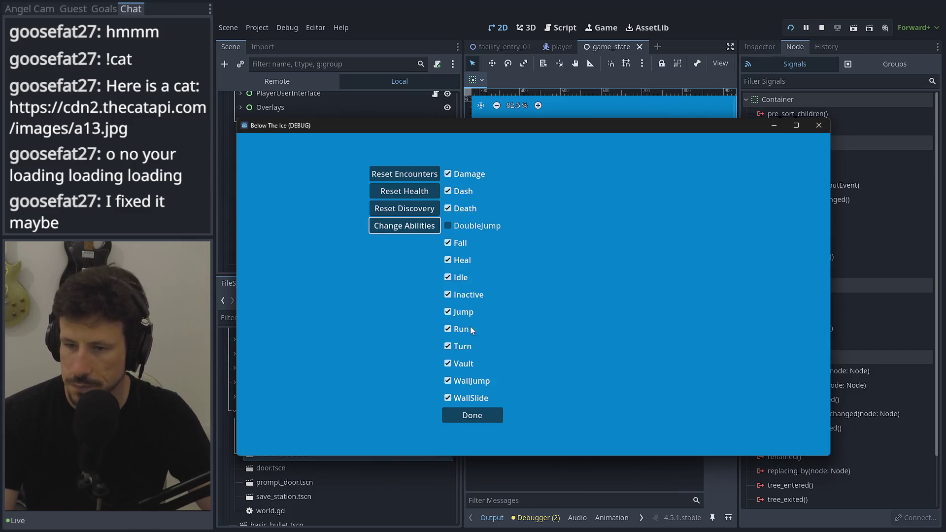
pyautogui.click(465, 226)
pyautogui.click(486, 414)
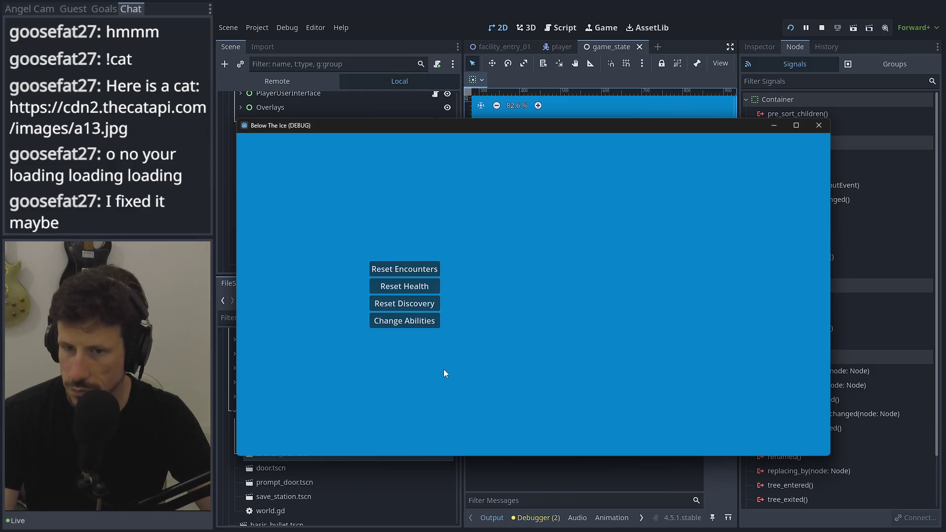
pyautogui.press('Escape')
pyautogui.press('Right')
pyautogui.press('Left')
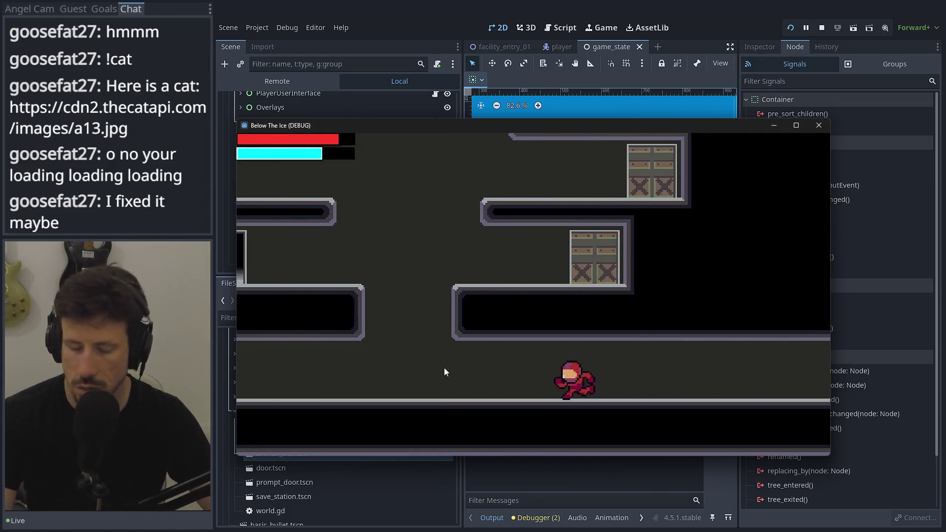
pyautogui.press('space')
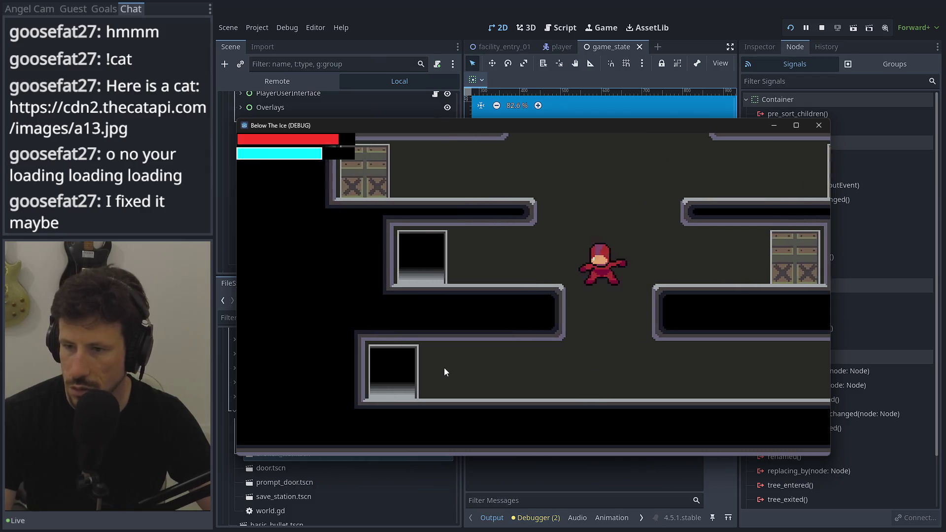
pyautogui.press('space')
pyautogui.press('space')
pyautogui.press('space')
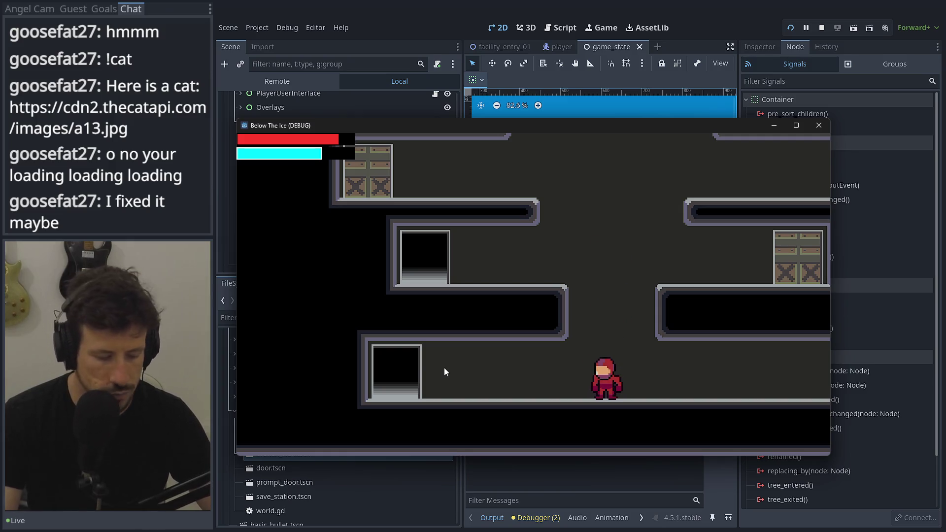
pyautogui.press('Escape')
pyautogui.click(420, 323)
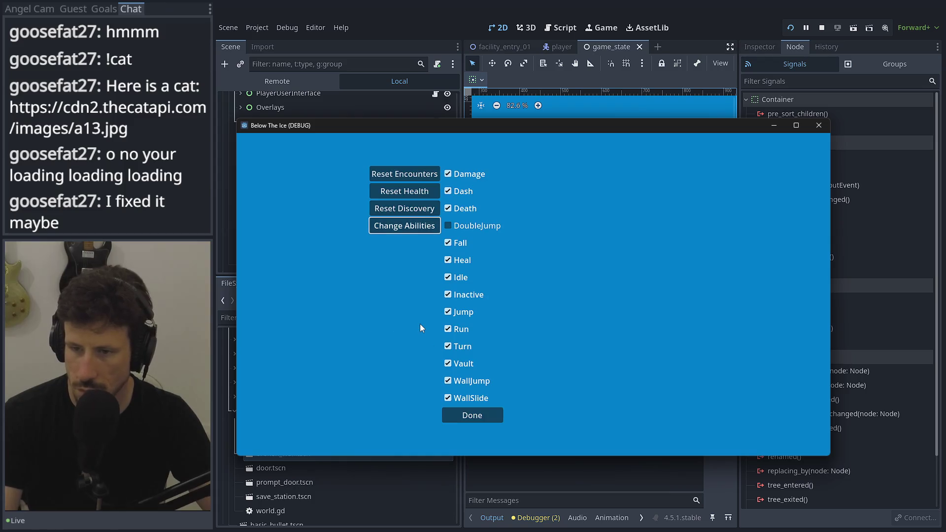
pyautogui.click(474, 227)
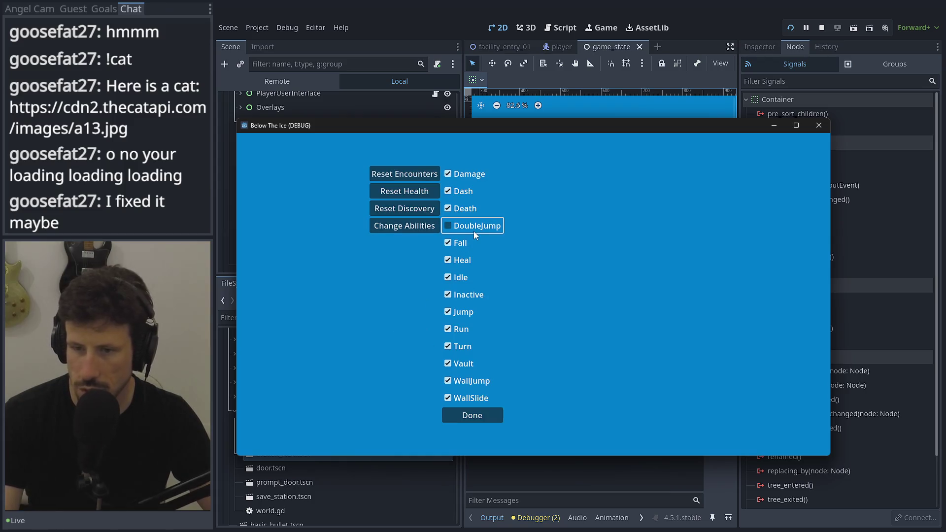
pyautogui.click(477, 420)
pyautogui.press('Escape')
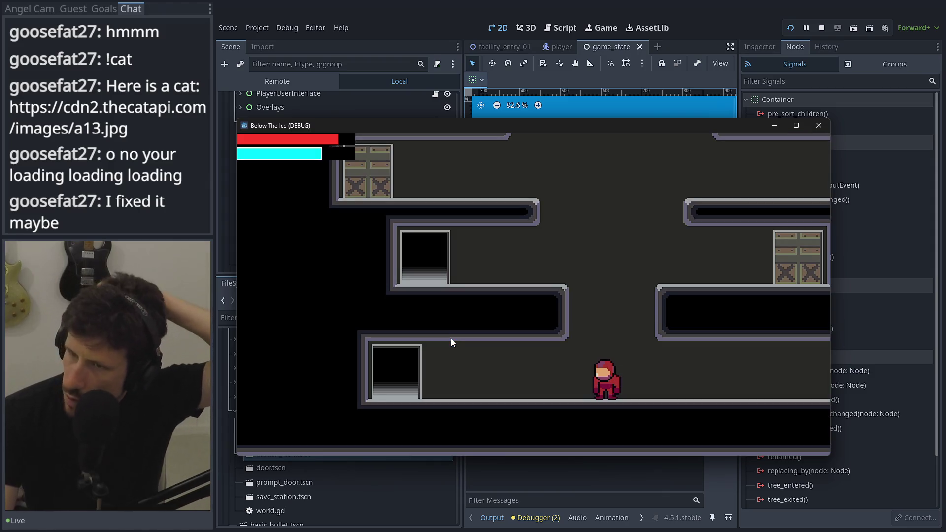
pyautogui.click(818, 125)
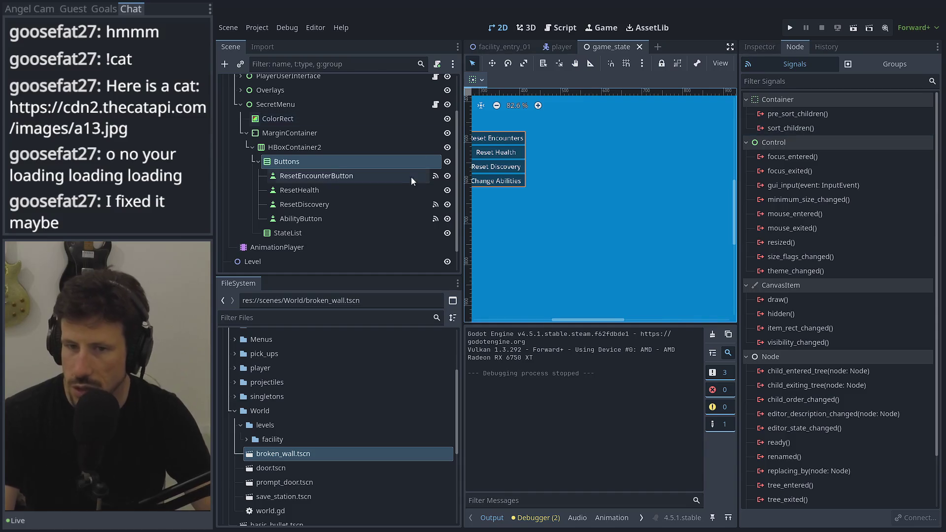
# In secret_menu.gd, add a 'checkbox.pressed.connect(' line after line 30.
pyautogui.click(437, 105)
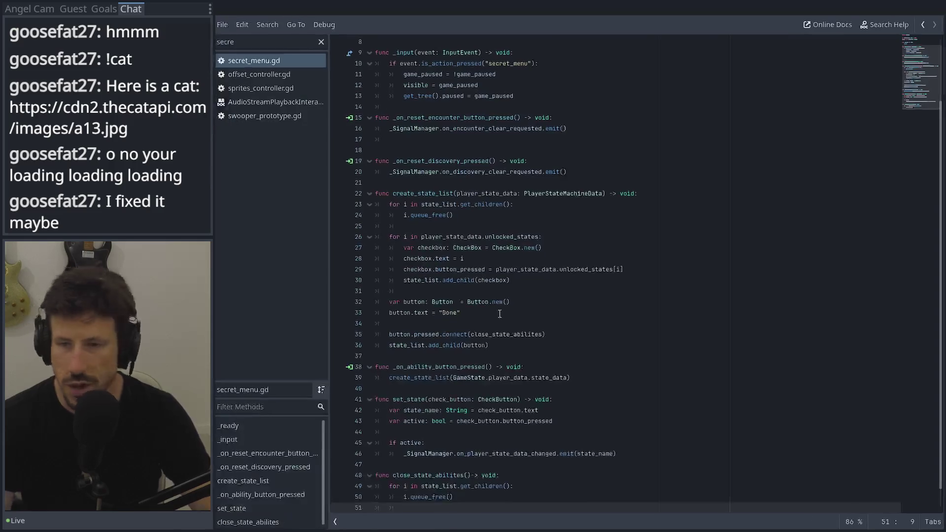
pyautogui.scroll(-1, 503, 315)
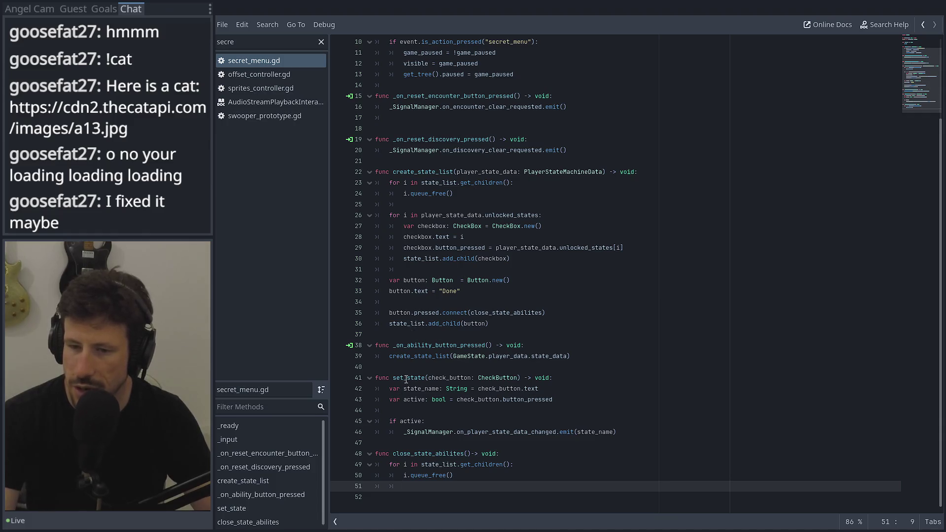
pyautogui.click(395, 377)
pyautogui.click(531, 258)
pyautogui.press('Return')
pyautogui.write('checkbox.')
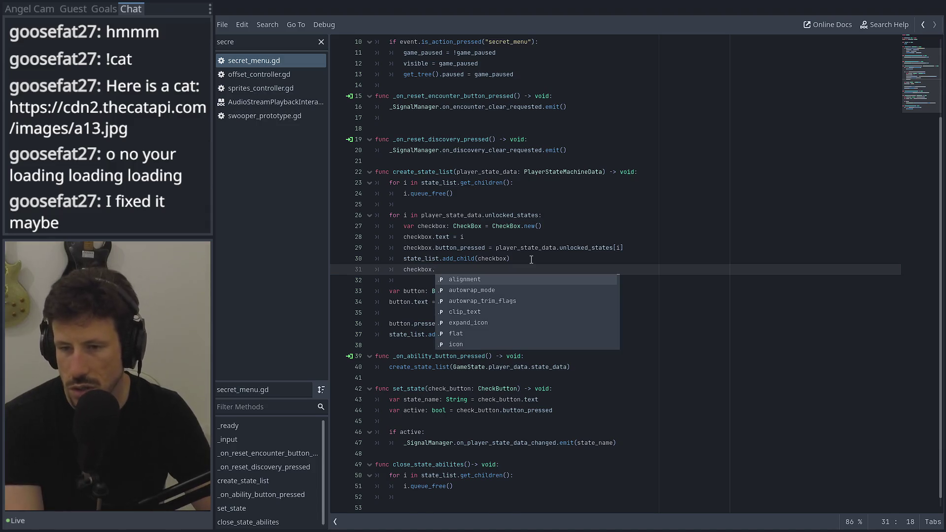
pyautogui.write('p')
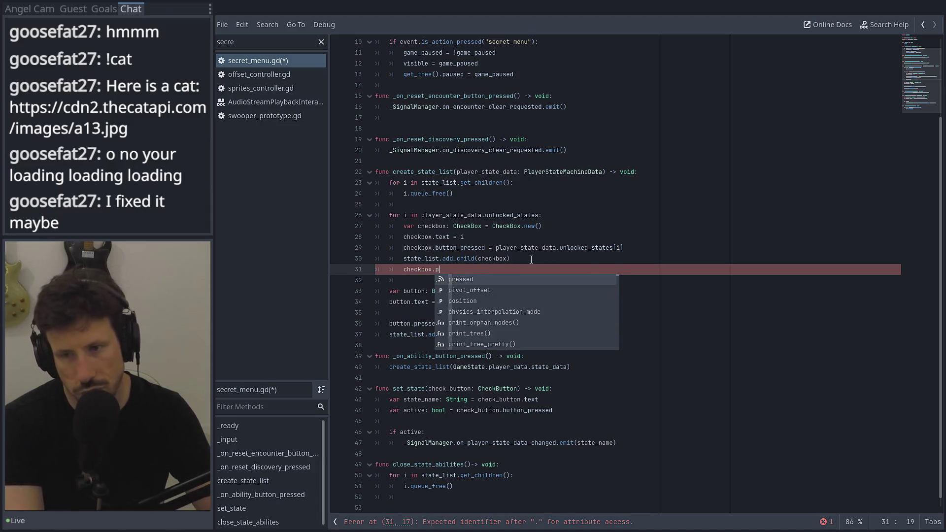
pyautogui.write('ressed.connect(')
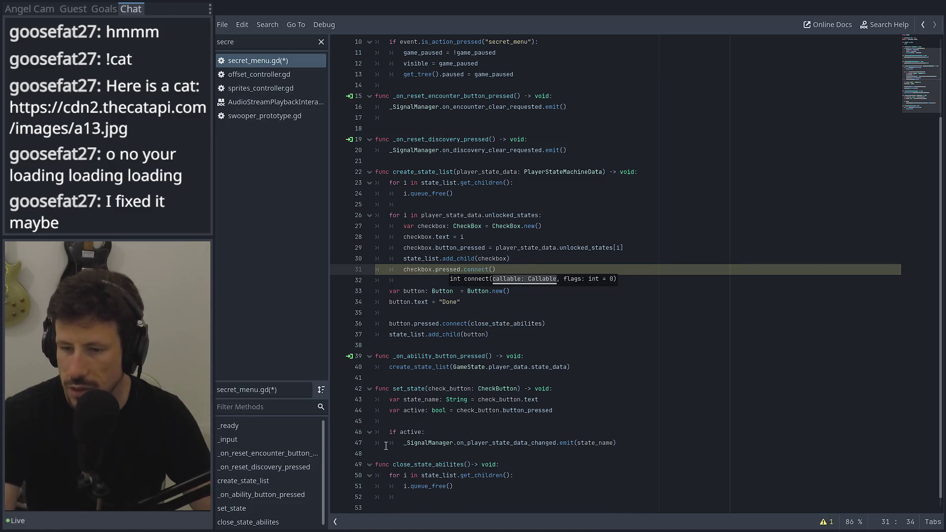
# Complete it as checkbox.pressed.connect(set_state.bind(self)) and run the game.
pyautogui.doubleClick(408, 388)
pyautogui.click(493, 269)
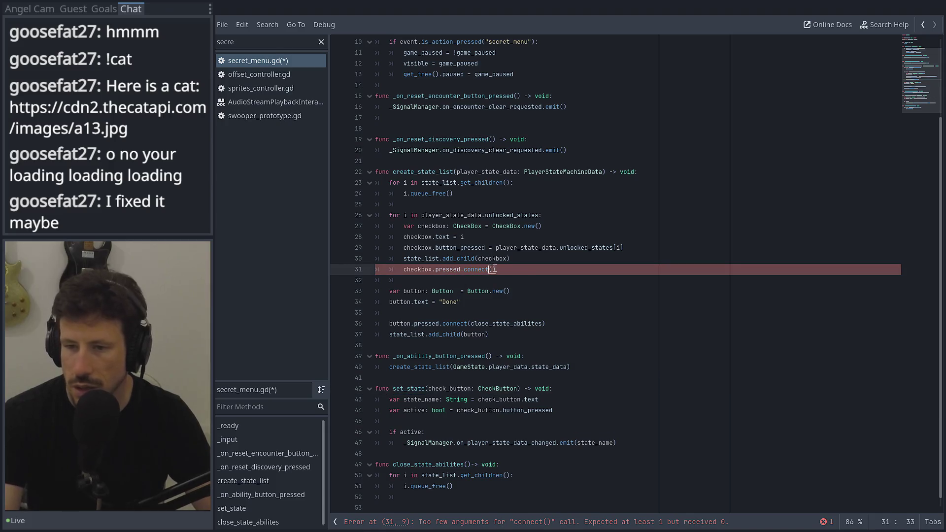
pyautogui.hotkey('ctrl', 'v')
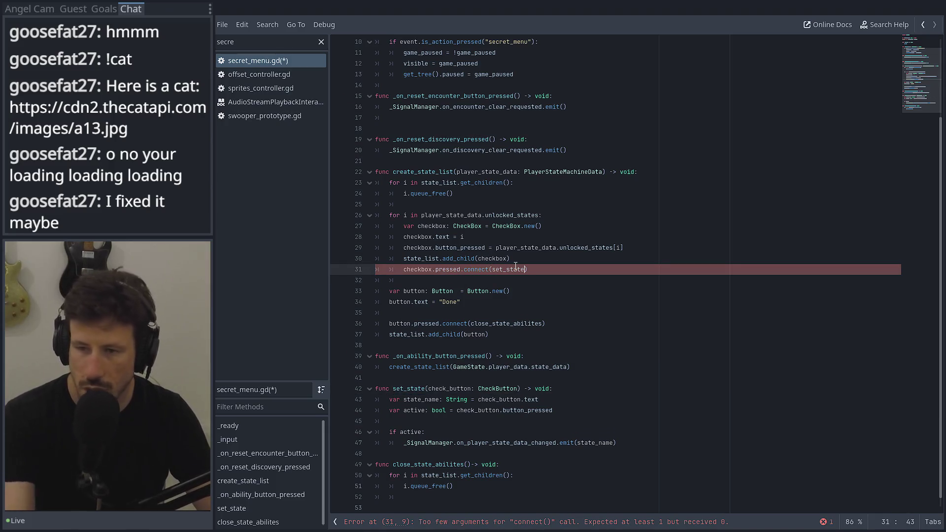
pyautogui.write('.bind')
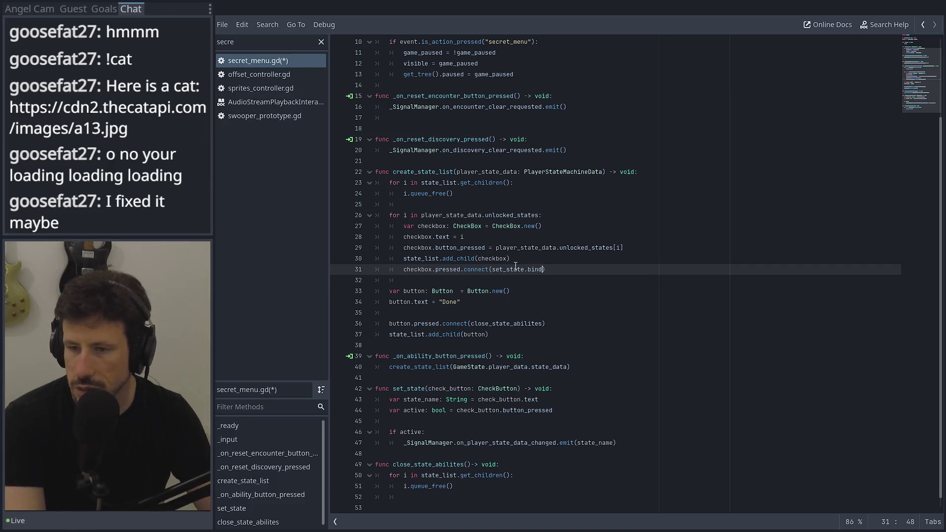
pyautogui.press('BackSpace')
pyautogui.press('BackSpace')
pyautogui.press('BackSpace')
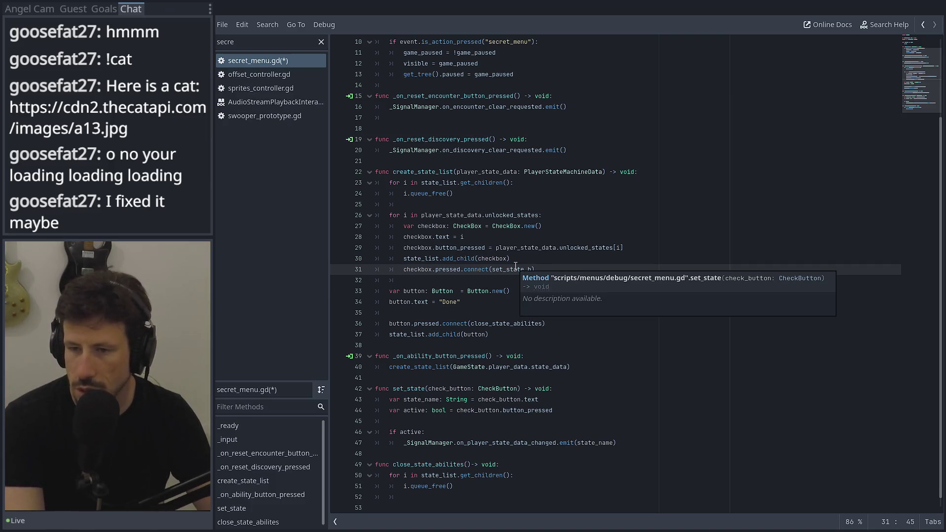
pyautogui.write('in')
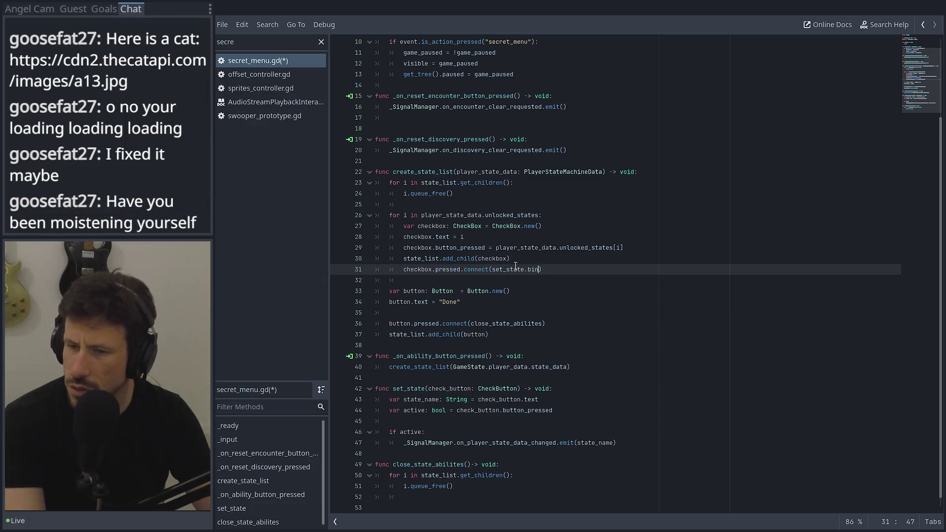
pyautogui.press('BackSpace')
pyautogui.press('BackSpace')
pyautogui.press('BackSpace')
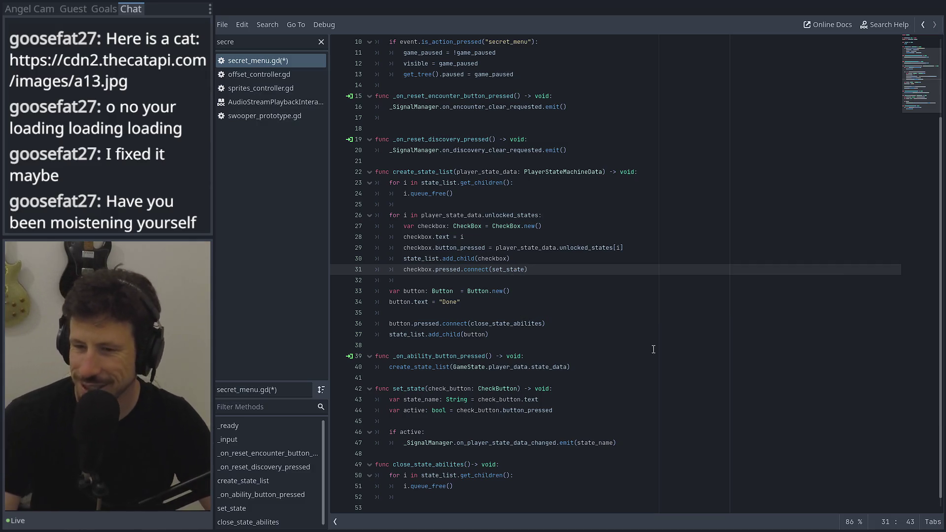
pyautogui.click(579, 279)
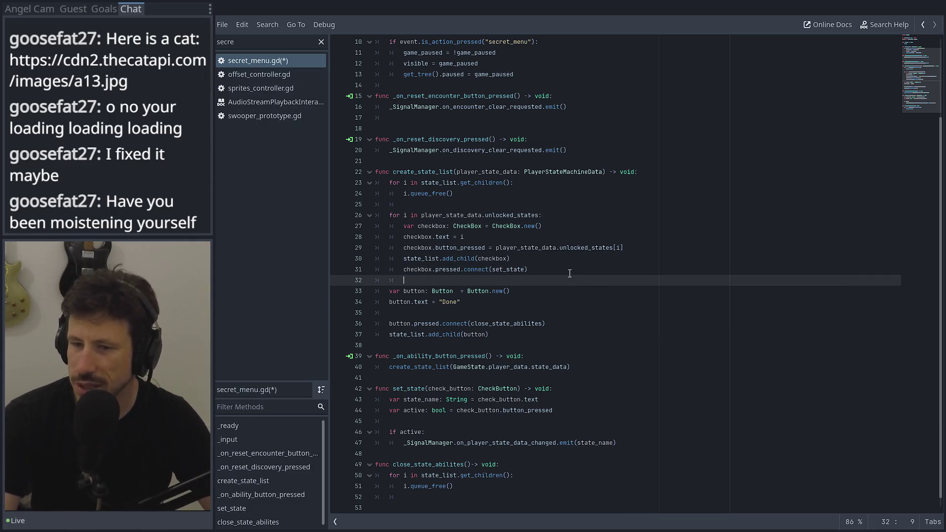
pyautogui.click(536, 269)
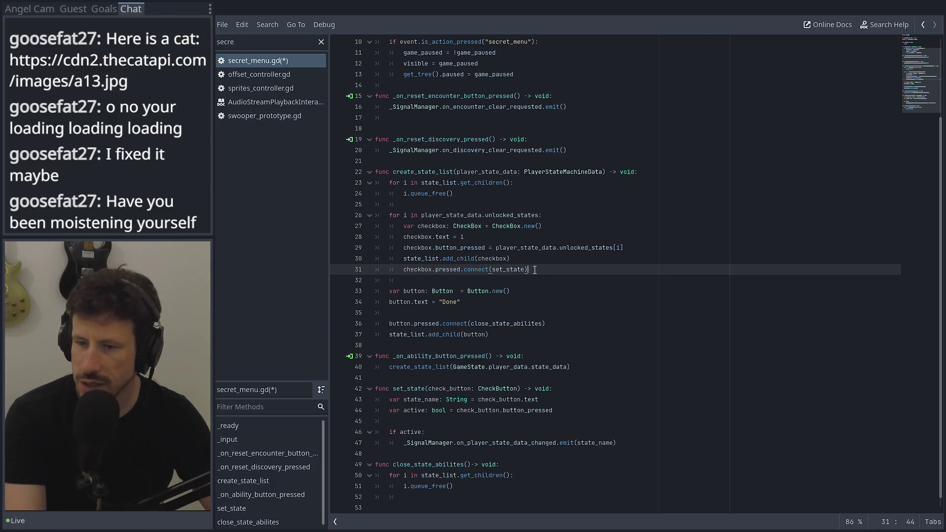
pyautogui.write(',bind')
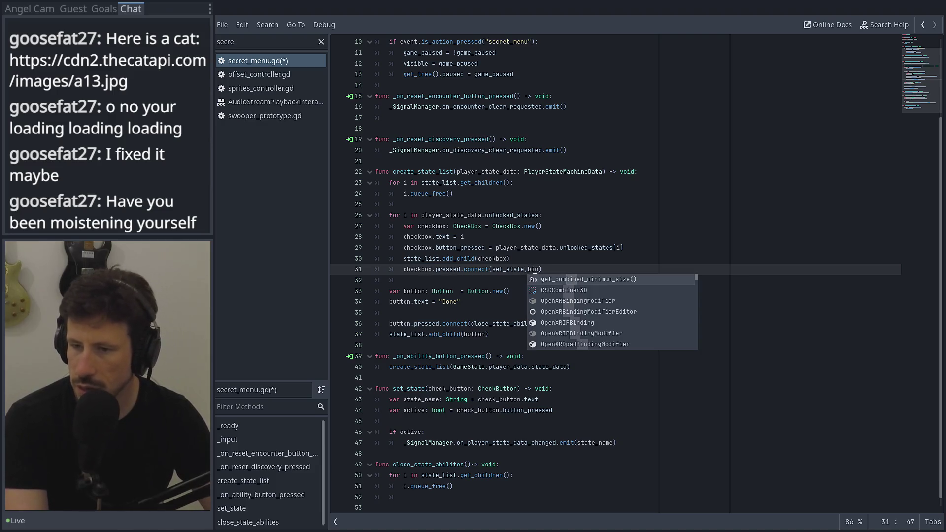
pyautogui.press('BackSpace')
pyautogui.press('BackSpace')
pyautogui.press('BackSpace')
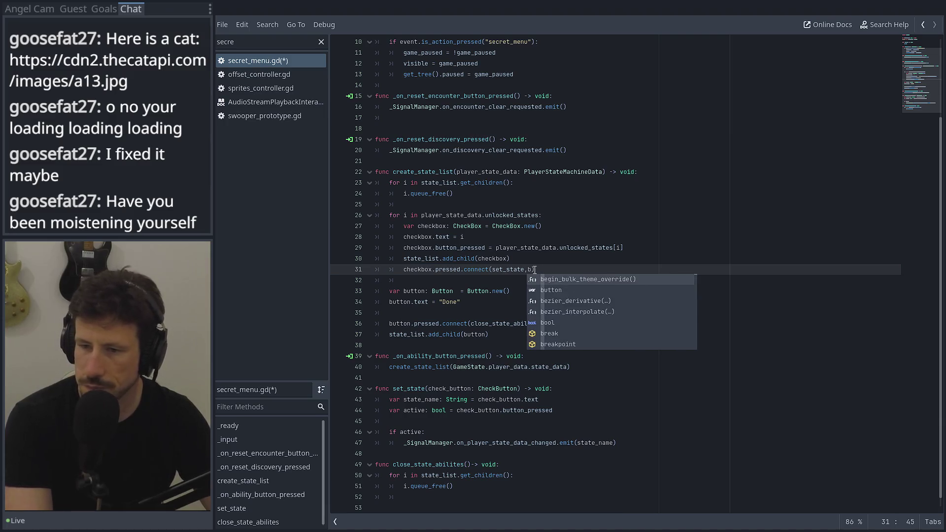
pyautogui.write('.bind')
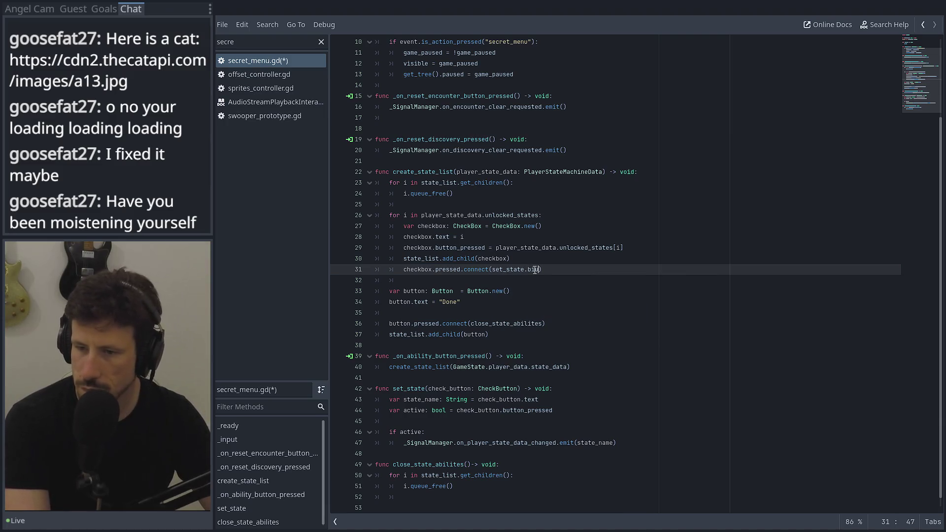
pyautogui.write('(self')
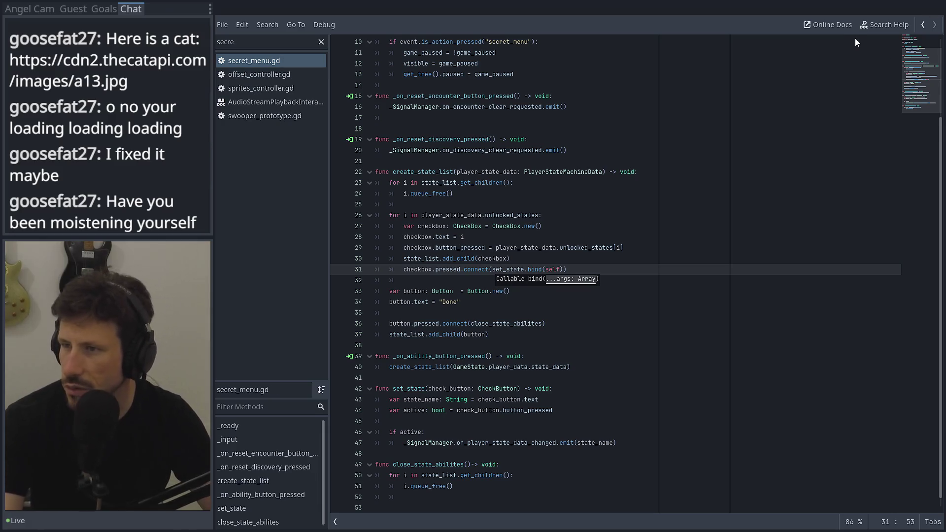
pyautogui.hotkey('alt', 'Tab')
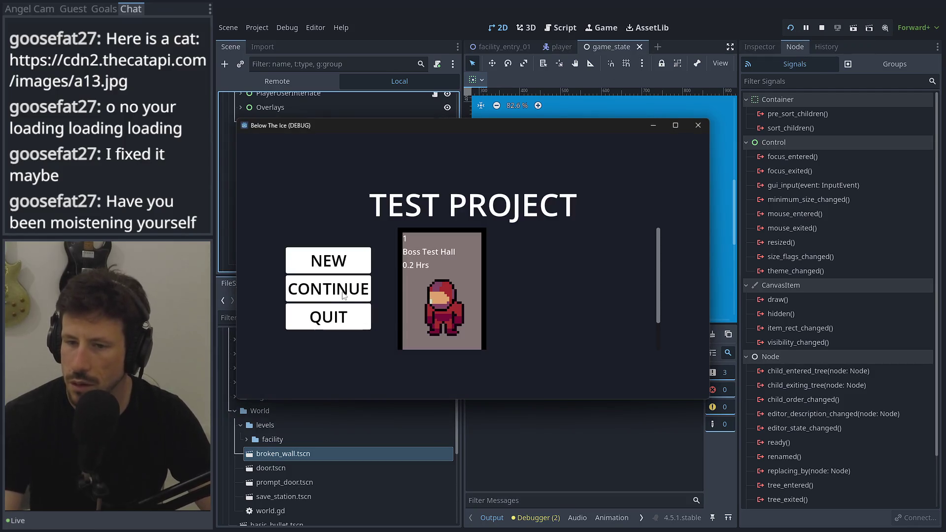
# Continue the saved game and toggle DoubleJump in the secret menu's ability list.
pyautogui.click(343, 294)
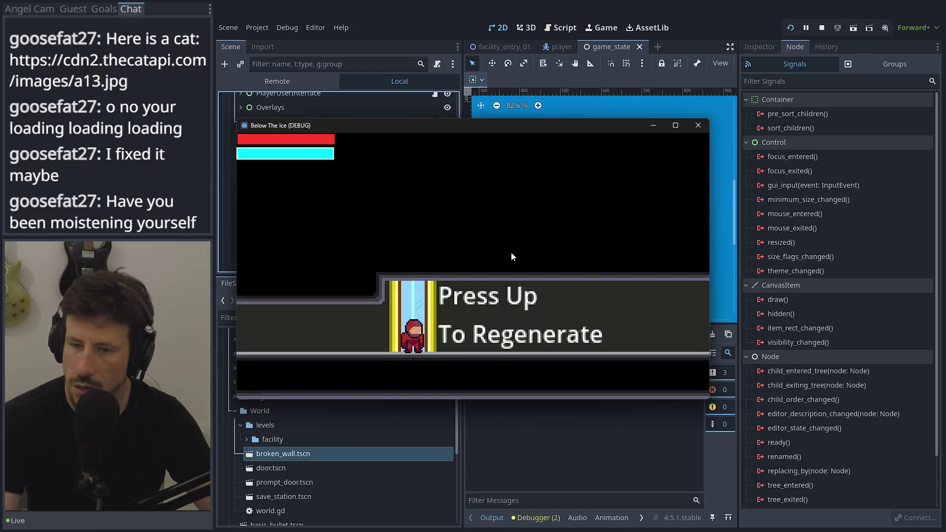
pyautogui.press('Escape')
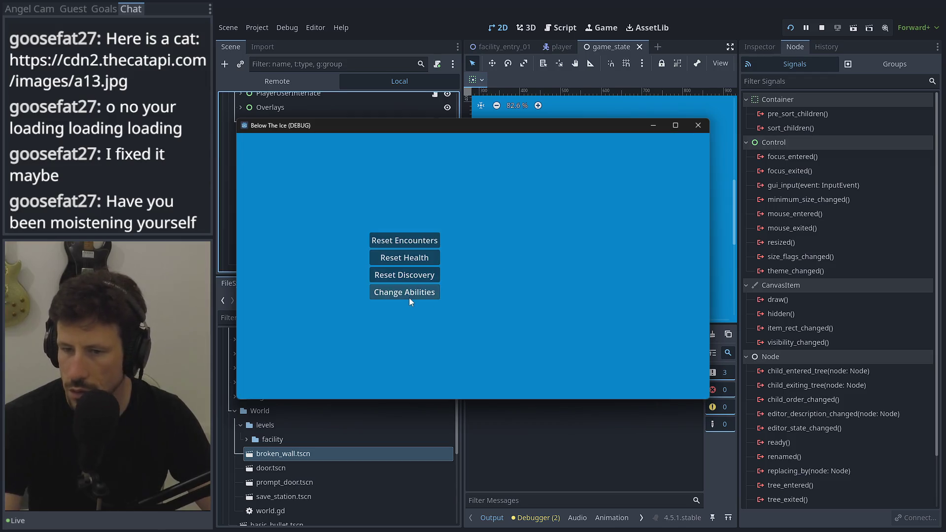
pyautogui.click(408, 297)
pyautogui.click(470, 198)
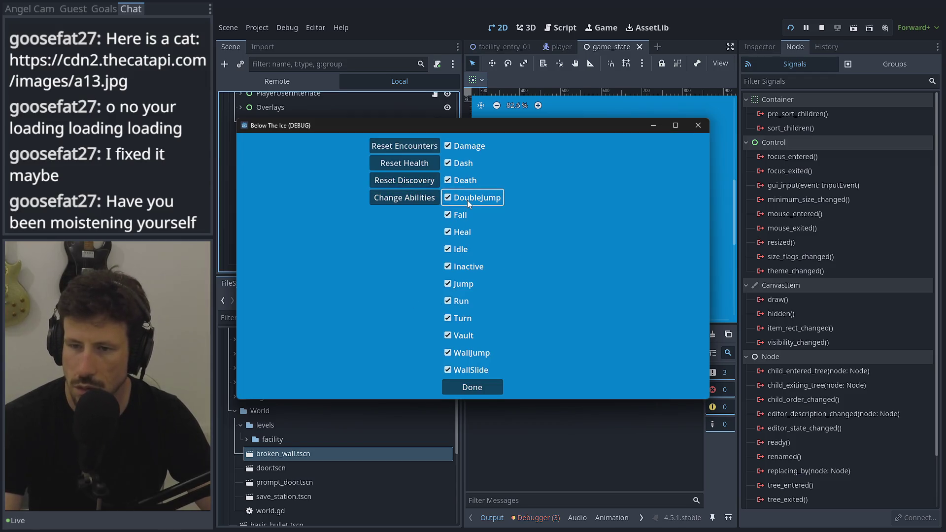
pyautogui.click(454, 383)
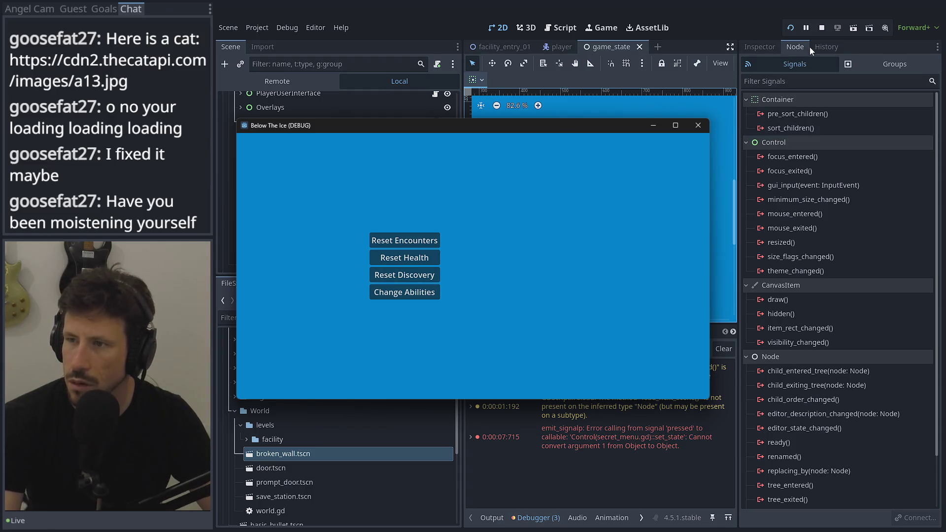
# Stop the game and reopen the SecretMenu node's script.
pyautogui.click(821, 29)
pyautogui.click(405, 160)
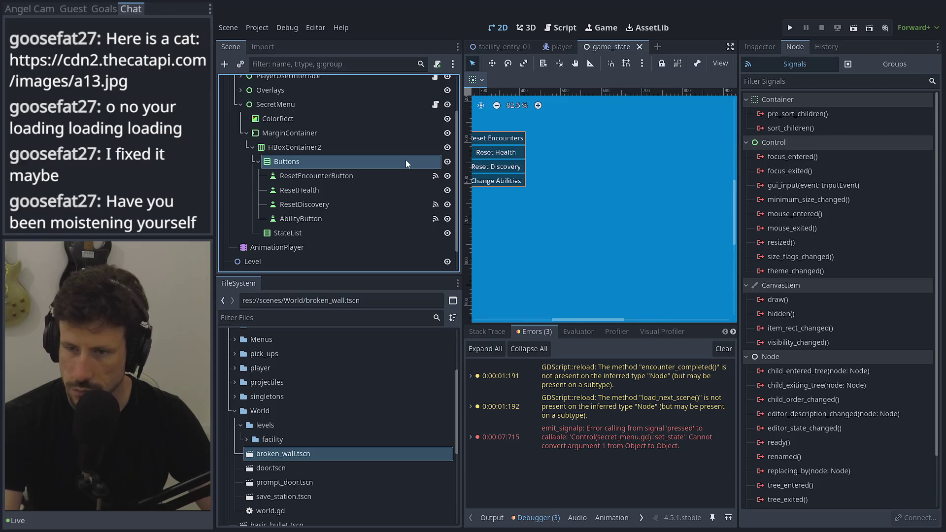
pyautogui.click(436, 105)
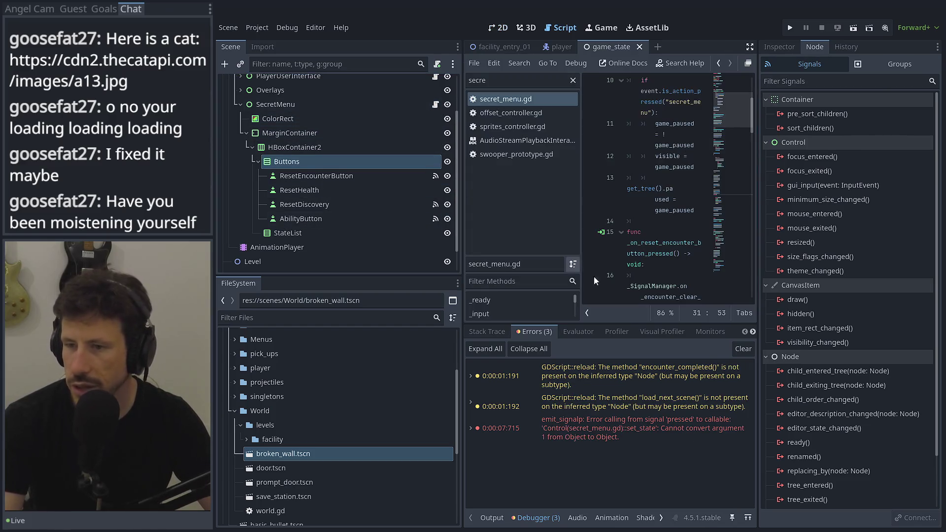
# In distraction-free mode, change bind(self) to bind(Checkbox) on line 31.
pyautogui.click(746, 64)
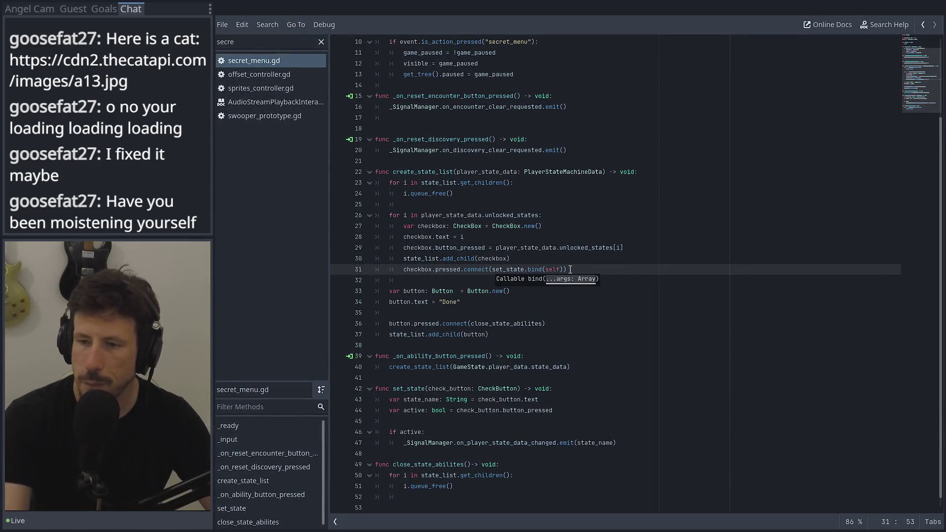
pyautogui.doubleClick(560, 269)
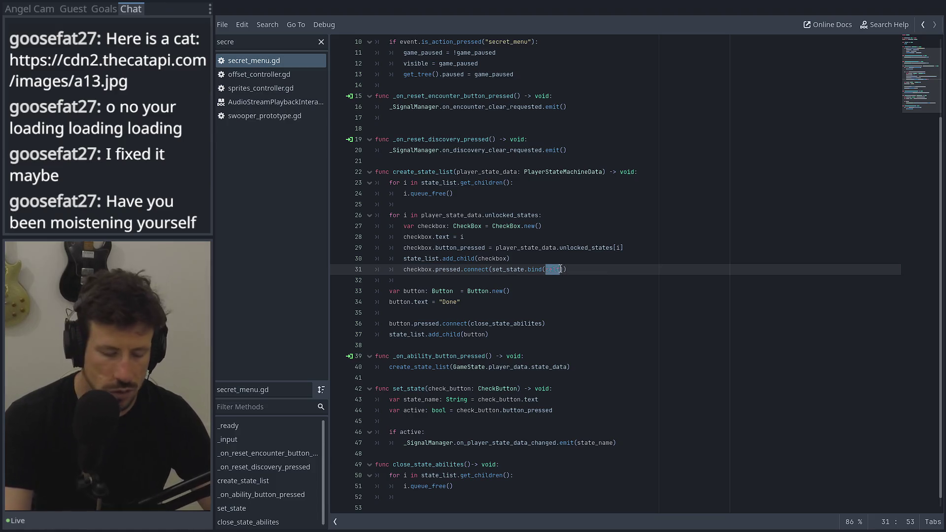
pyautogui.write('Checkbox')
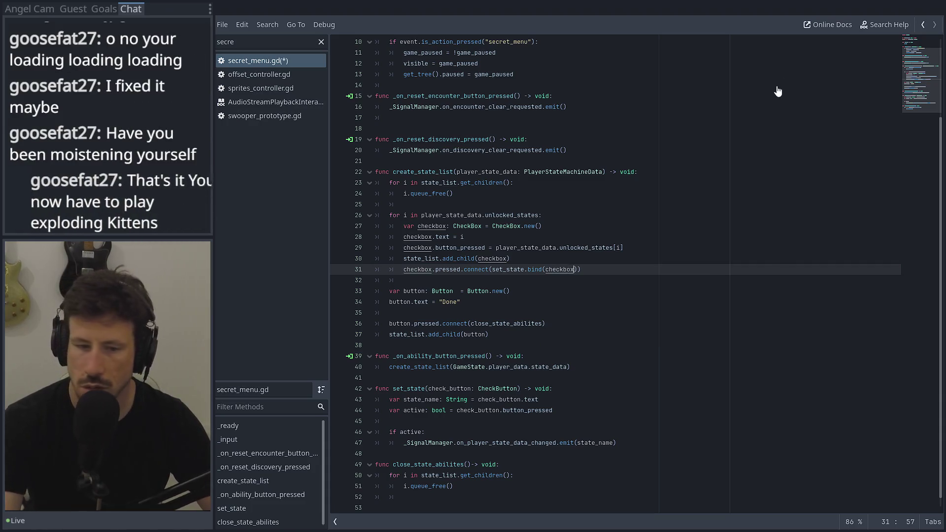
pyautogui.click(769, 110)
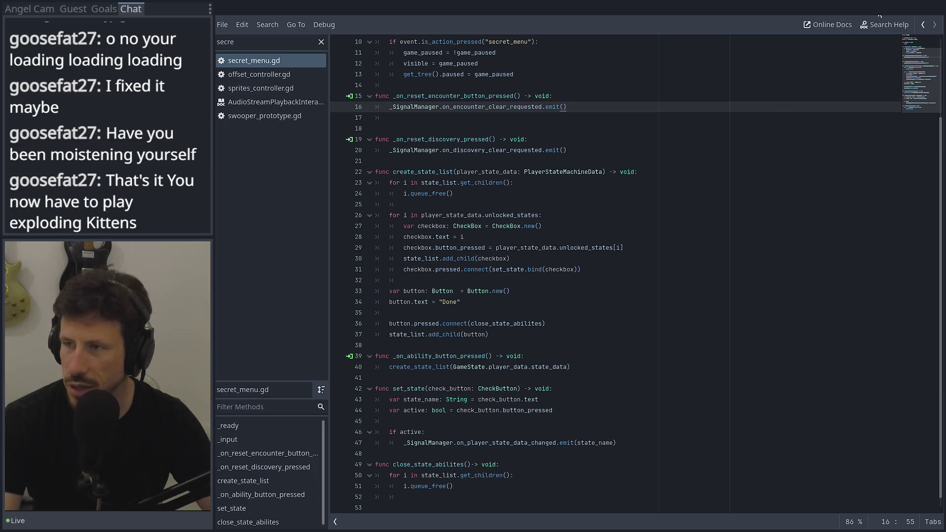
pyautogui.moveTo(903, 15)
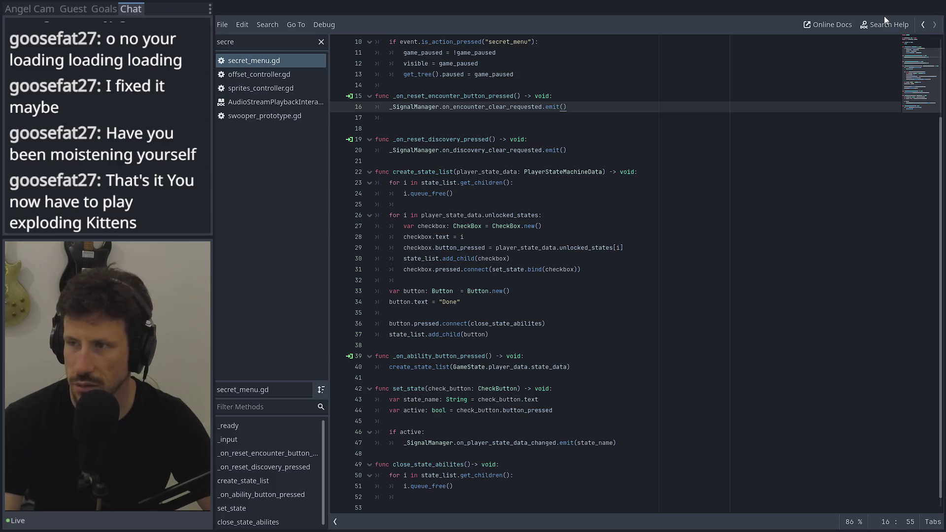
pyautogui.click(880, 16)
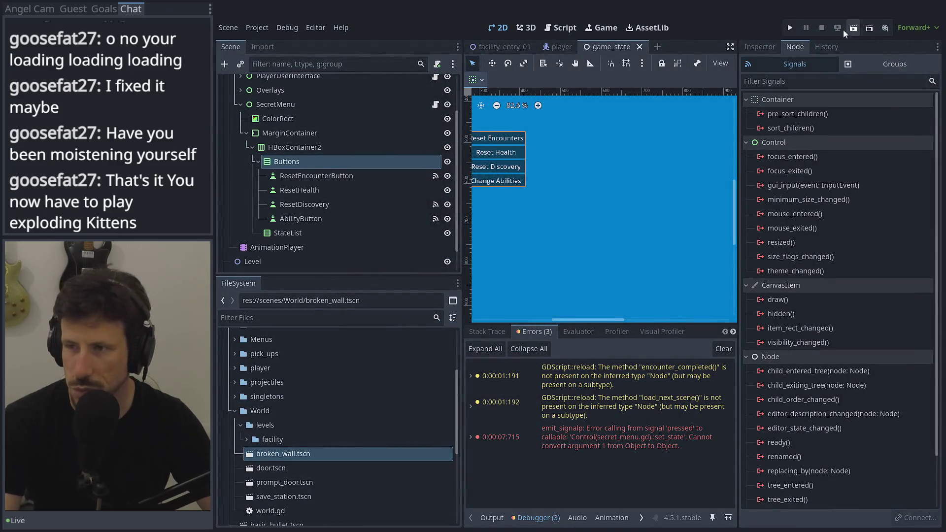
# Rerun the game, continue the save, and untick DoubleJump in the ability list, checking the error list.
pyautogui.click(790, 28)
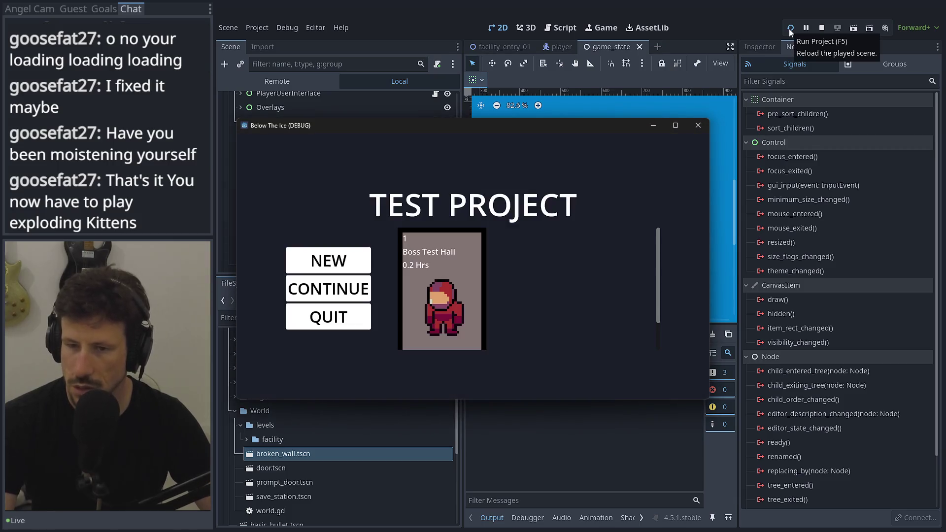
pyautogui.click(433, 299)
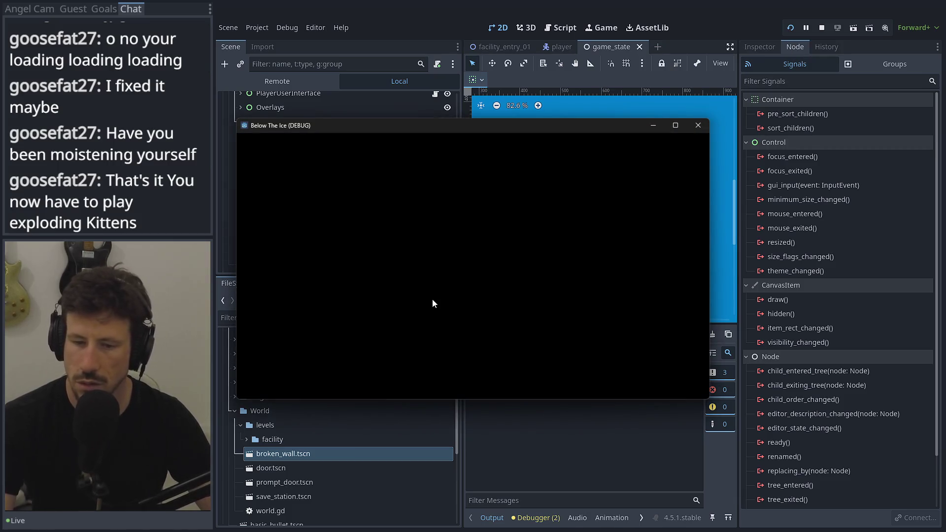
pyautogui.press('Left')
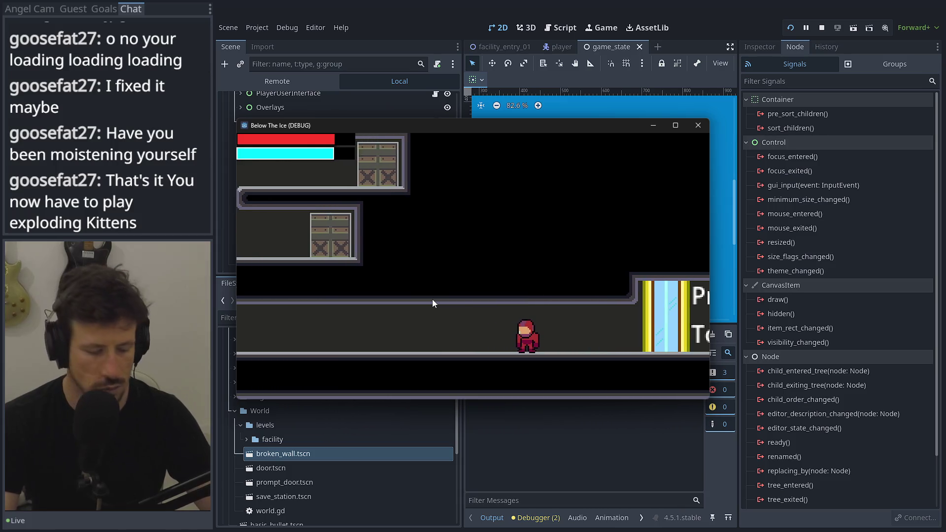
pyautogui.press('Escape')
pyautogui.click(377, 291)
pyautogui.click(463, 201)
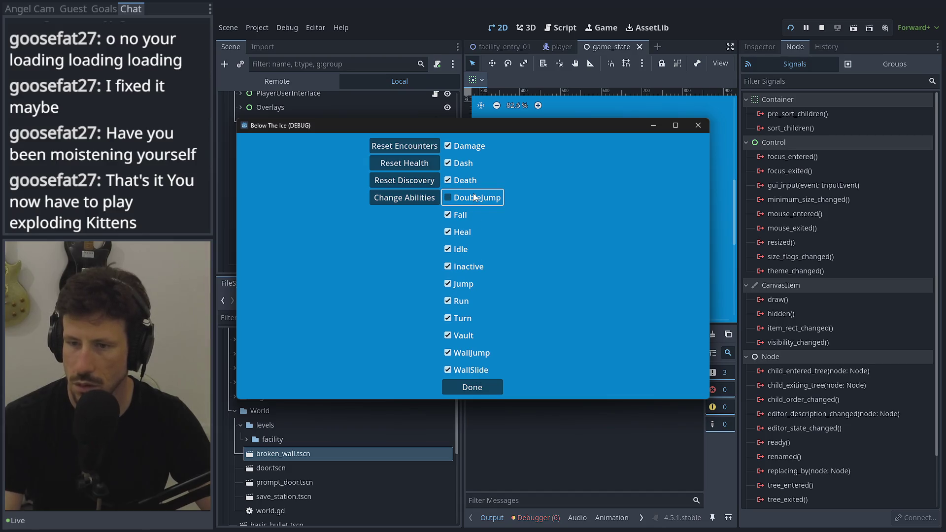
pyautogui.click(537, 518)
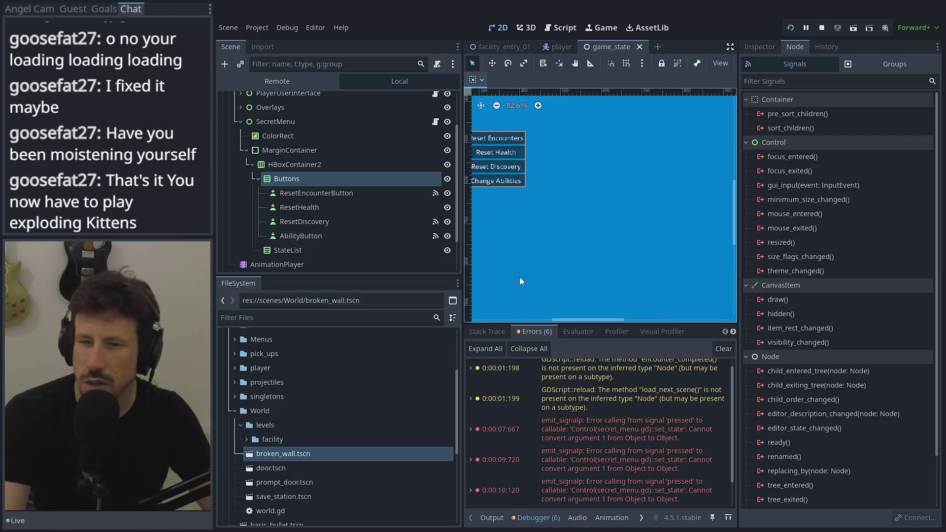
# Close the checklist and secret menu, walk left, then stop the game.
pyautogui.hotkey('alt', 'Tab')
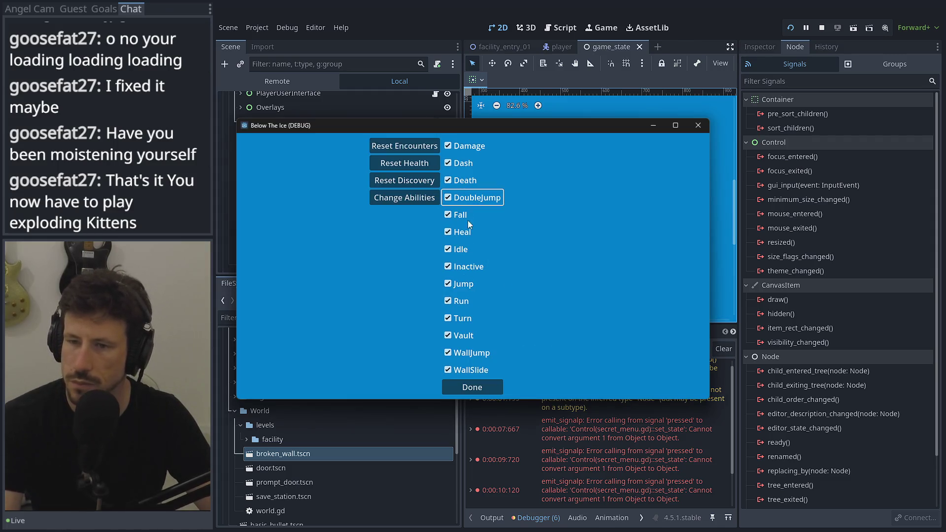
pyautogui.click(473, 386)
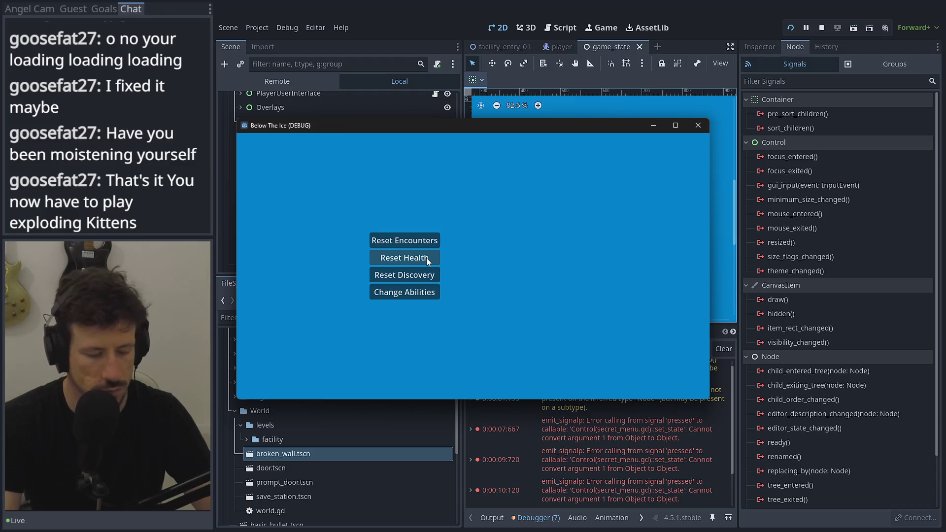
pyautogui.click(427, 258)
pyautogui.press('Left')
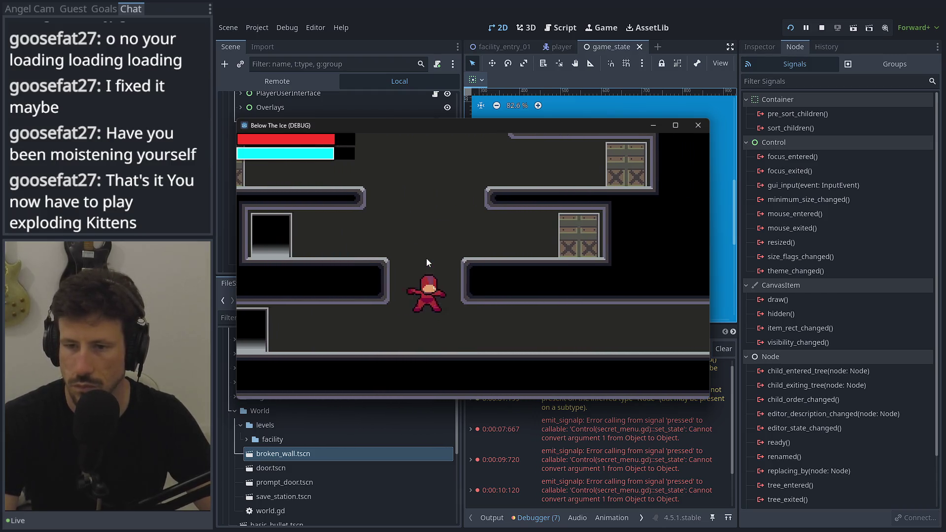
pyautogui.click(821, 28)
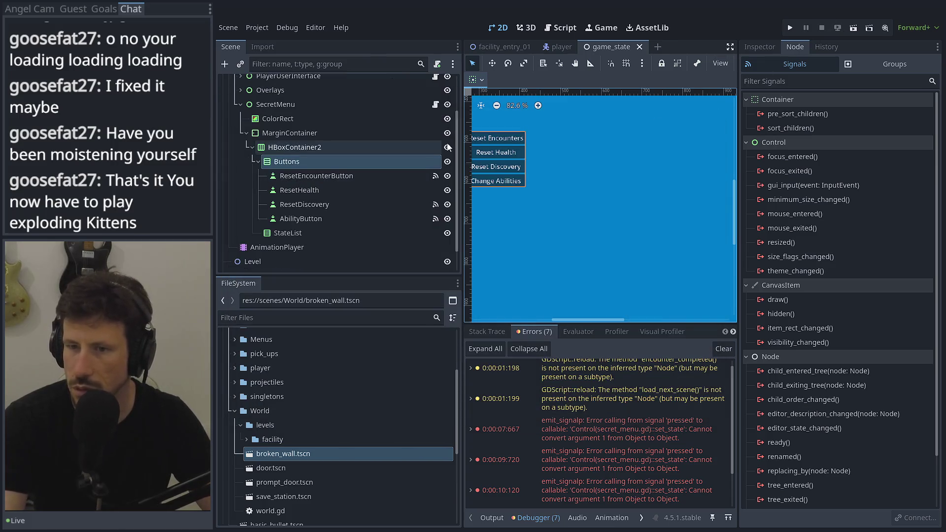
# Change set_state's check_button parameter type from CheckButton to CheckBox, then relaunch the game.
pyautogui.click(436, 104)
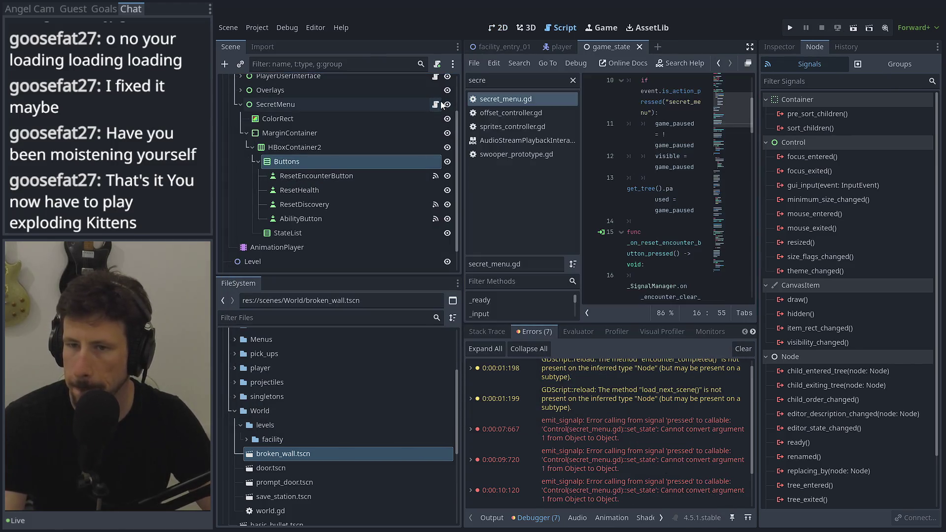
pyautogui.click(748, 64)
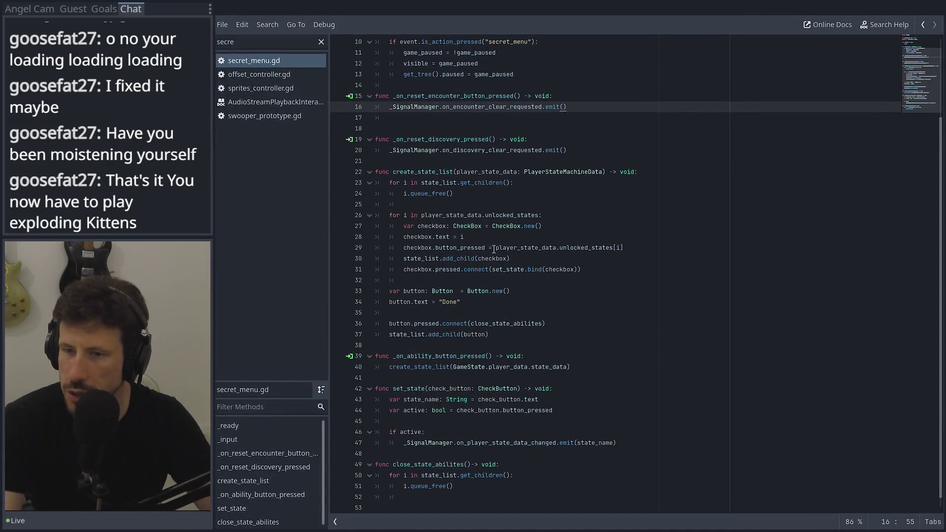
pyautogui.doubleClick(503, 226)
pyautogui.click(502, 389)
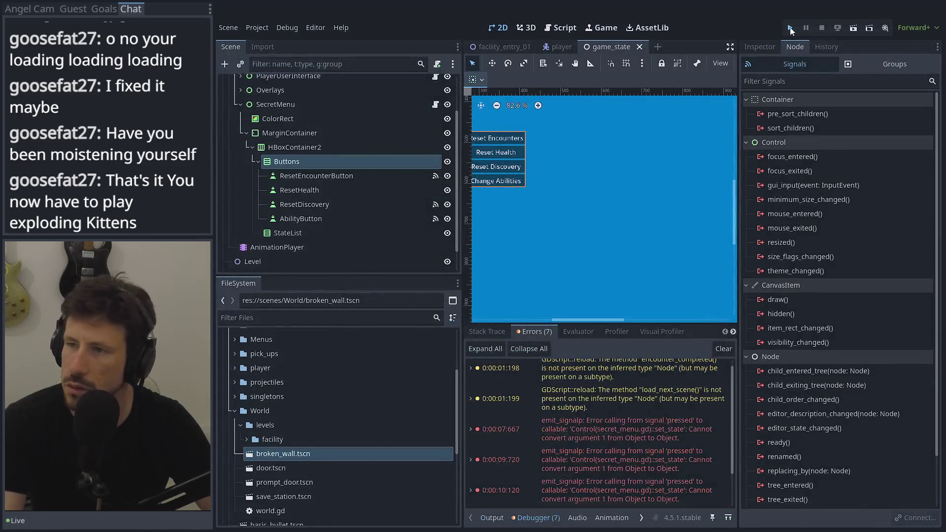
pyautogui.click(790, 28)
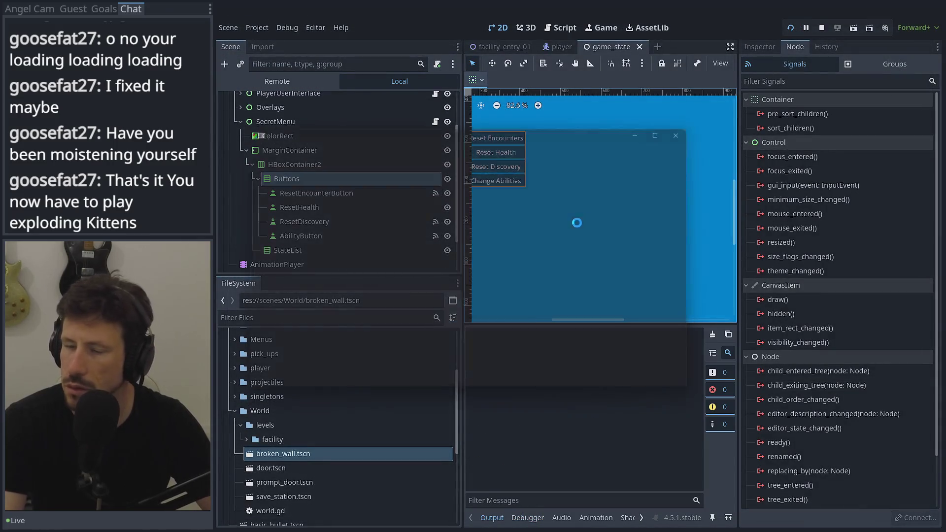
# Continue the saved game and re-enable DoubleJump from the secret ability list.
pyautogui.click(329, 288)
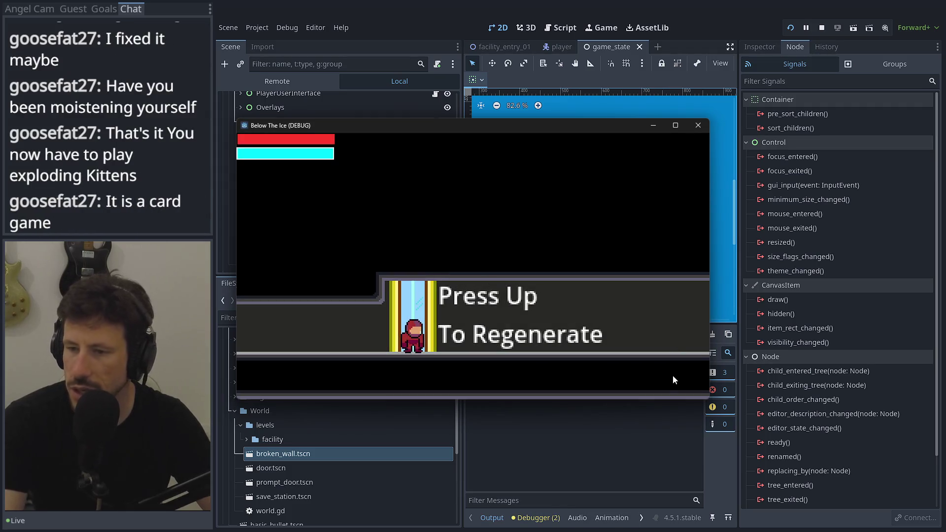
pyautogui.press('Escape')
pyautogui.click(426, 288)
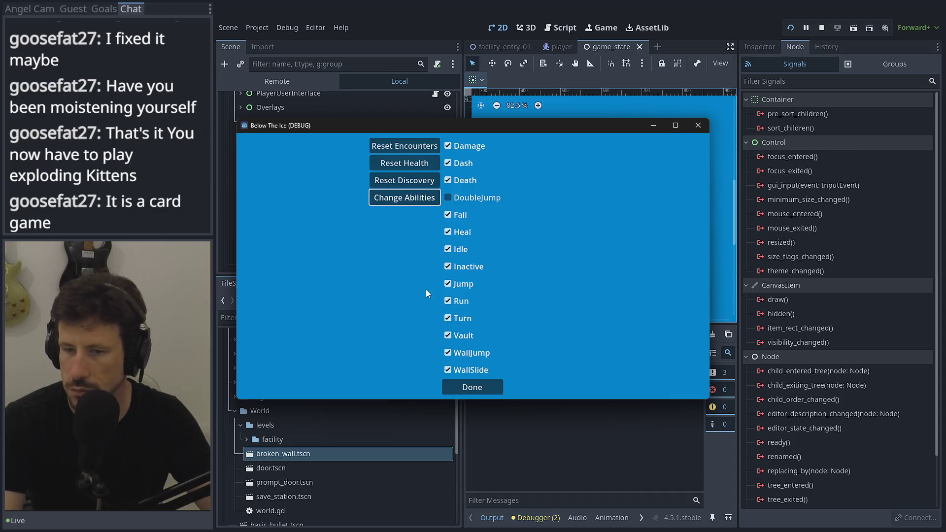
pyautogui.click(472, 196)
pyautogui.click(472, 386)
pyautogui.press('Escape')
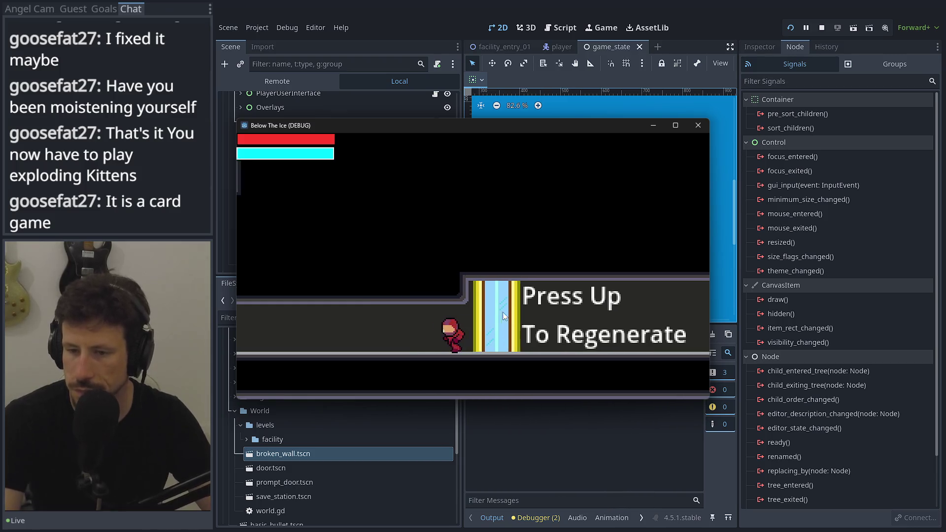
# Run left and jump up the corridor, testing a mid-air double jump, then close the game.
pyautogui.press('Left')
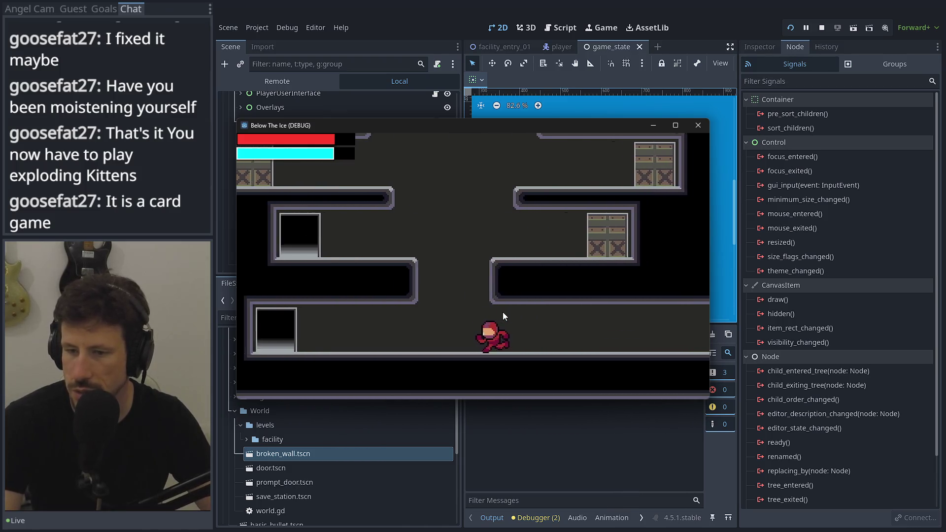
pyautogui.press('space')
pyautogui.press('space')
pyautogui.press('Up')
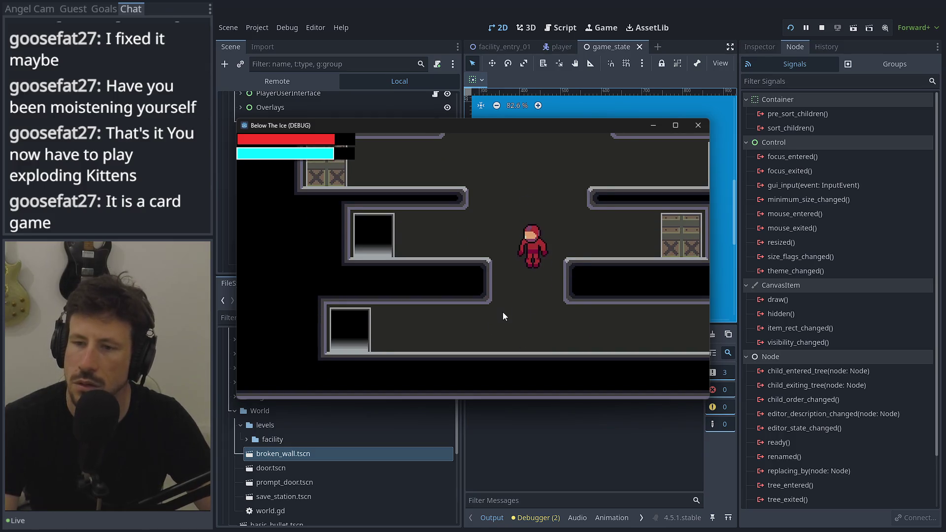
pyautogui.press('Right')
pyautogui.press('space')
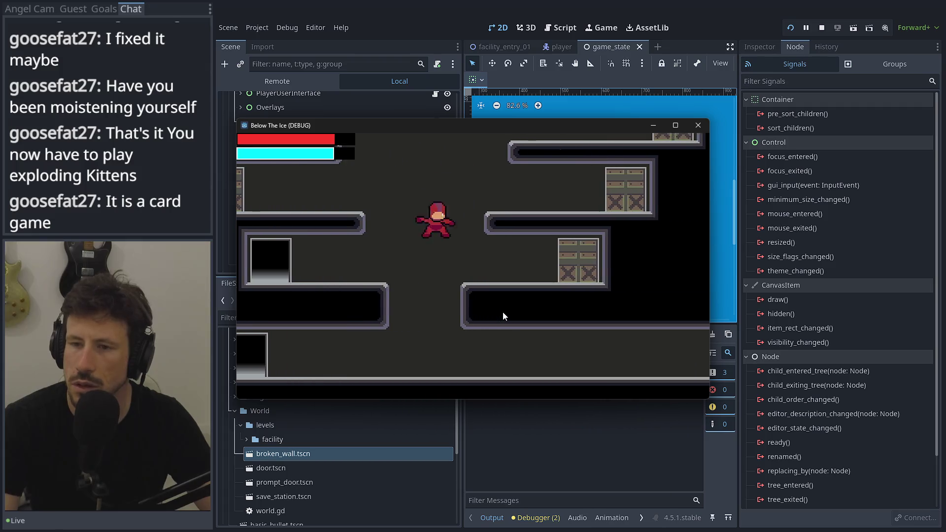
pyautogui.moveTo(785, 217)
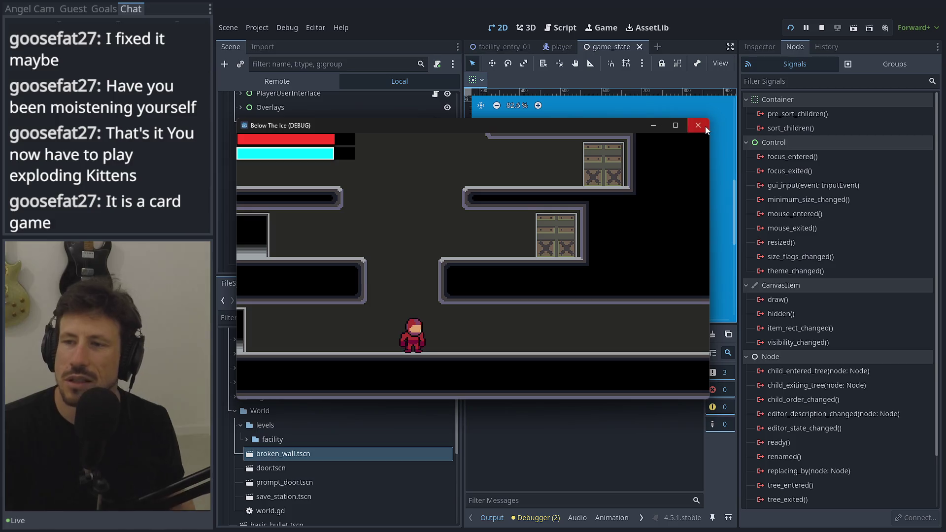
pyautogui.click(705, 126)
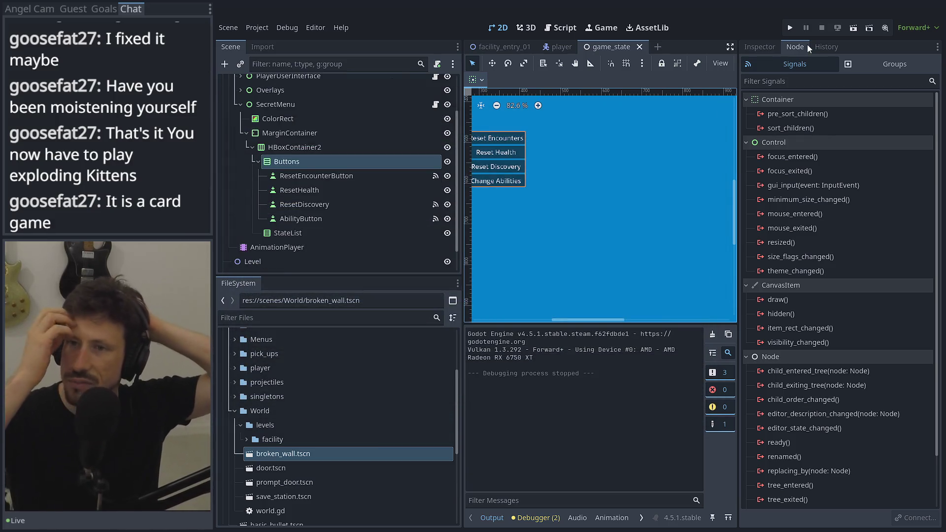
# Switch to the player scene, narrow the docks, and launch the game into the saved slot.
pyautogui.click(563, 49)
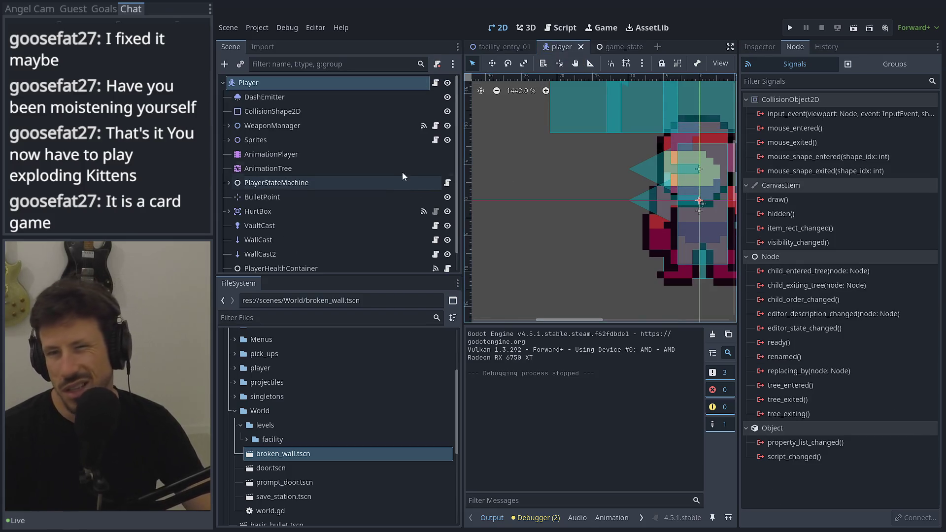
pyautogui.moveTo(459, 147)
pyautogui.mouseDown()
pyautogui.moveTo(394, 148)
pyautogui.moveTo(480, 148)
pyautogui.mouseUp()
pyautogui.click(790, 28)
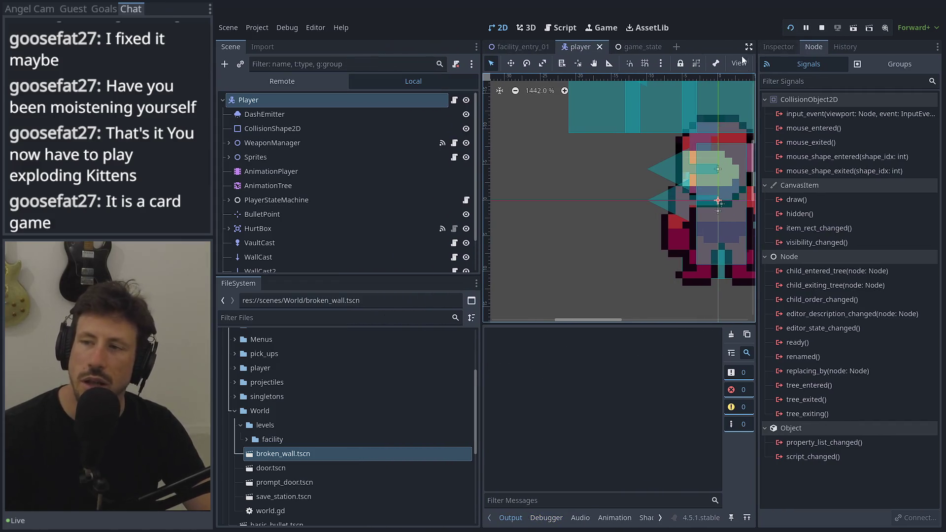
pyautogui.click(436, 280)
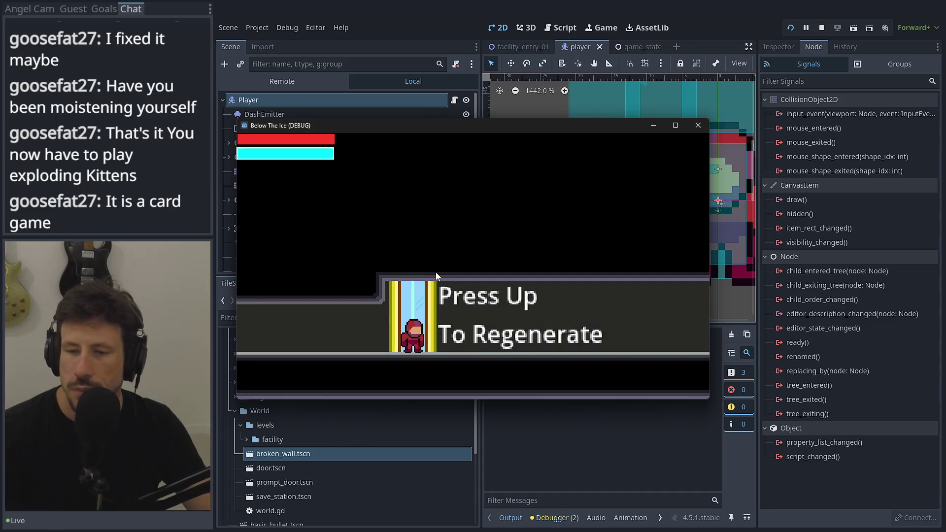
# Toggle DoubleJump through the F1 secret menu's ability list and resume play.
pyautogui.press('F1')
pyautogui.click(404, 291)
pyautogui.click(476, 198)
pyautogui.click(490, 392)
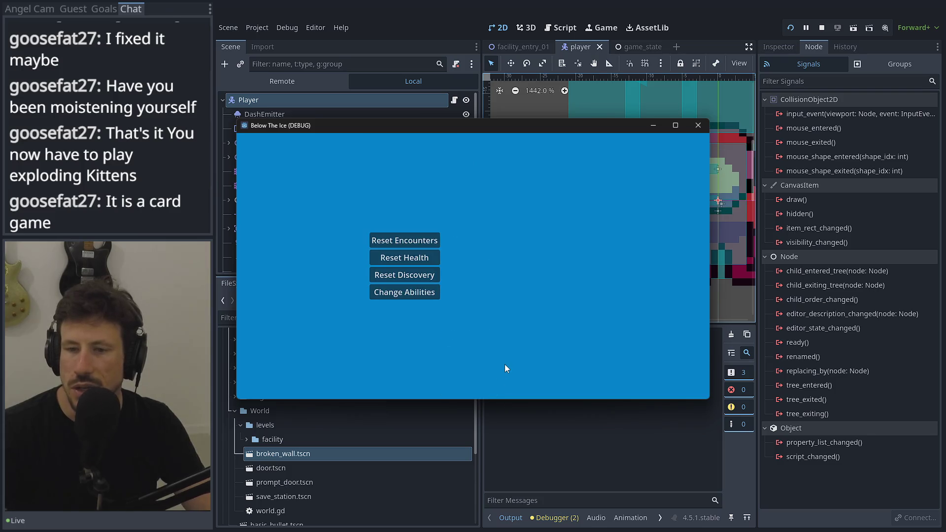
pyautogui.press('F1')
# Regenerate at the station, test jumping toward the upper ledges, then close the game.
pyautogui.press('Right')
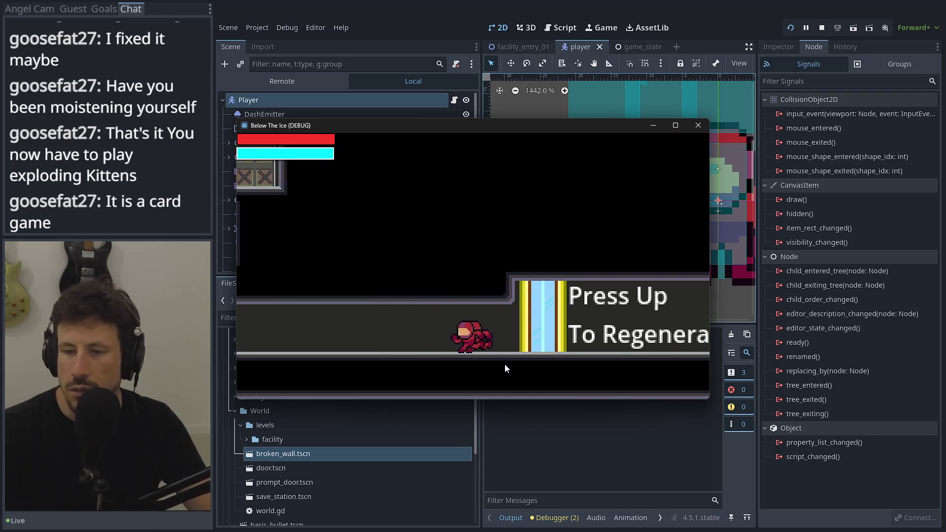
pyautogui.press('Left')
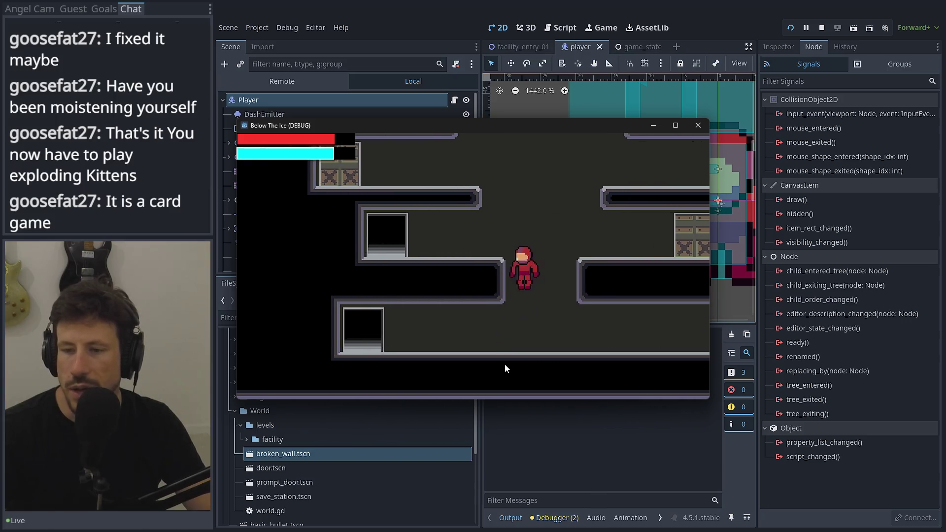
pyautogui.press('Left')
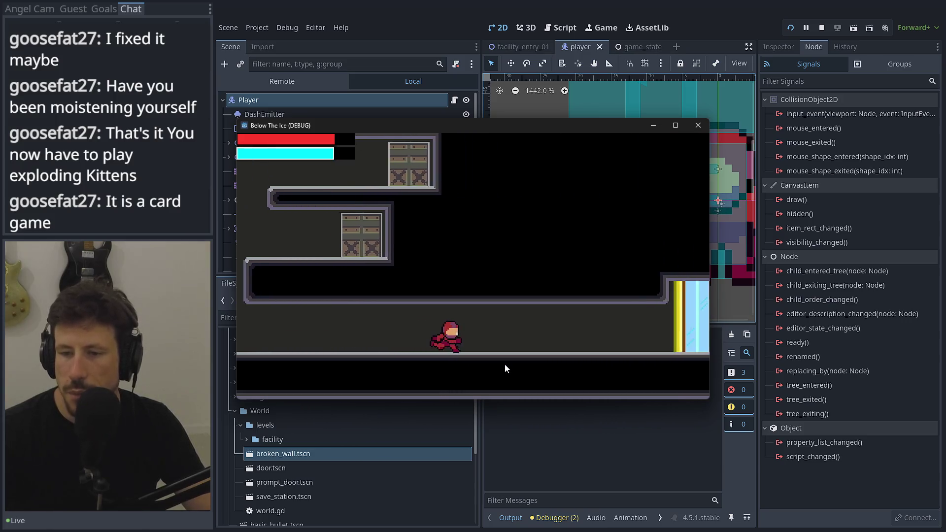
pyautogui.press('Right')
pyautogui.press('Up')
pyautogui.press('Left')
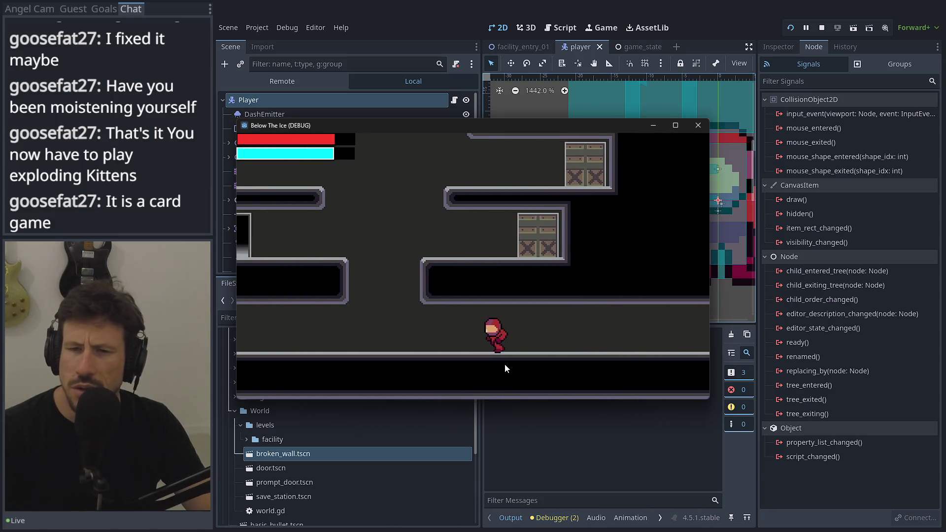
pyautogui.press('space')
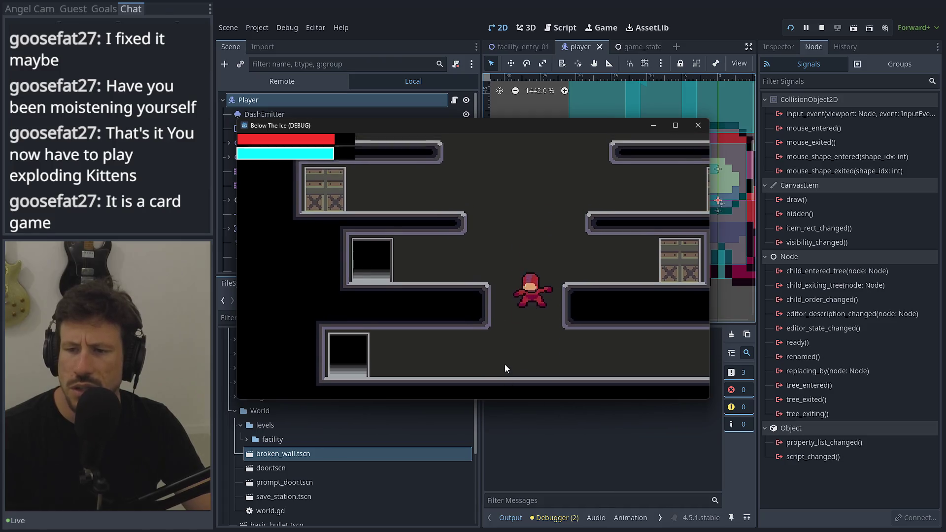
pyautogui.press('space')
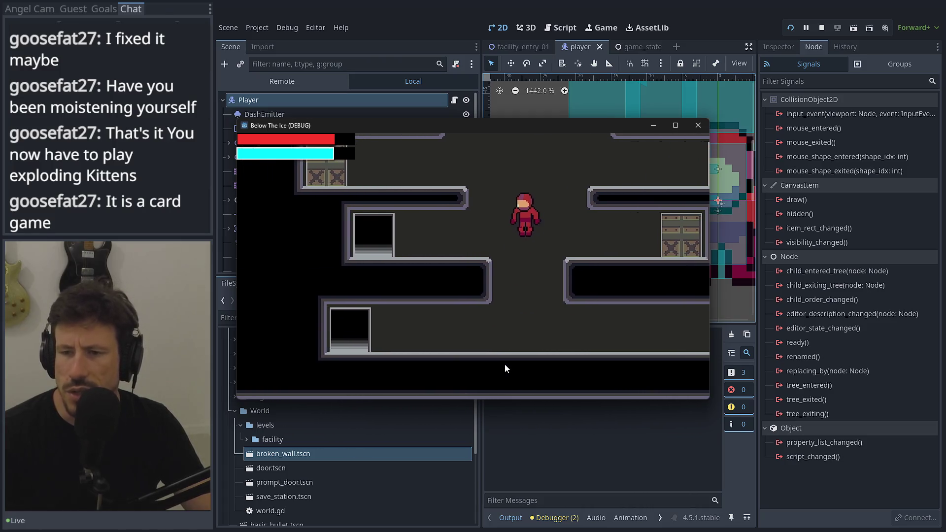
pyautogui.press('Left')
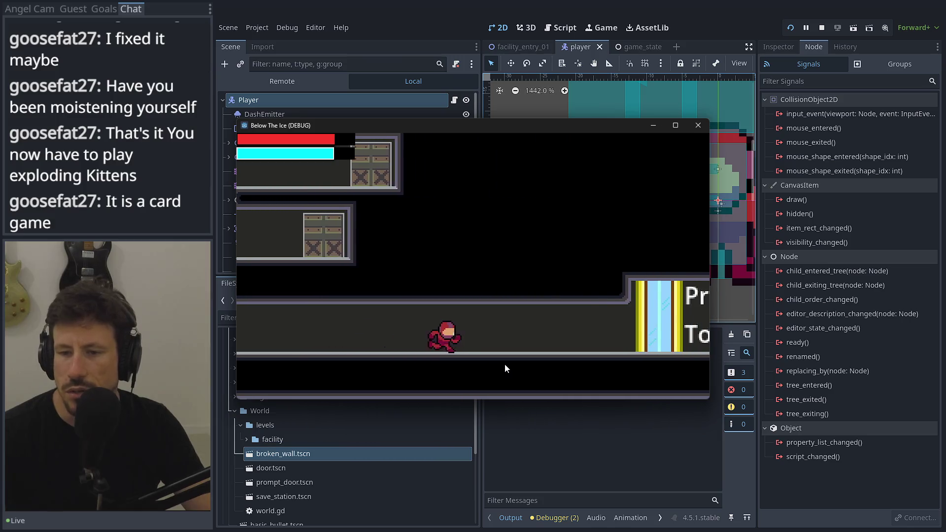
pyautogui.press('Right')
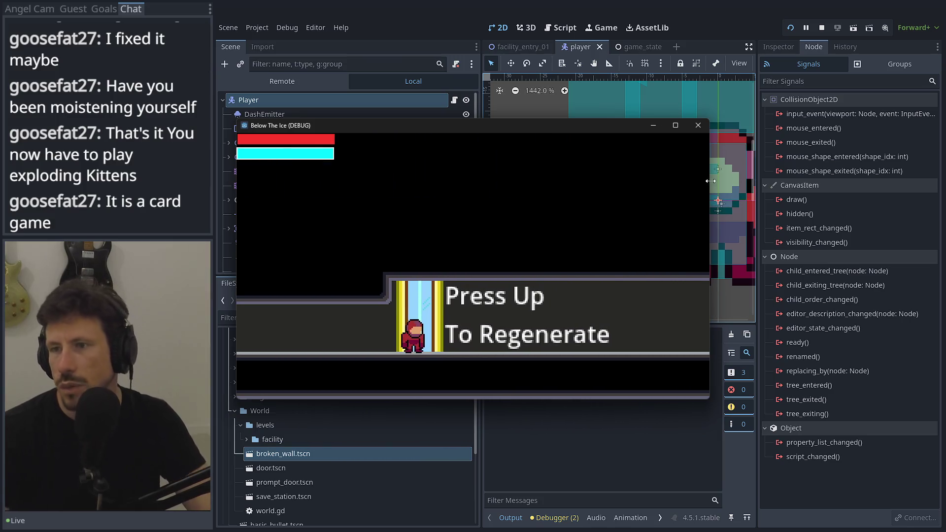
pyautogui.click(696, 127)
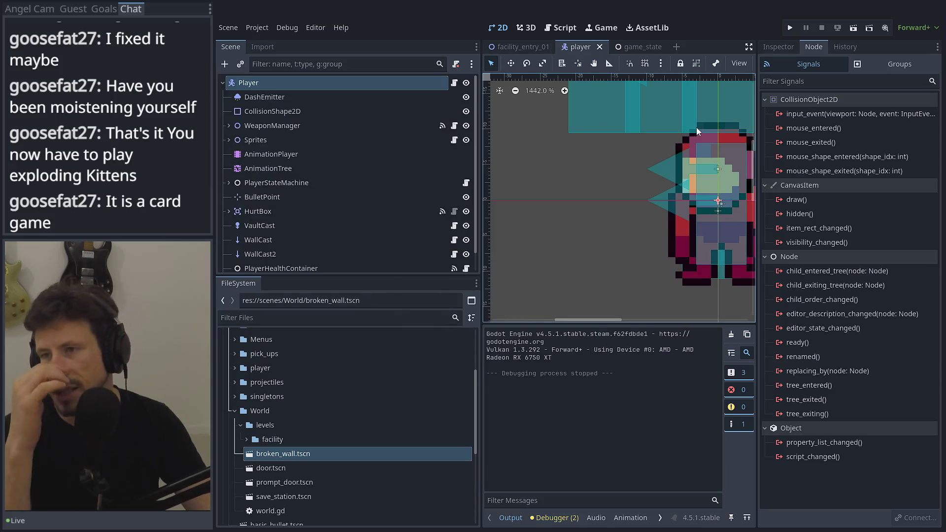
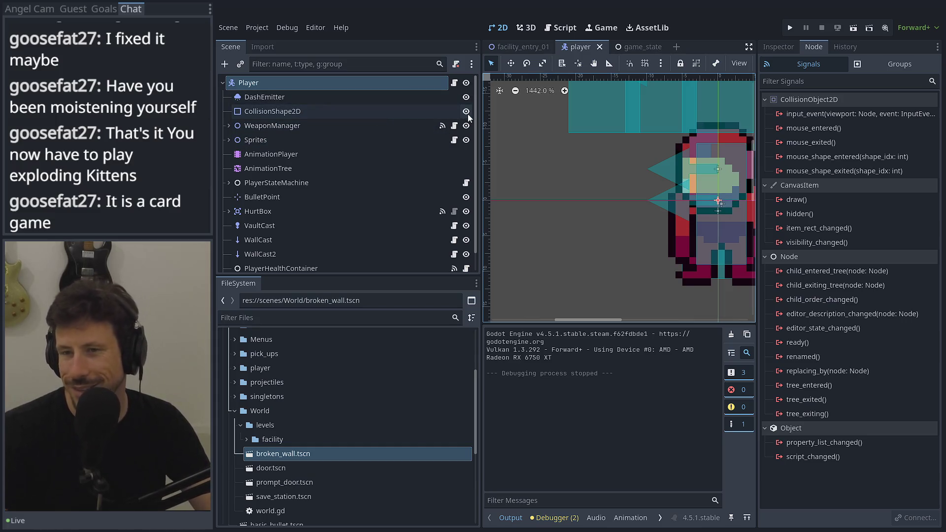
# Switch to player.gd, detach the script editor, and delete blank line 26.
pyautogui.hotkey('ctrl', 'F3')
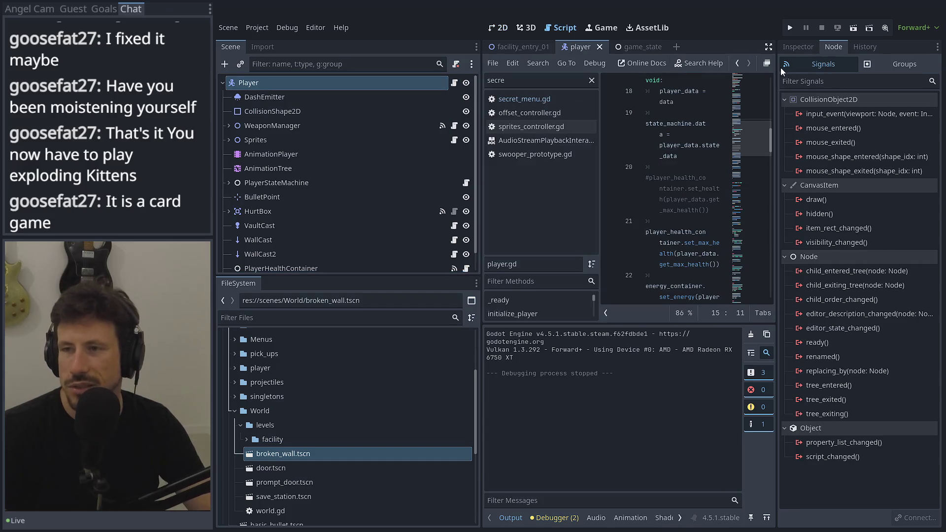
pyautogui.click(767, 63)
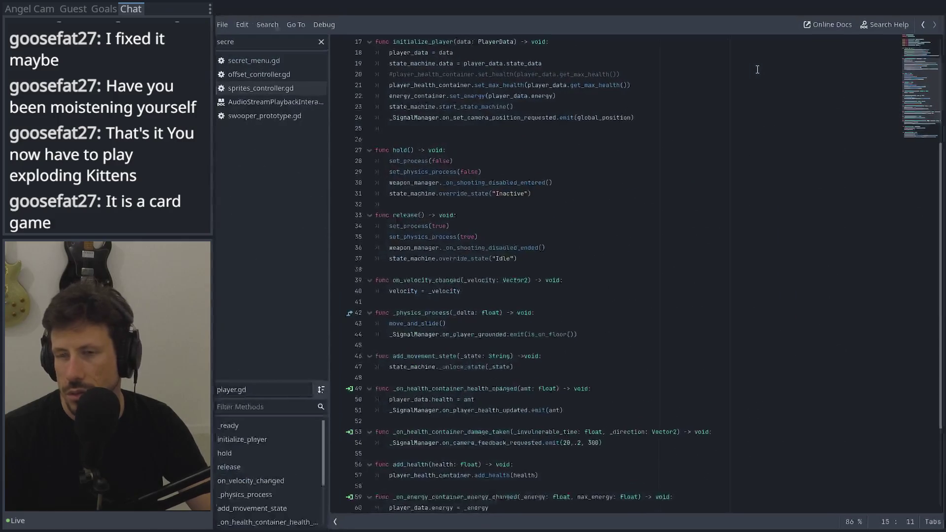
pyautogui.click(448, 137)
pyautogui.press('BackSpace')
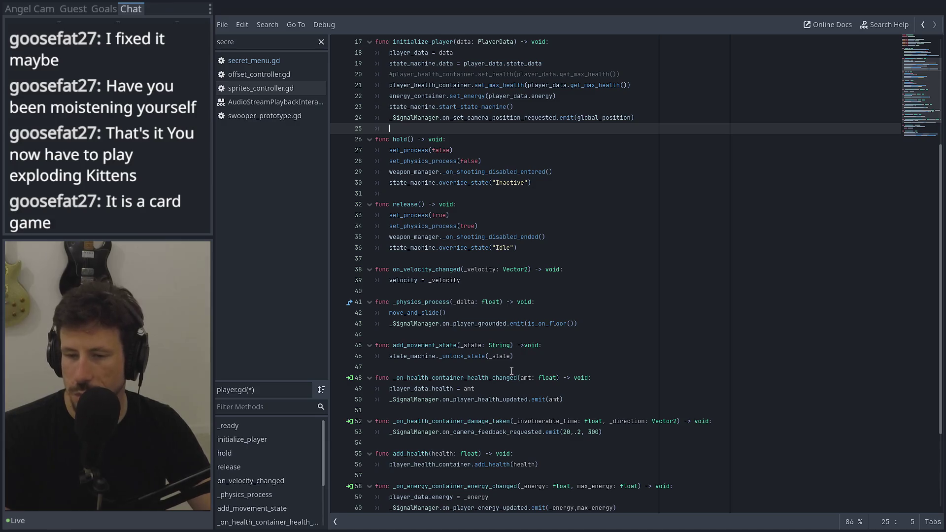
# Below add_movement_state, add the signature 'func remove_remove_movement_state(_state: String) -> void:'.
pyautogui.click(524, 359)
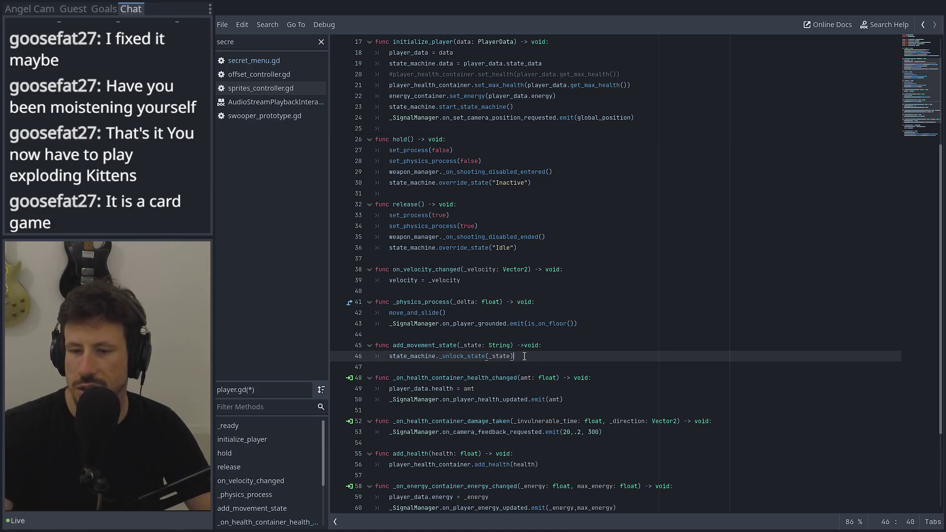
pyautogui.press('Return')
pyautogui.press('Return')
pyautogui.press('BackSpace')
pyautogui.write('f')
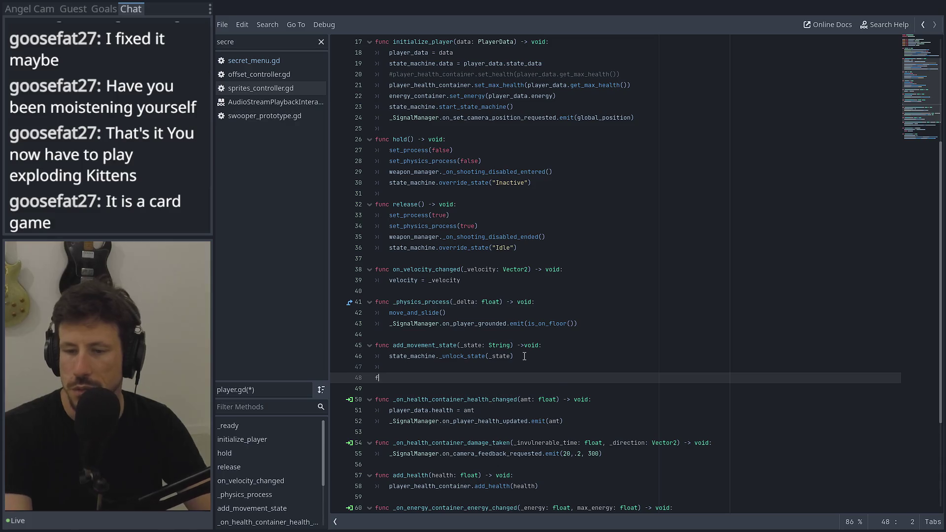
pyautogui.write('unc remov')
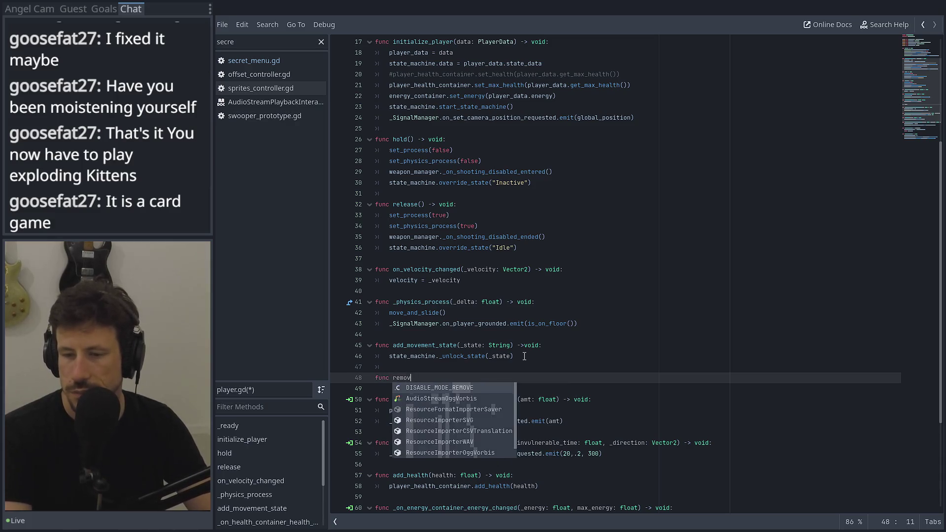
pyautogui.write('e+_')
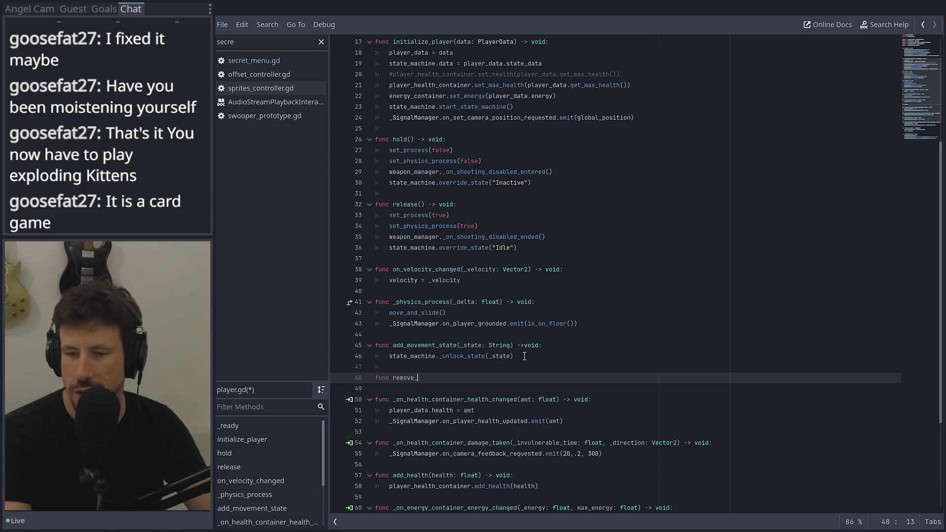
pyautogui.write('emove_')
pyautogui.write('movemen')
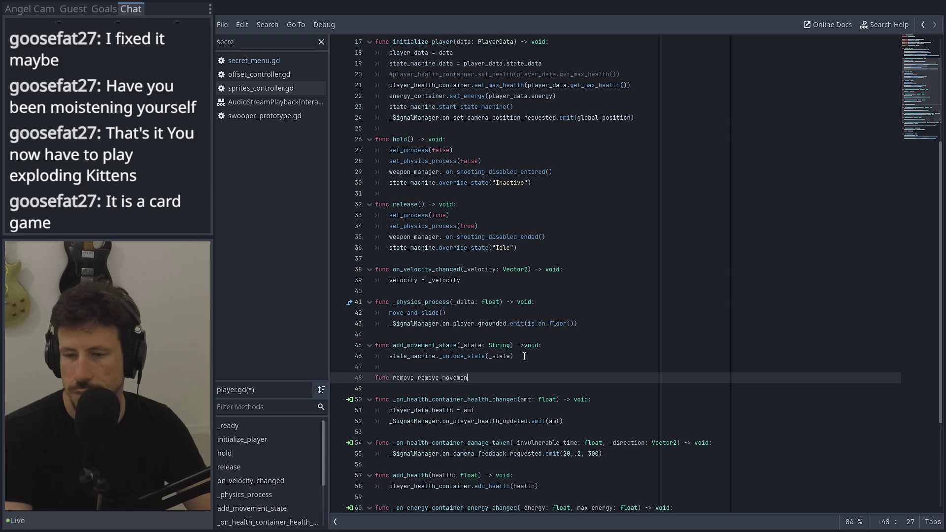
pyautogui.write('t_state(_')
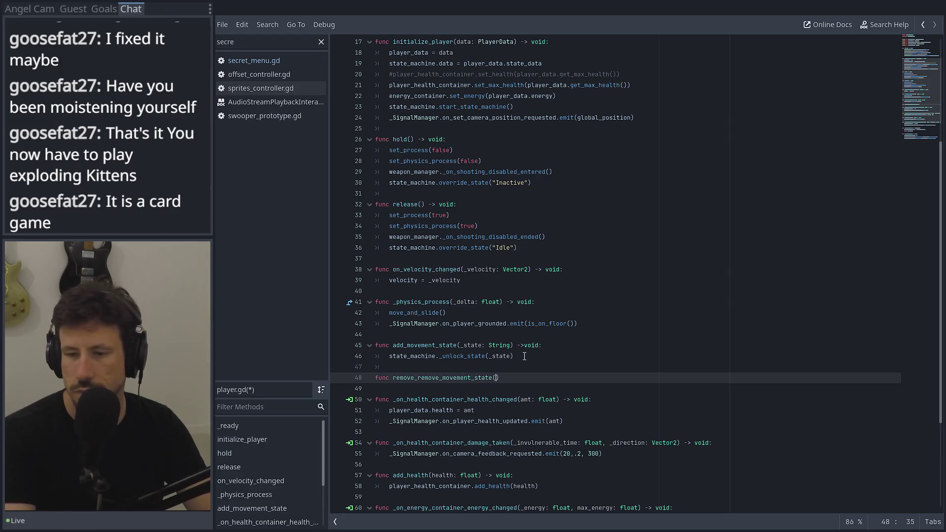
pyautogui.write('state: St')
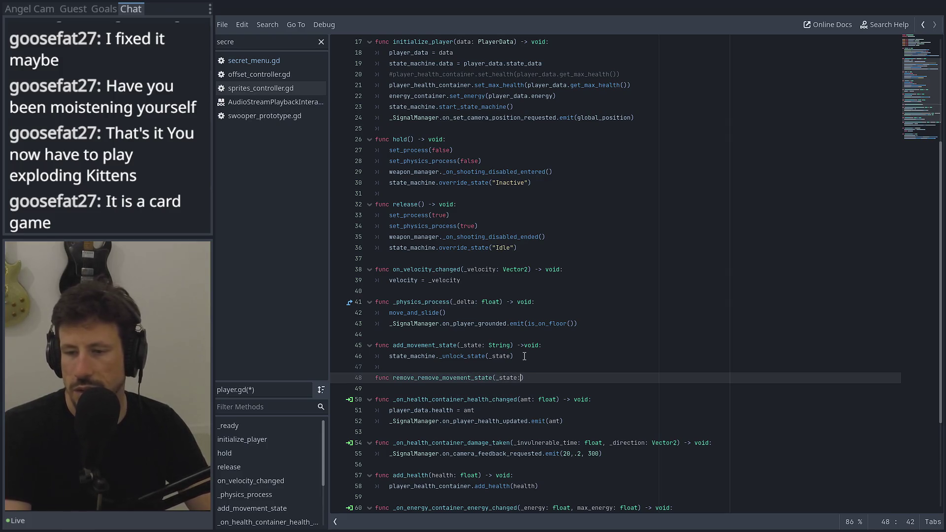
pyautogui.write('ring) -> void:')
pyautogui.press('Return')
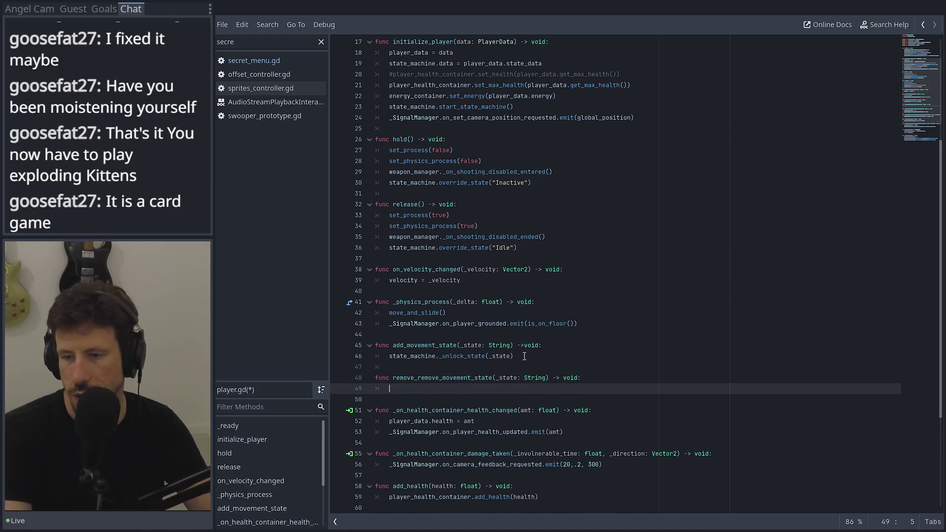
# Copy the unlock_state call into the new function body and rename it to remove.
pyautogui.moveTo(524, 355); pyautogui.dragTo(388, 361)
pyautogui.hotkey('ctrl', 'c')
pyautogui.click(408, 392)
pyautogui.hotkey('ctrl', 'v')
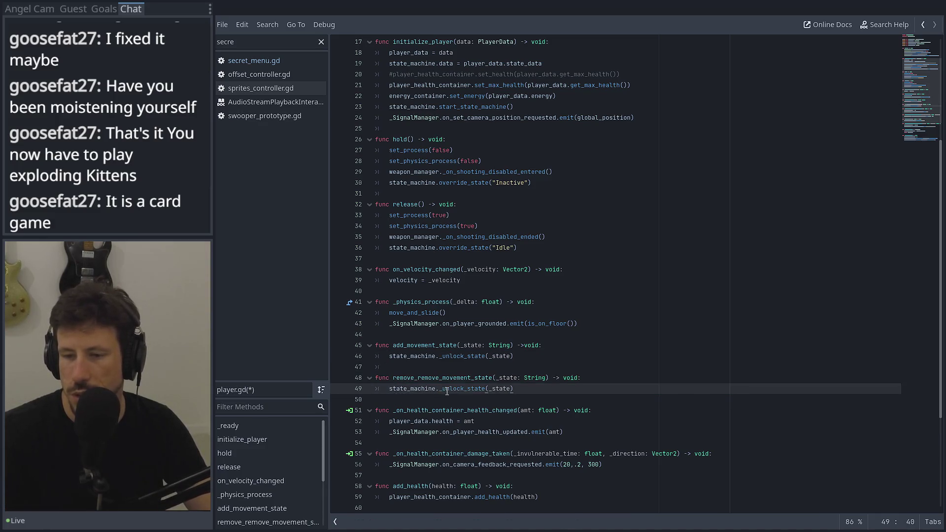
pyautogui.moveTo(464, 389); pyautogui.dragTo(444, 388)
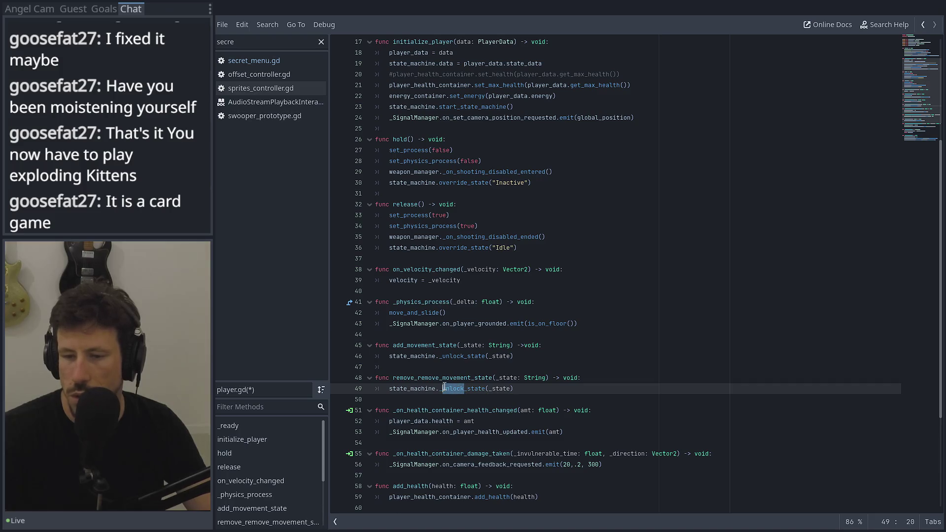
pyautogui.write('remove')
pyautogui.press('Escape')
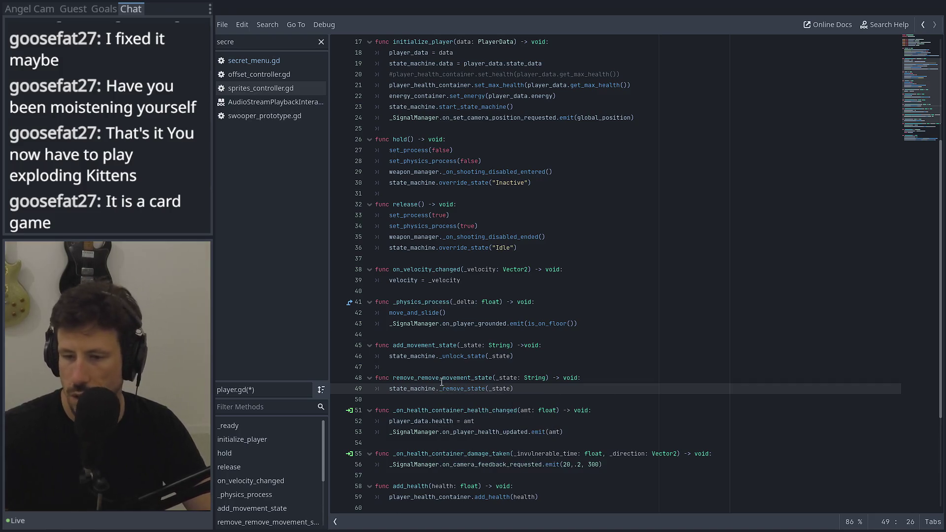
# Delete the pasted _remove_state call and the empty body line, leaving the signature incomplete.
pyautogui.keyDown('ctrl'); pyautogui.click(424, 389); pyautogui.keyUp('ctrl')
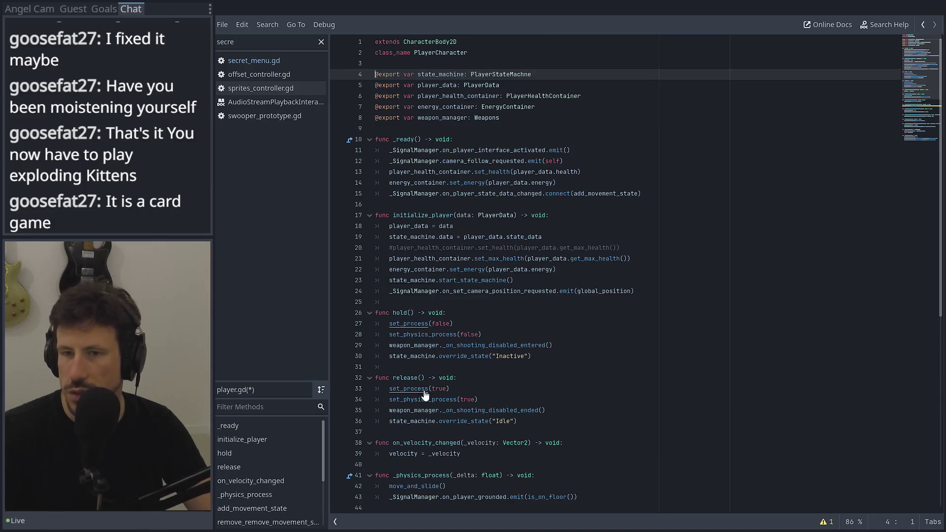
pyautogui.scroll(-7, 444, 318)
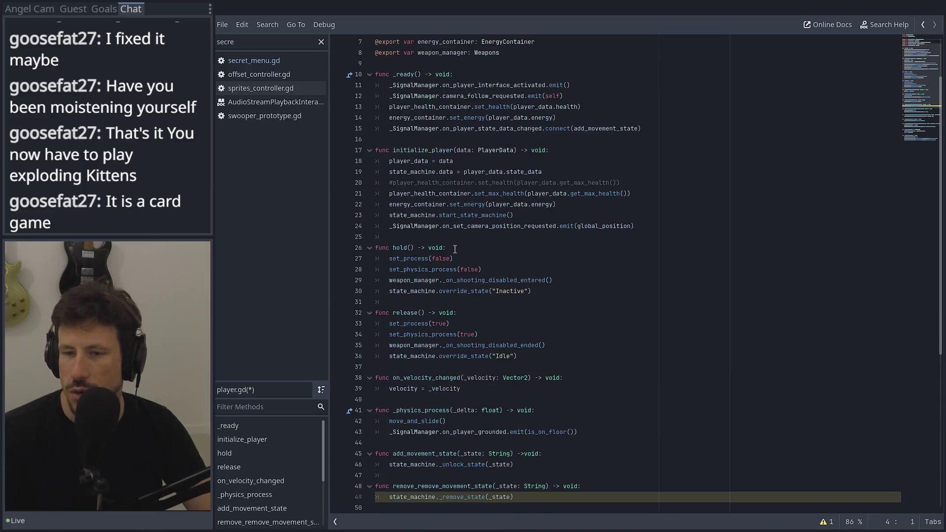
pyautogui.click(404, 347)
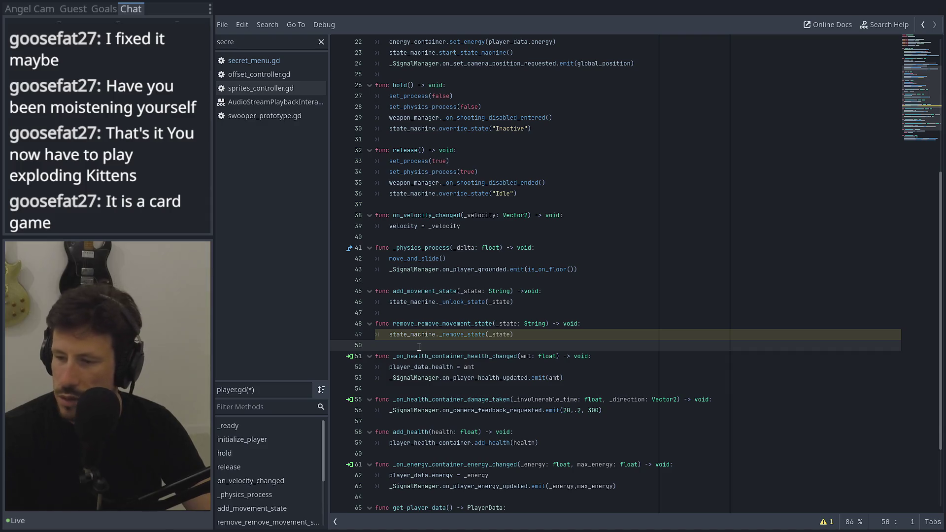
pyautogui.press('Up')
pyautogui.press('End')
pyautogui.hotkey('shift', 'Home')
pyautogui.press('BackSpace')
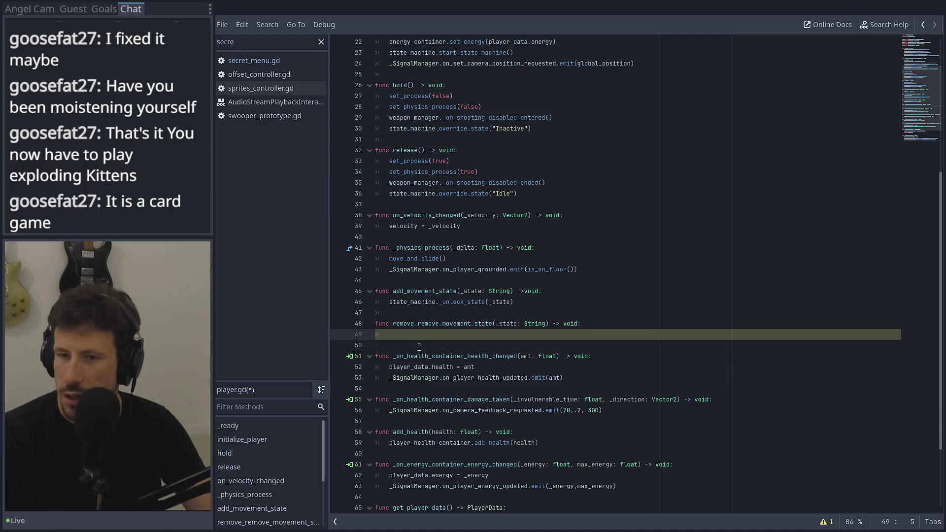
pyautogui.press('BackSpace')
pyautogui.press('BackSpace')
pyautogui.press('BackSpace')
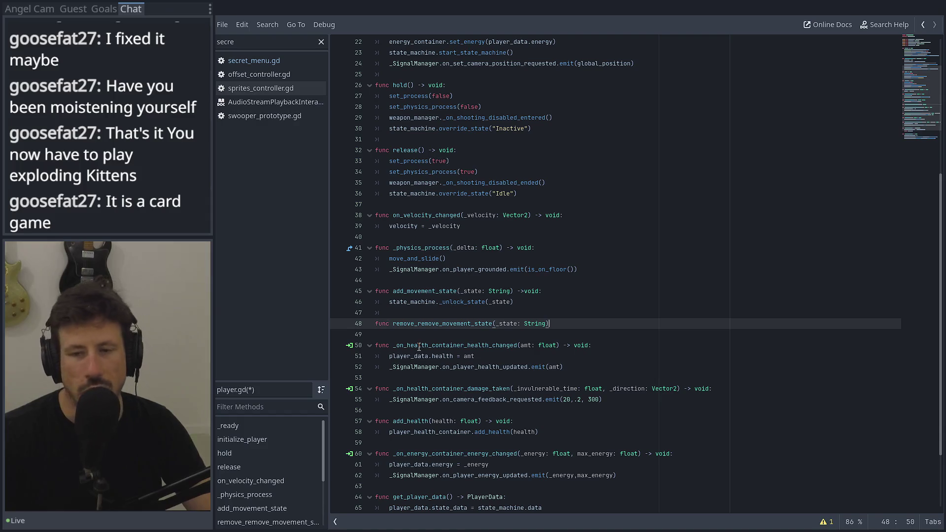
pyautogui.scroll(7, 471, 285)
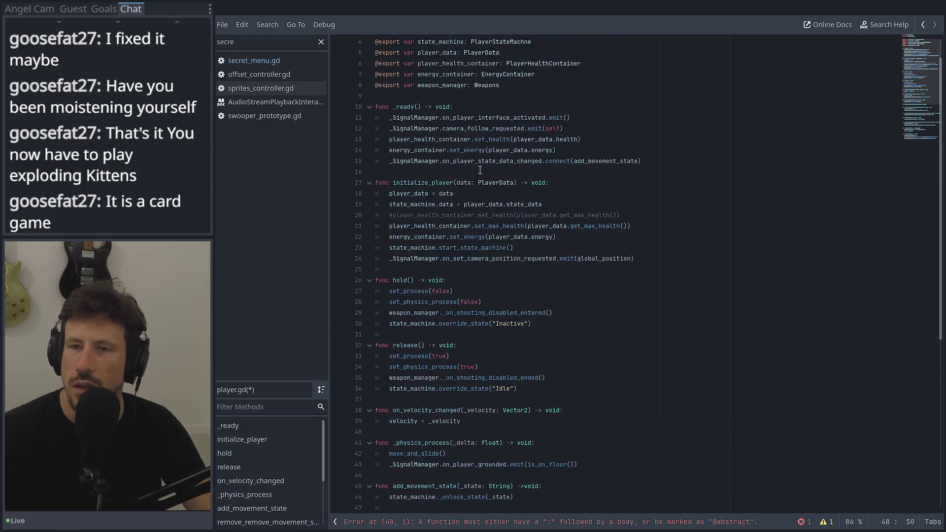
# Rename the function to remove_movement_state and end its declaration with '-> void:'.
pyautogui.scroll(-10, 482, 169)
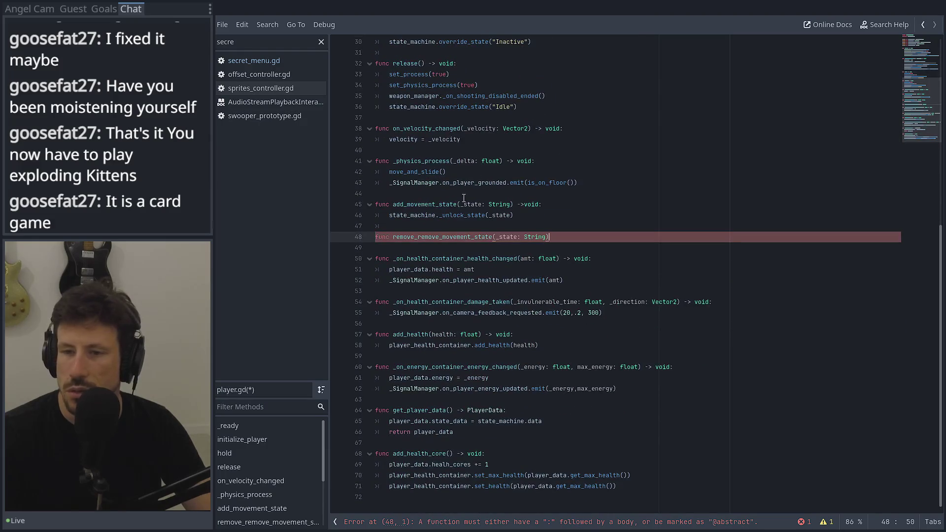
pyautogui.moveTo(443, 237); pyautogui.dragTo(417, 236)
pyautogui.press('BackSpace')
pyautogui.press('Delete')
pyautogui.press('Delete')
pyautogui.press('Delete')
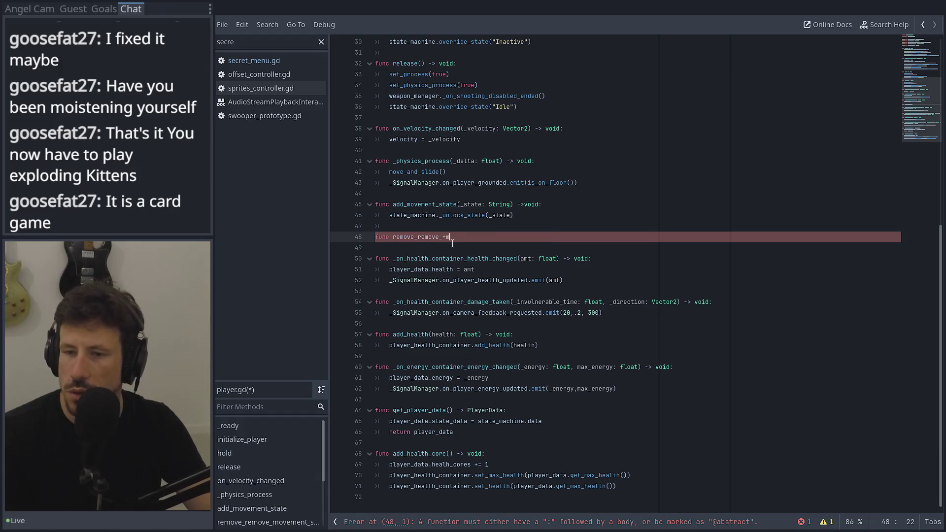
pyautogui.hotkey('ctrl', 'z')
pyautogui.hotkey('ctrl', 'z')
pyautogui.hotkey('ctrl', 'z')
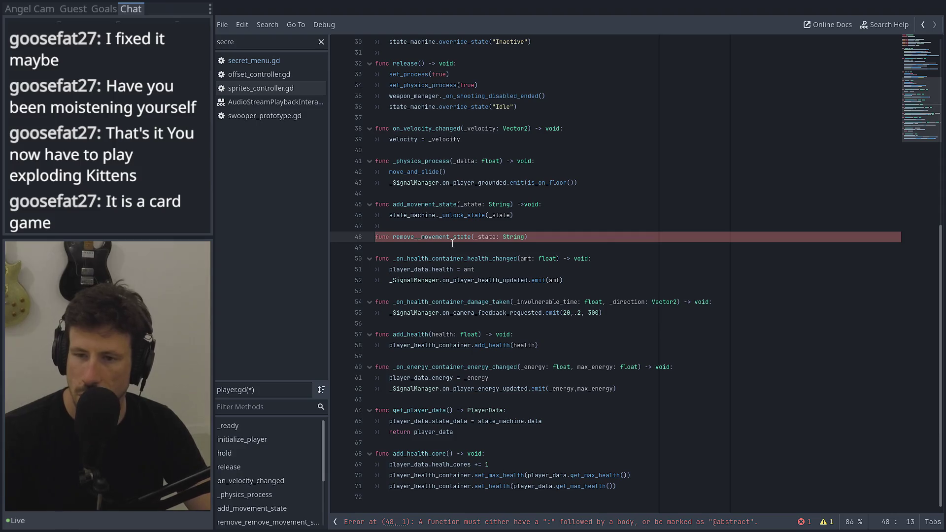
pyautogui.press('Delete')
pyautogui.click(601, 236)
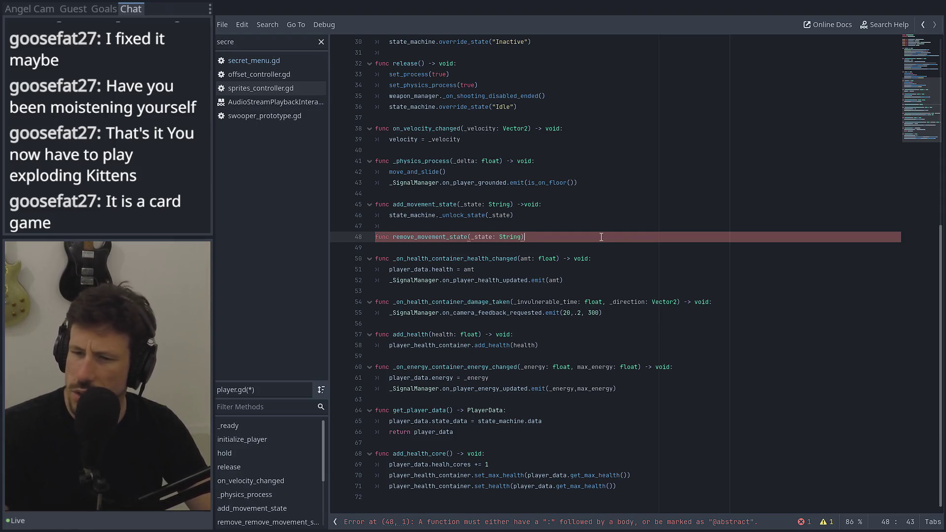
pyautogui.write(' -> void')
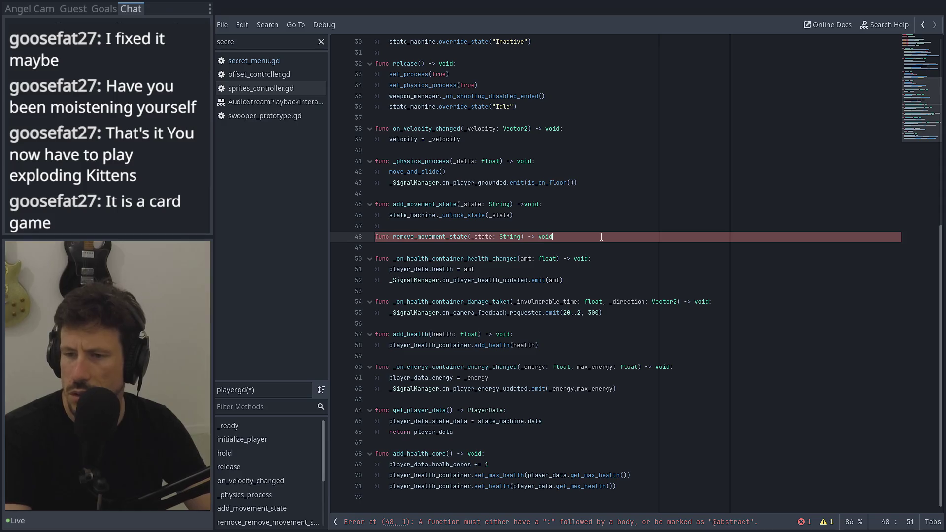
pyautogui.write(':')
pyautogui.press('Return')
# Make the body call state_machine._lock_state(_state), adapted from the _unlock_state call.
pyautogui.moveTo(530, 215); pyautogui.dragTo(383, 217)
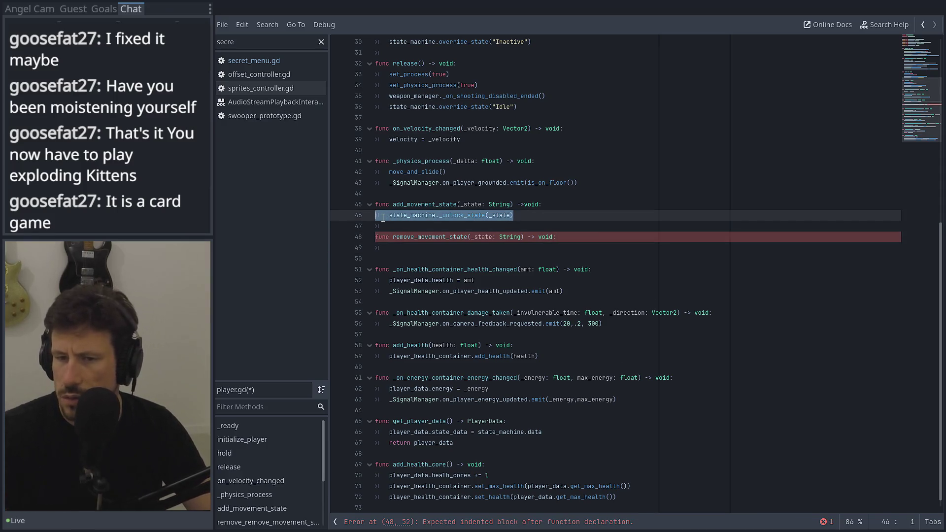
pyautogui.hotkey('ctrl', 'c')
pyautogui.click(385, 246)
pyautogui.hotkey('ctrl', 'v')
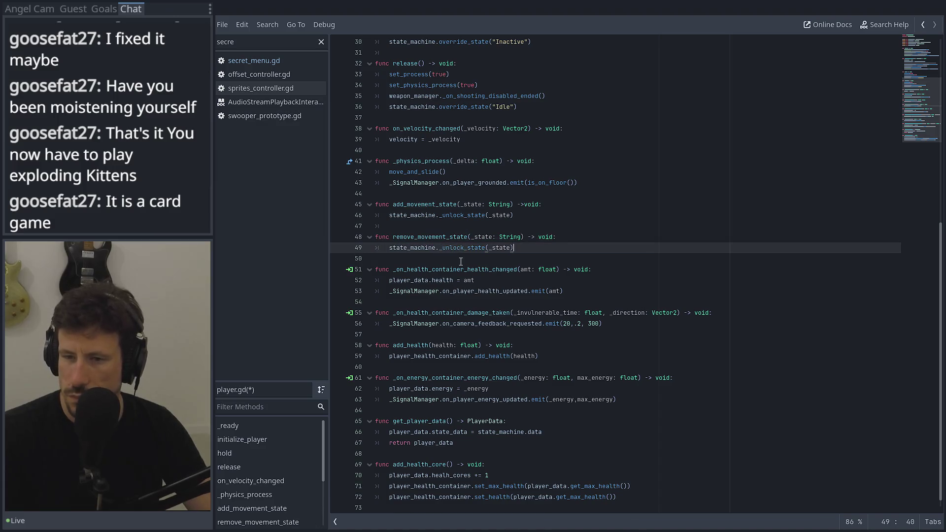
pyautogui.moveTo(464, 248); pyautogui.dragTo(444, 248)
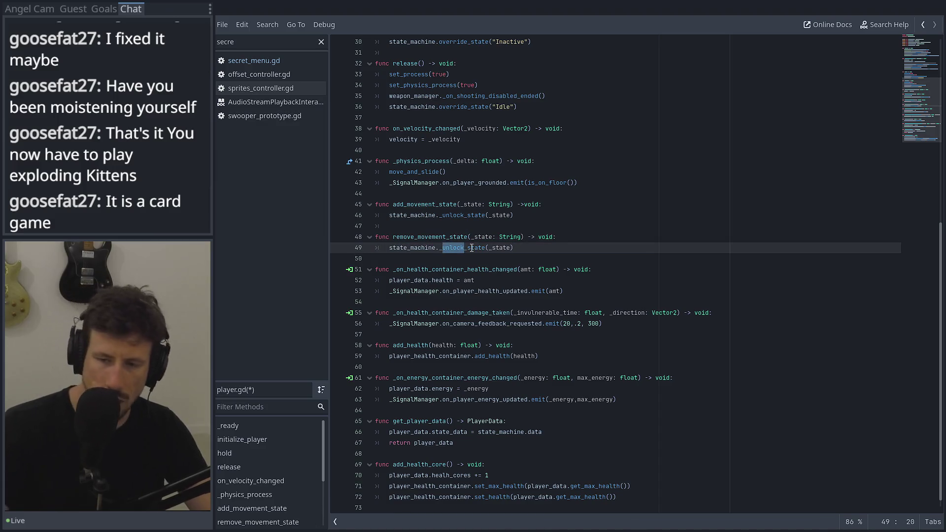
pyautogui.press('Left')
pyautogui.press('BackSpace')
pyautogui.press('BackSpace')
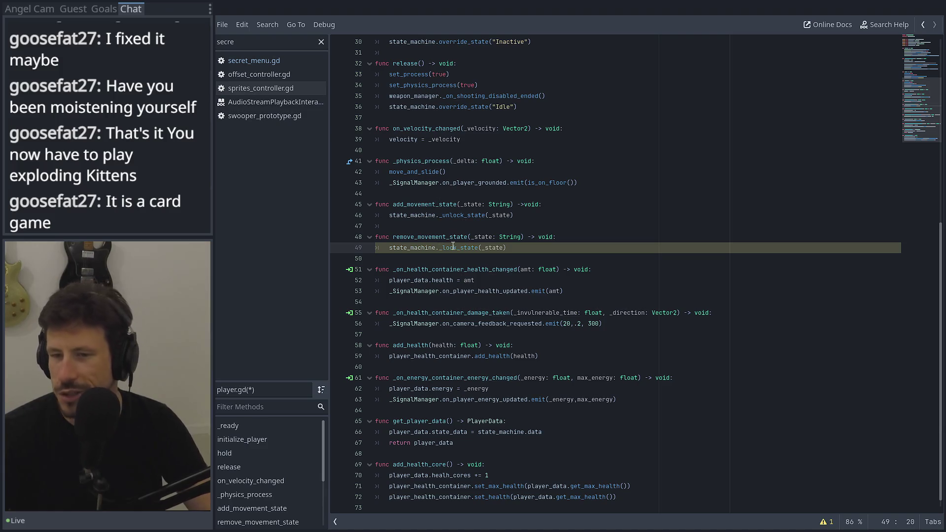
# Follow the state_machine reference to the player_state_machine.gd script.
pyautogui.press('ctrl')
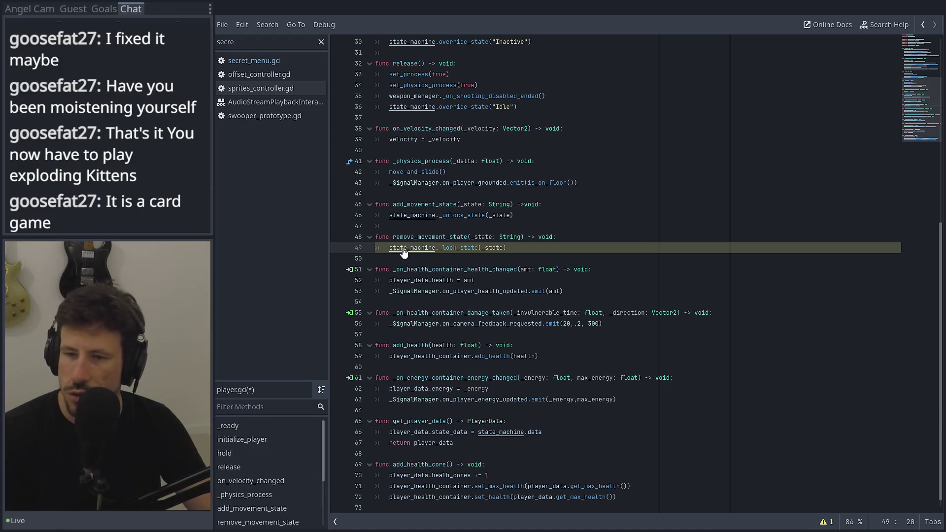
pyautogui.hotkey('ctrl', 'shift', 'Right')
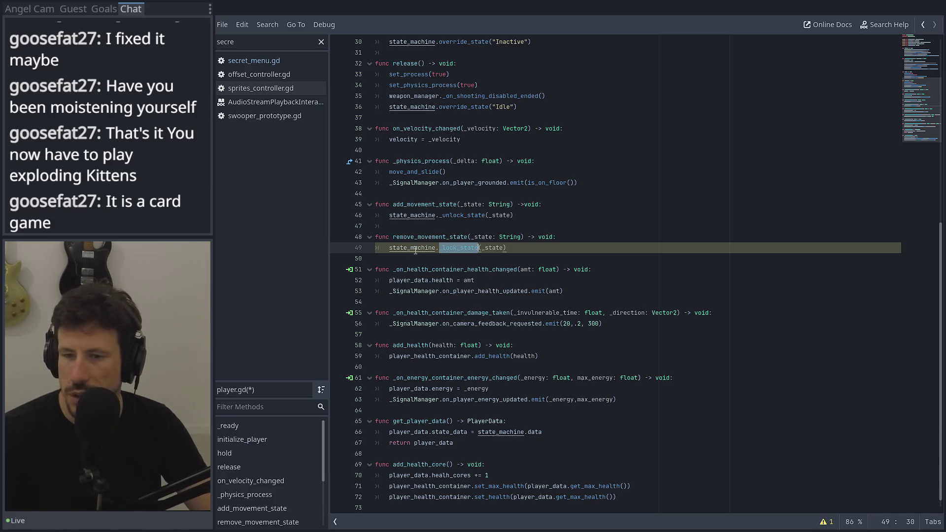
pyautogui.click(404, 249)
pyautogui.keyDown('ctrl'); pyautogui.click(404, 248); pyautogui.keyUp('ctrl')
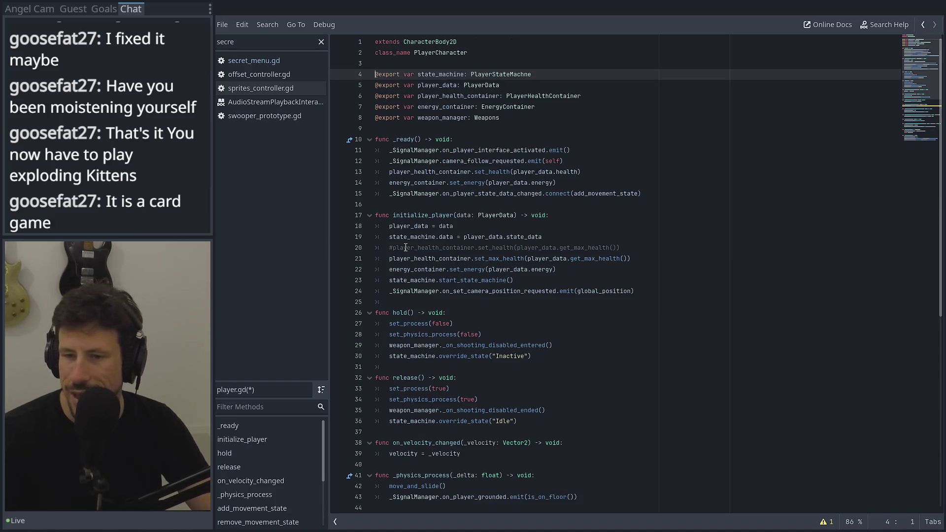
pyautogui.keyDown('ctrl'); pyautogui.click(500, 75); pyautogui.keyUp('ctrl')
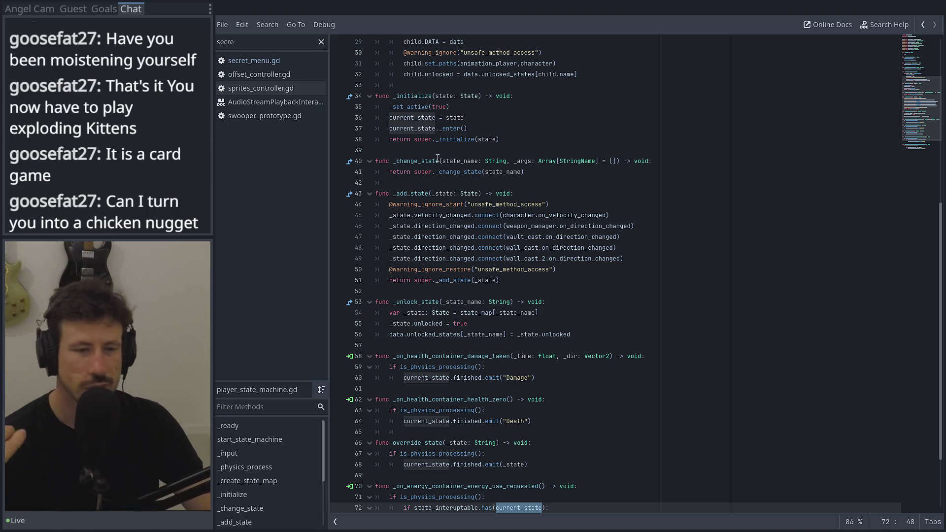
# Scroll through player_state_machine.gd to review _unlock_state and its data.unlocked_states update.
pyautogui.moveTo(437, 158)
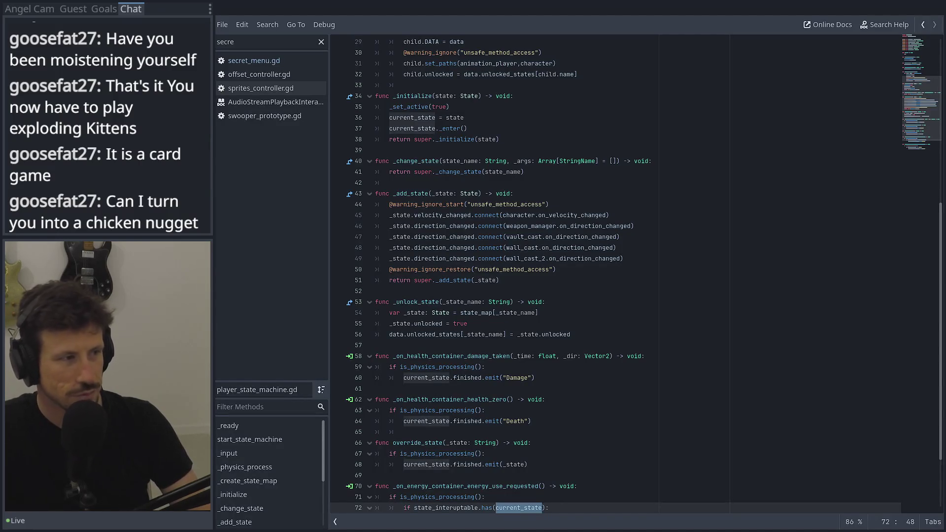
pyautogui.click(616, 399)
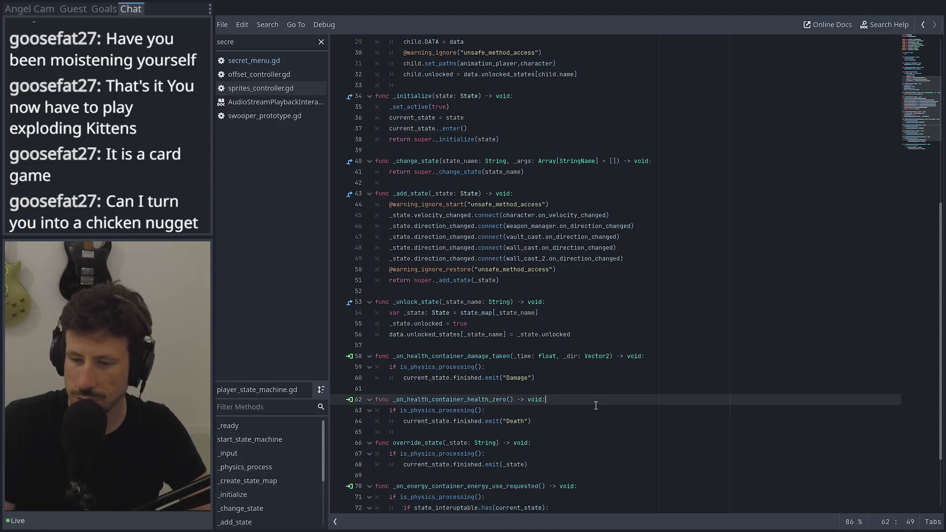
pyautogui.scroll(-3, 616, 364)
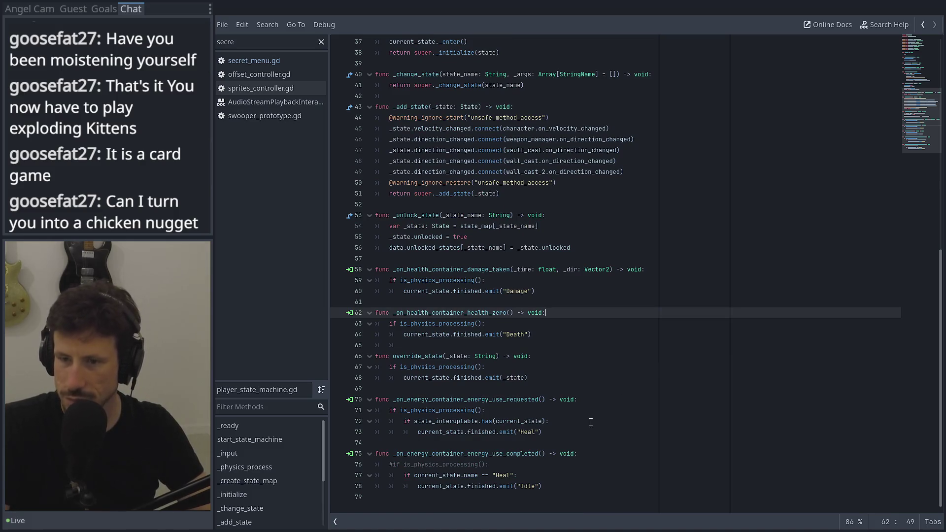
pyautogui.scroll(2, 486, 369)
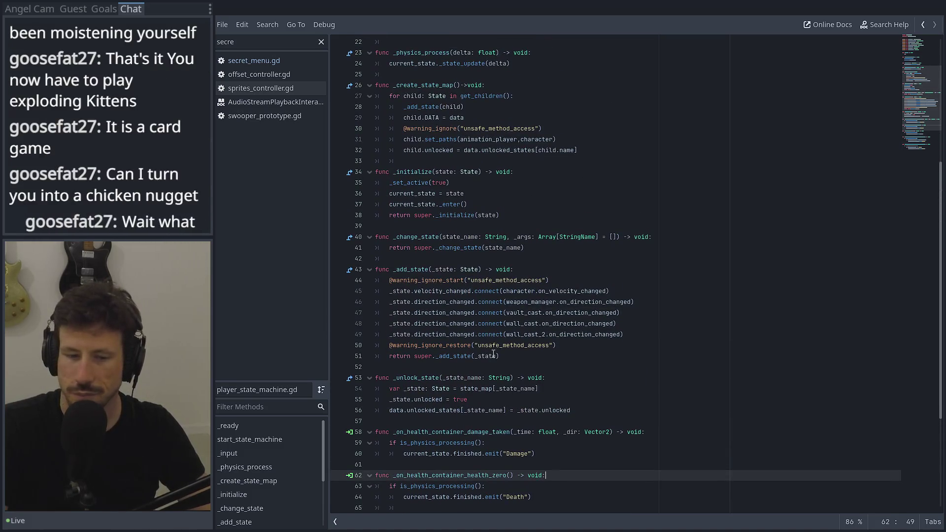